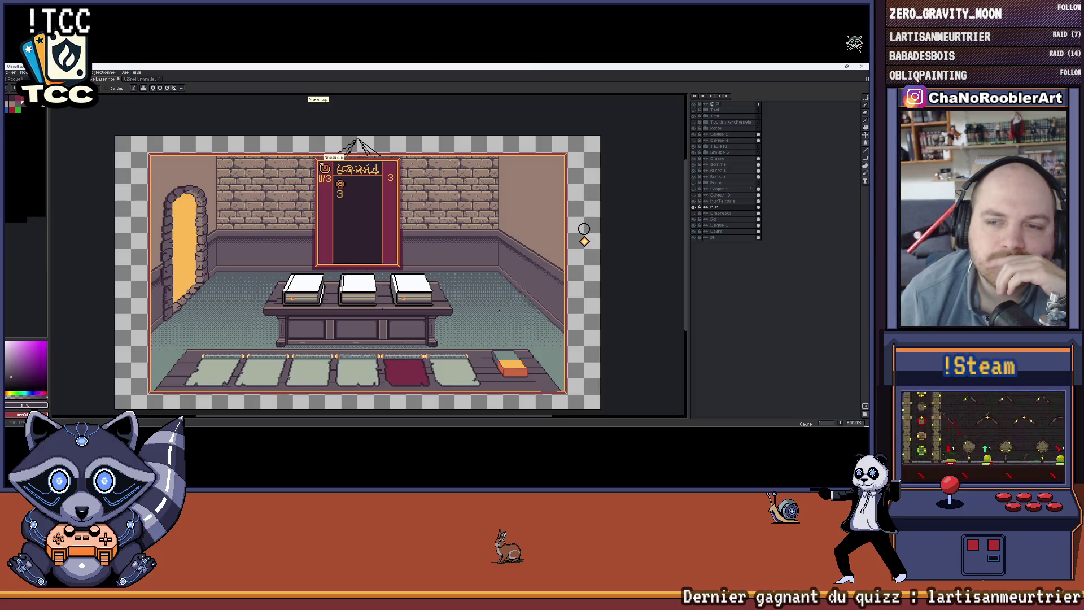
Bring the right wall corner into view and Paint Bucket fill the wall's lower band dark red
scroll(584, 229, "up", 1)
left_click_drag(585, 229, 597, 225)
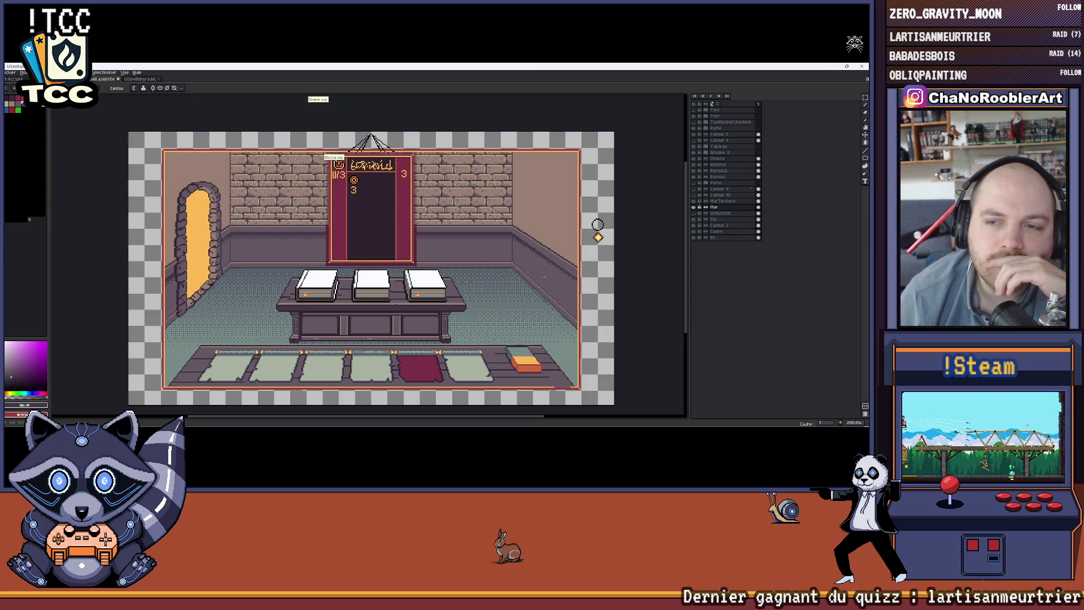
mouse_move(597, 225)
left_mouse_down()
mouse_move(562, 230)
mouse_move(548, 217)
left_mouse_up()
scroll(584, 199, "up", 1)
scroll(613, 175, "up", 1)
scroll(578, 198, "down", 1)
scroll(548, 217, "up", 1)
scroll(542, 212, "up", 1)
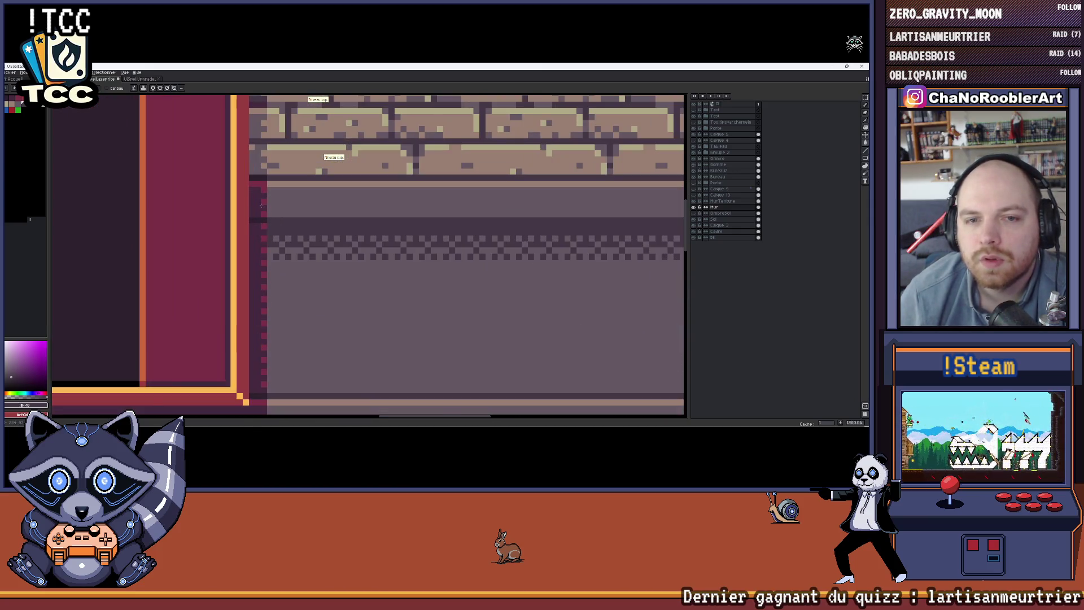
scroll(508, 204, "down", 3)
scroll(491, 187, "up", 1)
left_click_drag(409, 242, 354, 245)
key("g")
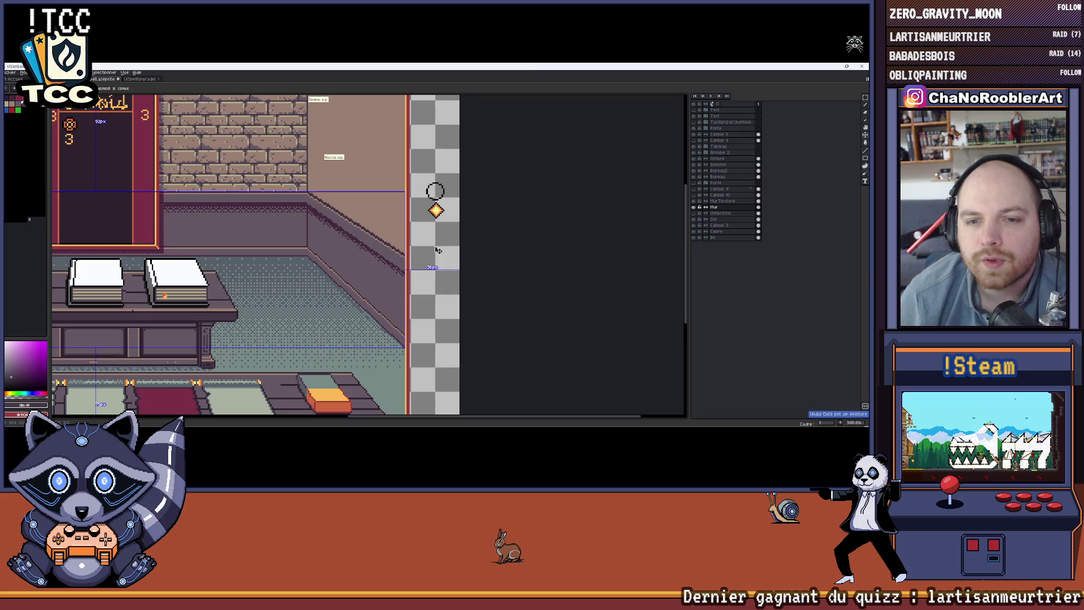
left_click(355, 244)
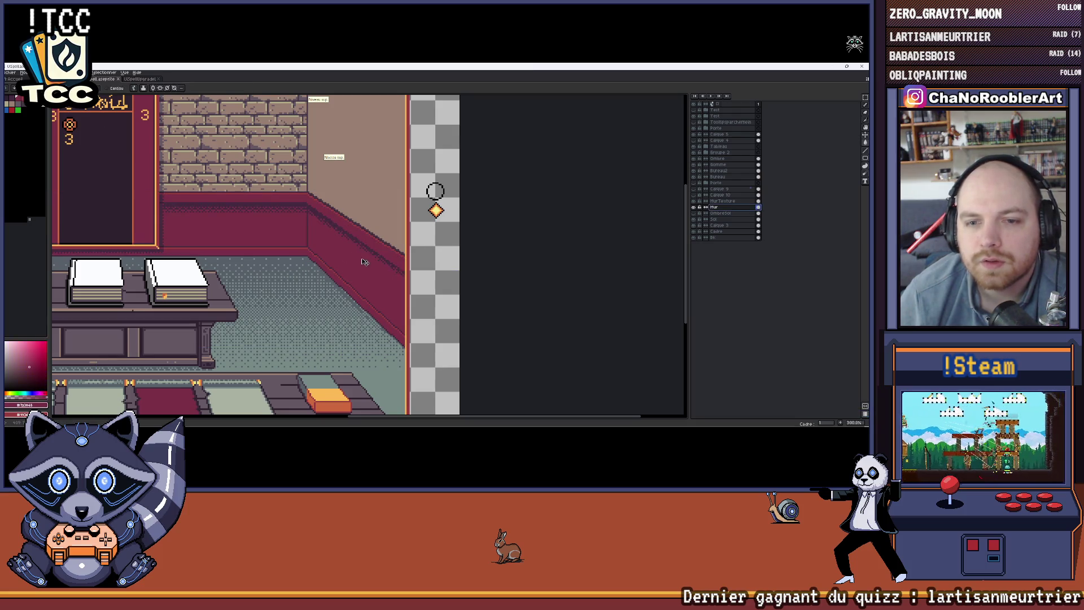
Sample the dark red, undo the fill, and toggle the Mur layer's visibility to compare
left_click(393, 264, "alt")
key("ctrl+z")
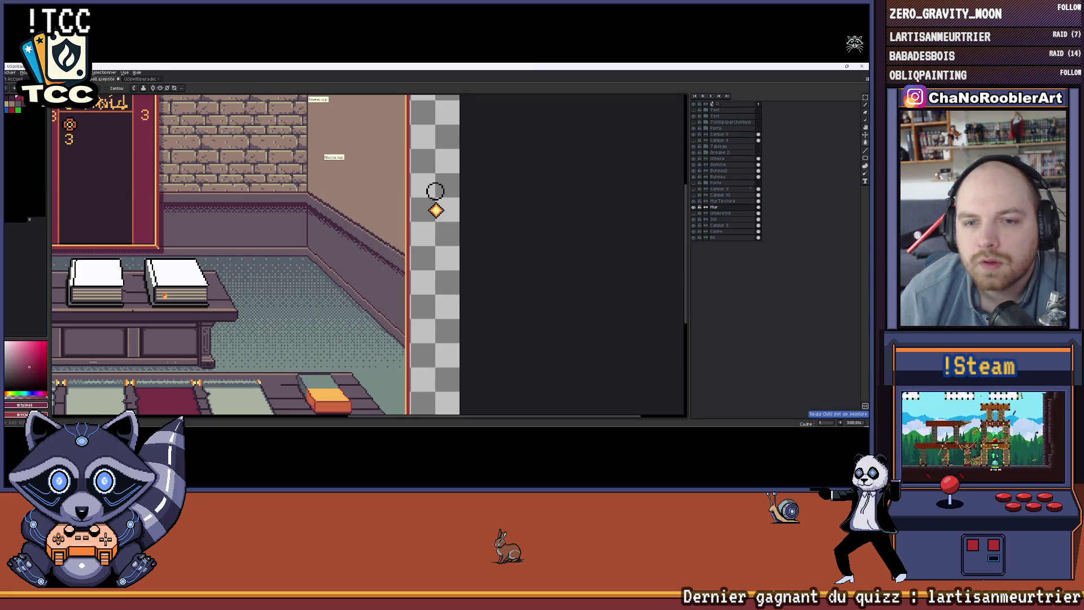
scroll(371, 281, "up", 2)
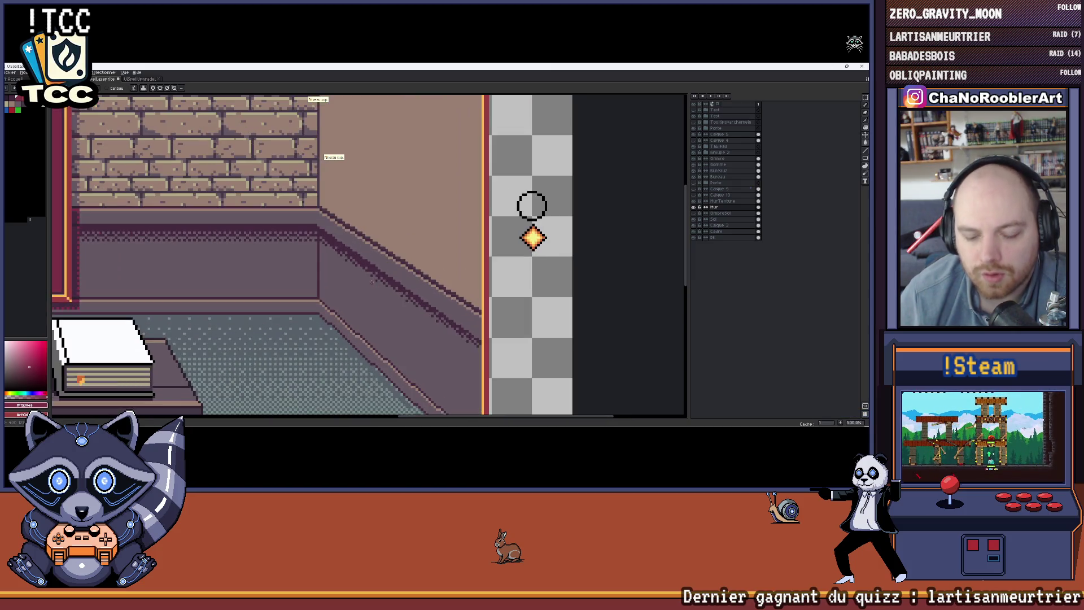
scroll(372, 281, "right", 1)
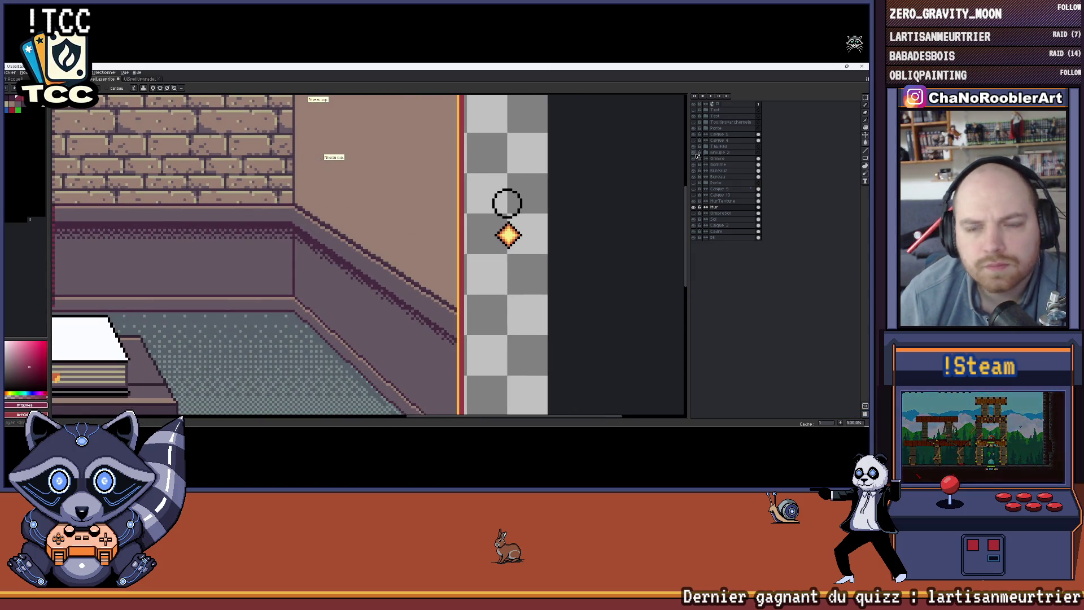
left_click(694, 207)
left_click(694, 207)
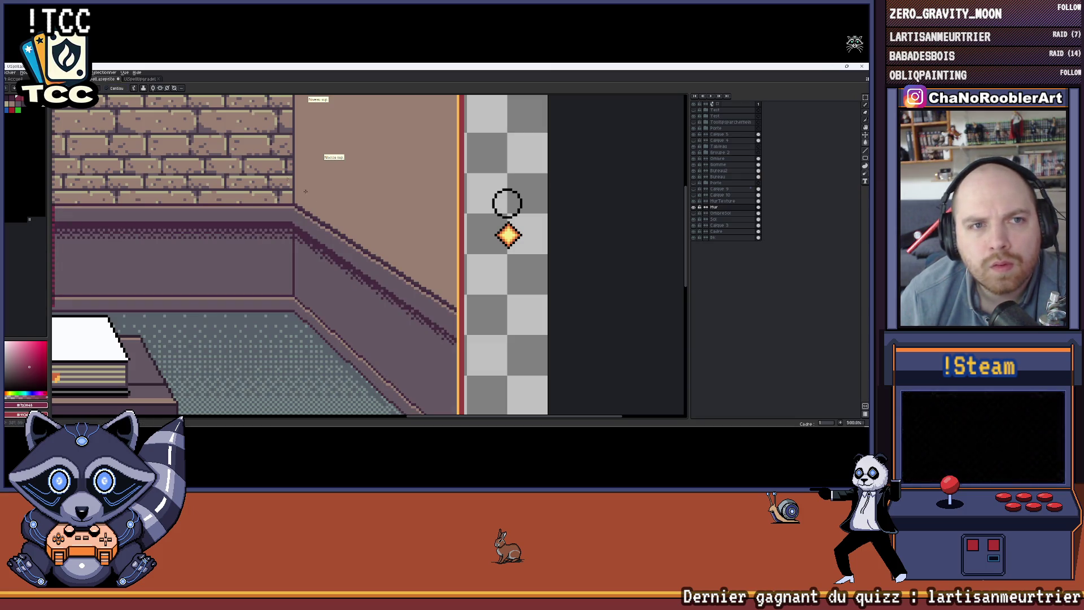
scroll(247, 260, "down", 5)
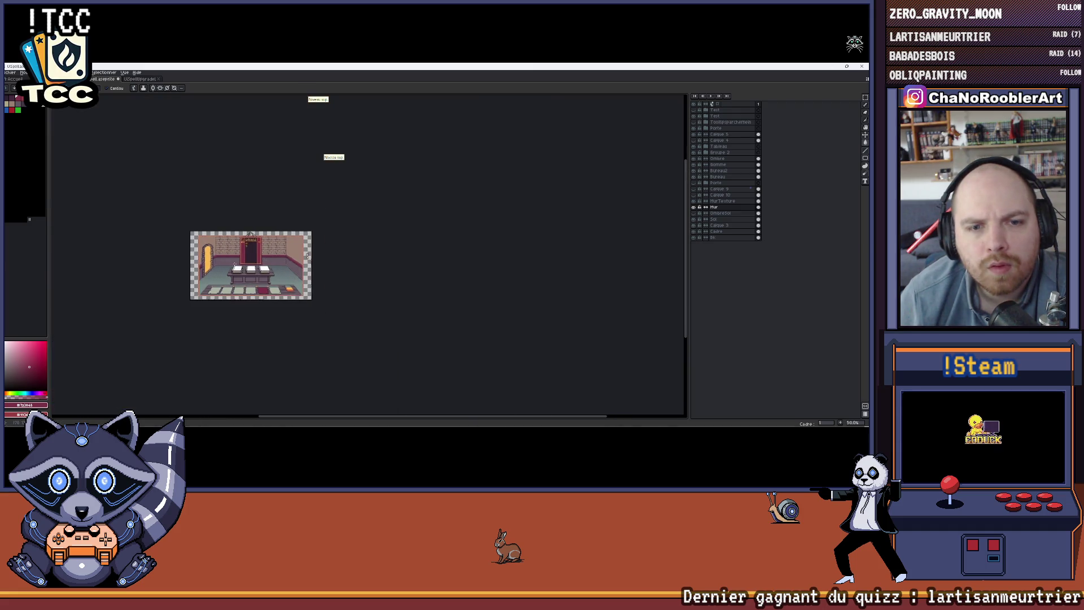
scroll(248, 259, "up", 3)
scroll(450, 207, "right", 5)
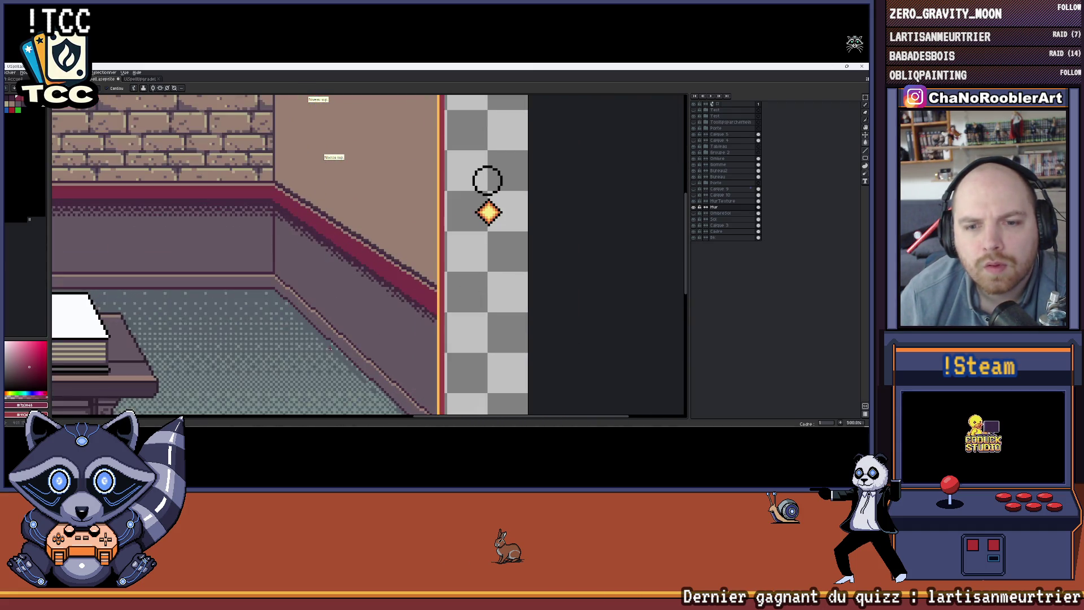
Zoom and pan in on the red baseboard at the right wall corner
scroll(400, 240, "down", 1)
scroll(600, 215, "up", 1)
scroll(600, 215, "down", 2)
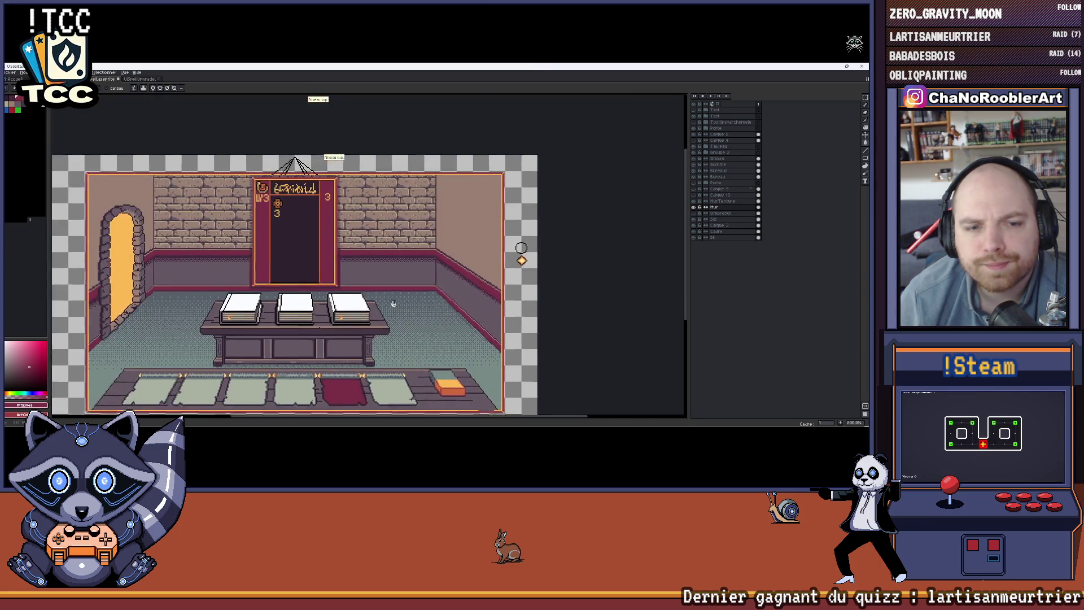
scroll(498, 170, "up", 3)
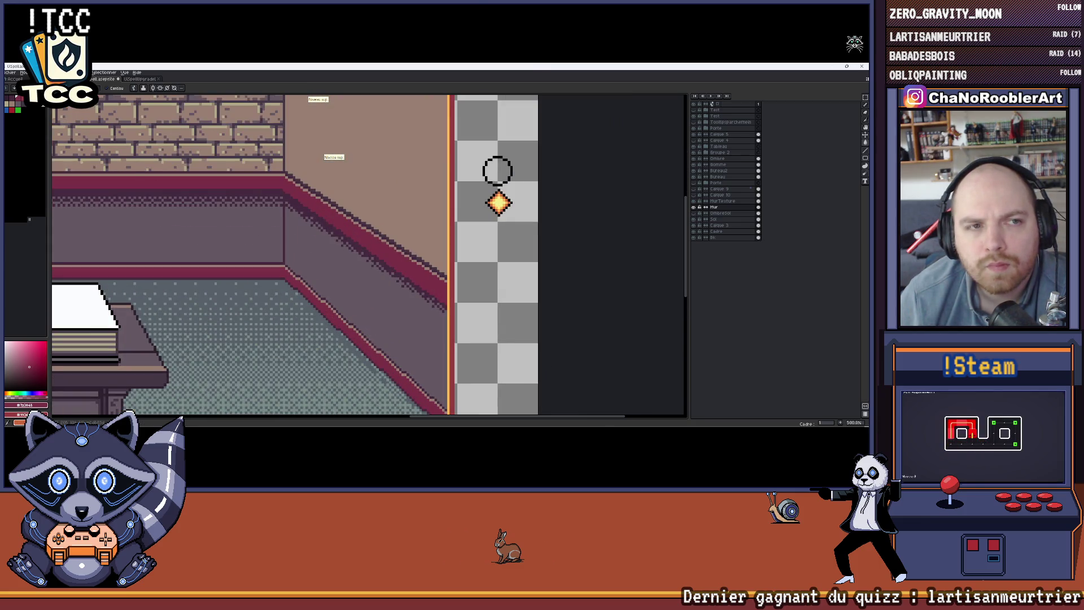
scroll(498, 170, "down", 1)
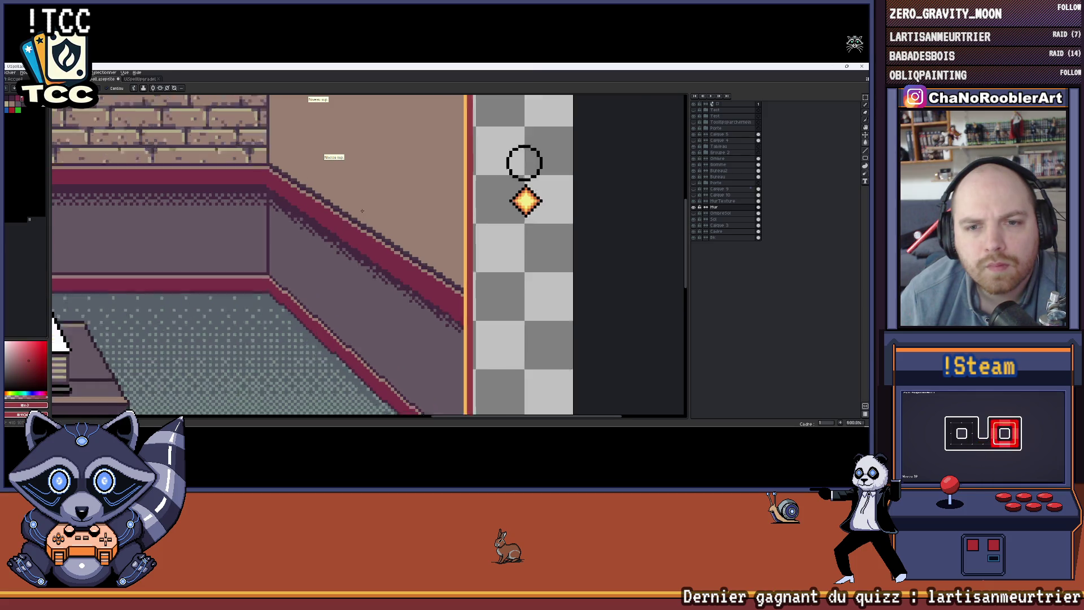
scroll(523, 159, "up", 1)
scroll(433, 202, "down", 1)
scroll(268, 246, "down", 2)
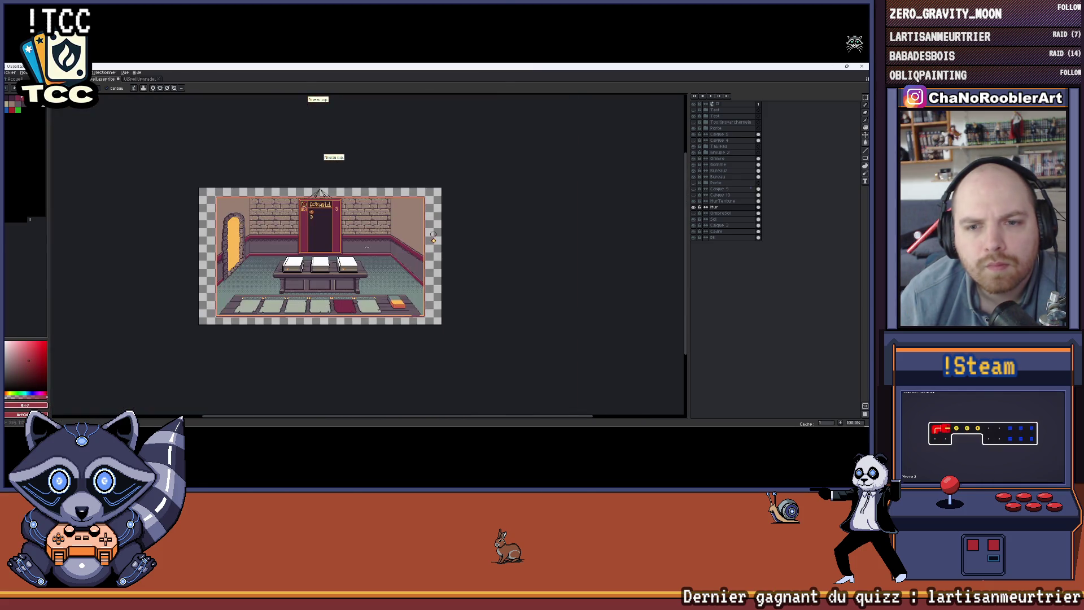
scroll(313, 254, "up", 1)
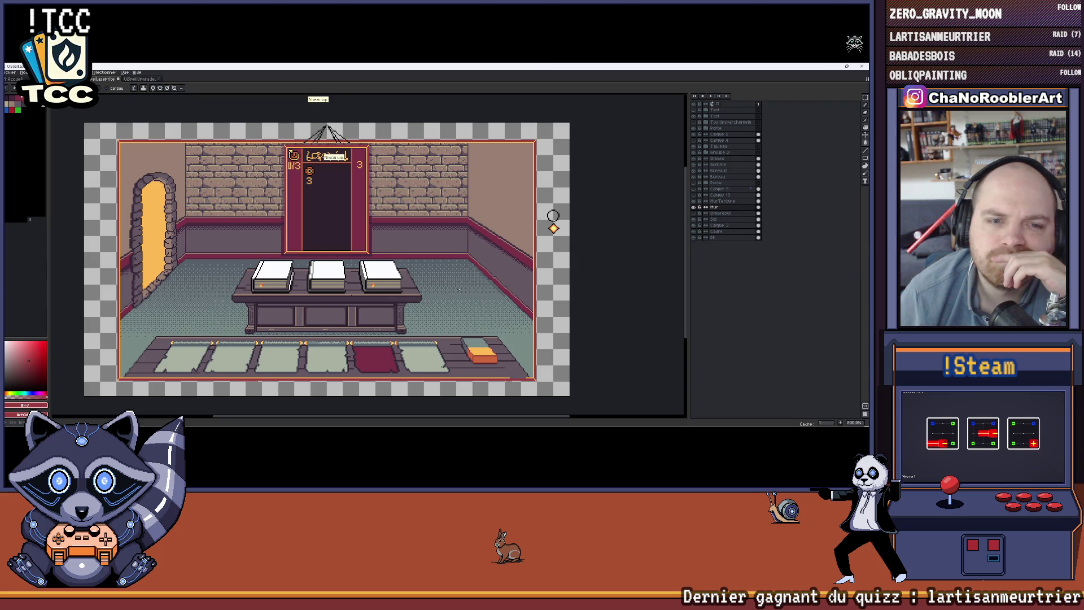
left_click_drag(553, 215, 555, 218)
scroll(554, 218, "up", 5)
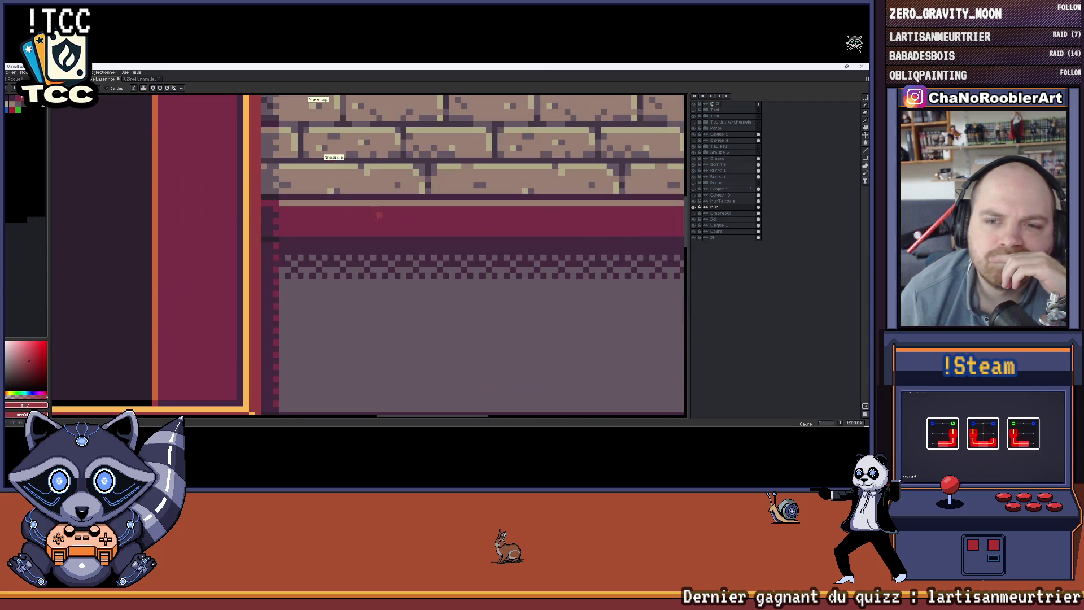
scroll(518, 275, "down", 3)
scroll(518, 275, "down", 2)
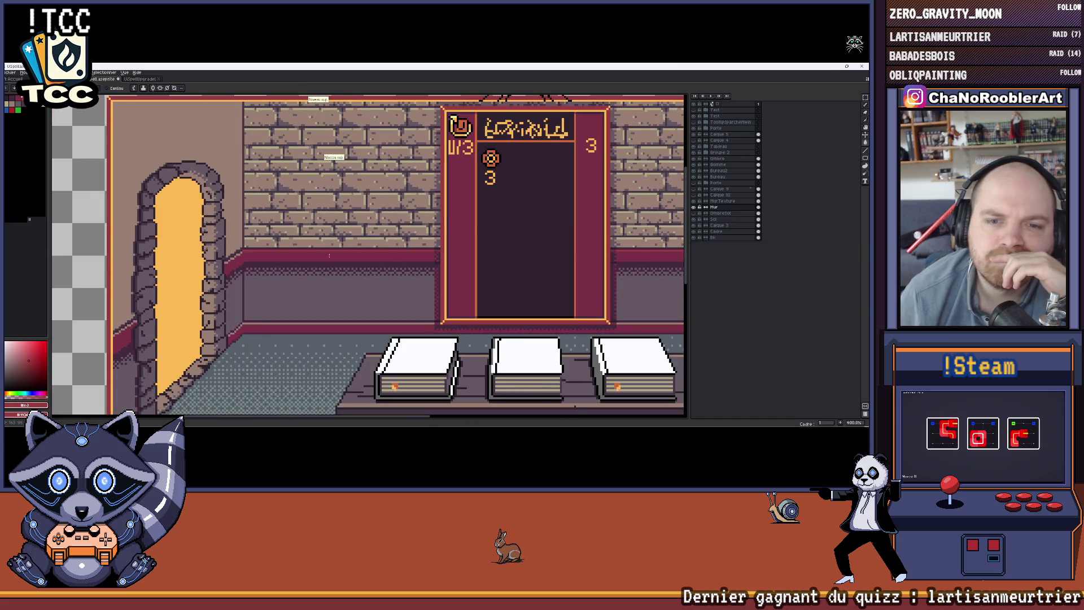
scroll(467, 286, "up", 3)
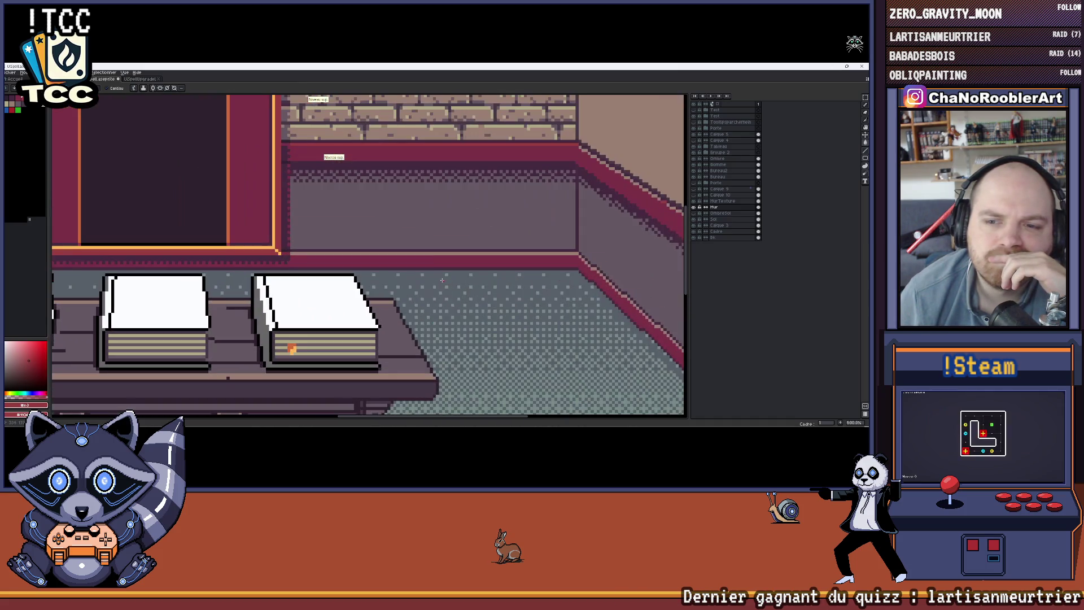
scroll(420, 254, "down", 4)
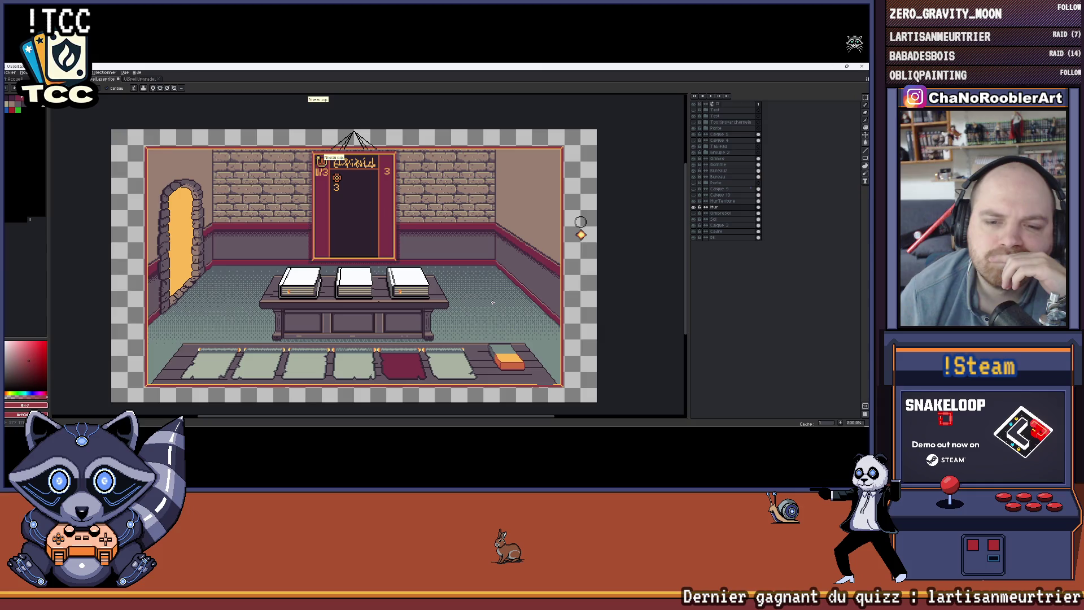
mouse_move(581, 222)
left_mouse_down()
mouse_move(595, 233)
mouse_move(585, 242)
left_mouse_up()
Undo a stray stroke and draw straight lines along the diagonal baseboard edge
scroll(460, 333, "up", 3)
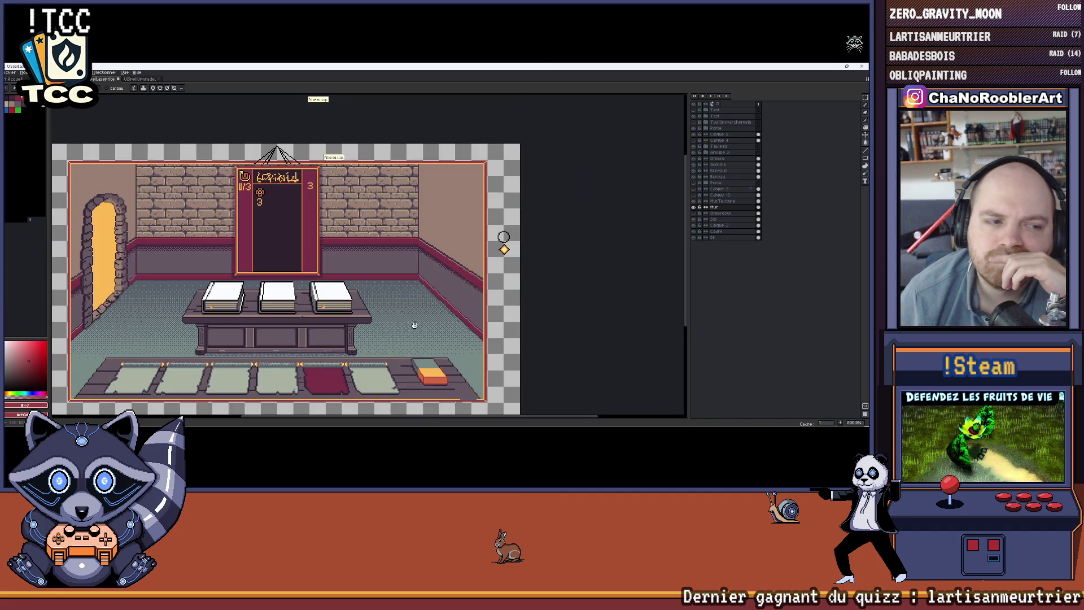
scroll(460, 332, "up", 2)
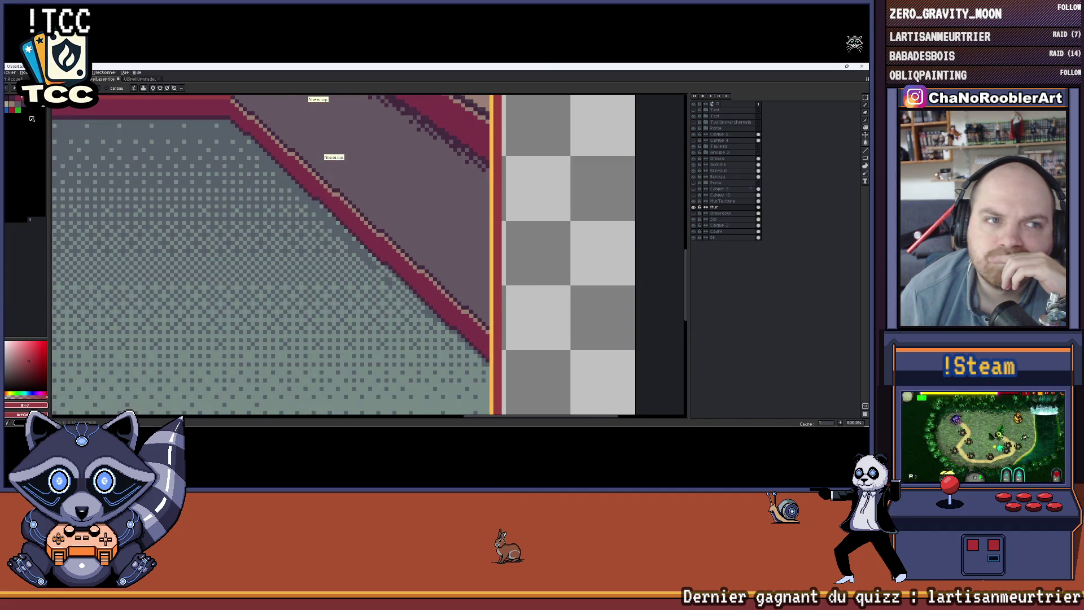
scroll(431, 227, "up", 2)
scroll(431, 227, "down", 3)
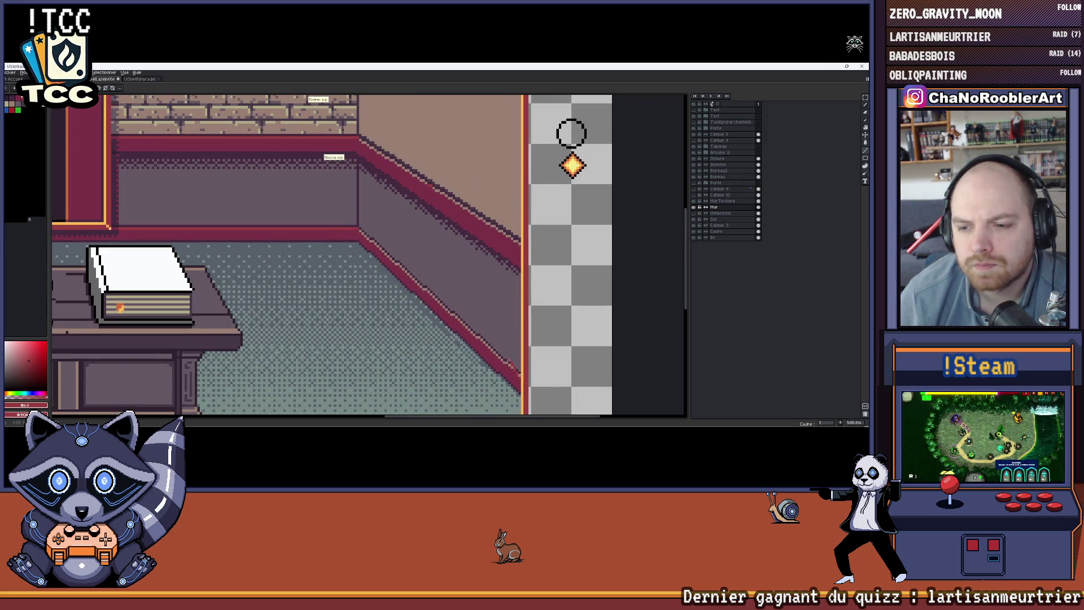
key("ctrl+z")
left_click_drag(390, 247, 359, 231)
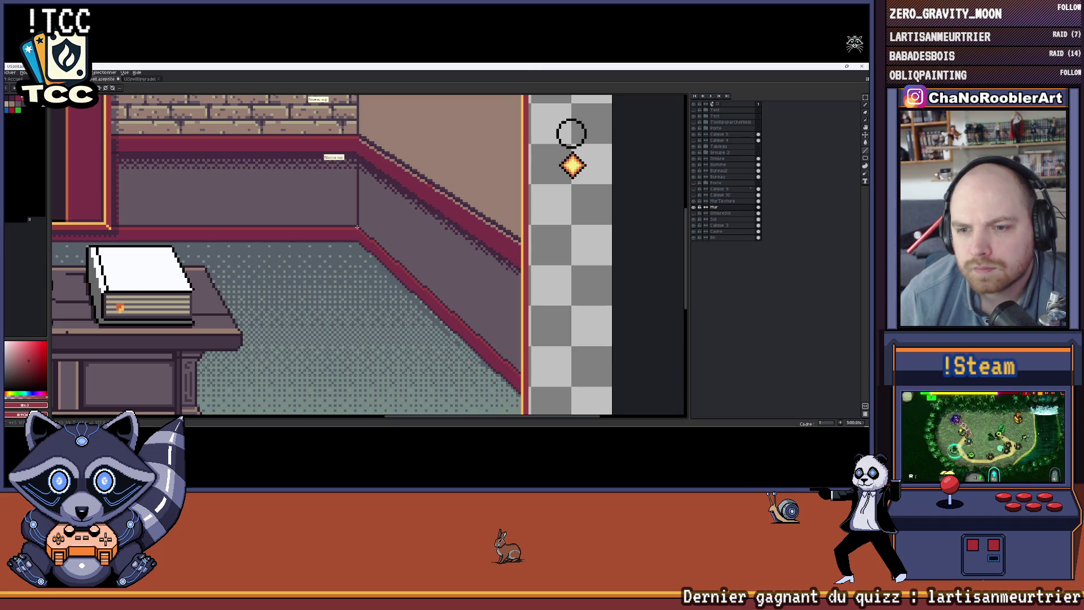
scroll(357, 227, "up", 2)
left_click_drag(542, 332, 351, 209)
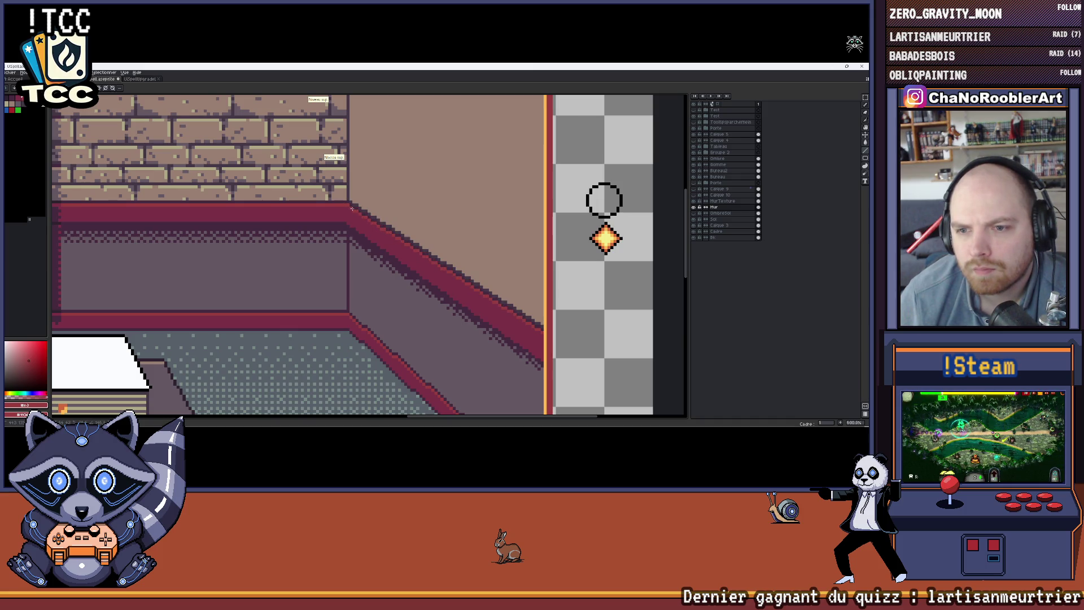
scroll(351, 208, "down", 6)
scroll(395, 246, "up", 2)
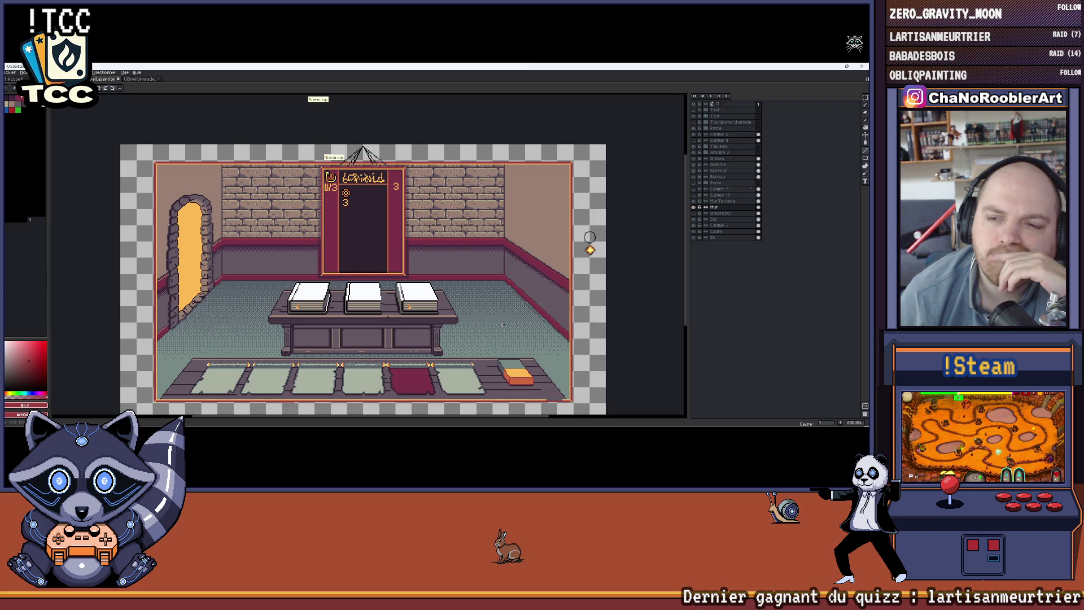
Bring the left baseboard corner into view and undo the light diagonal pixels there
scroll(510, 322, "up", 1)
scroll(516, 321, "down", 3)
scroll(522, 320, "up", 3)
scroll(522, 320, "down", 1)
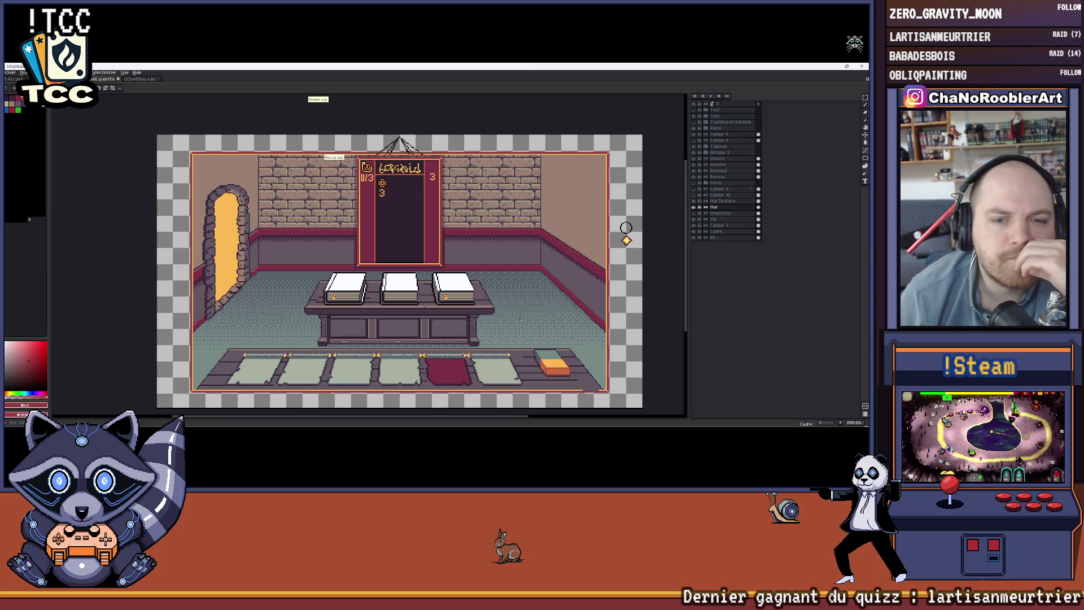
scroll(290, 271, "up", 7)
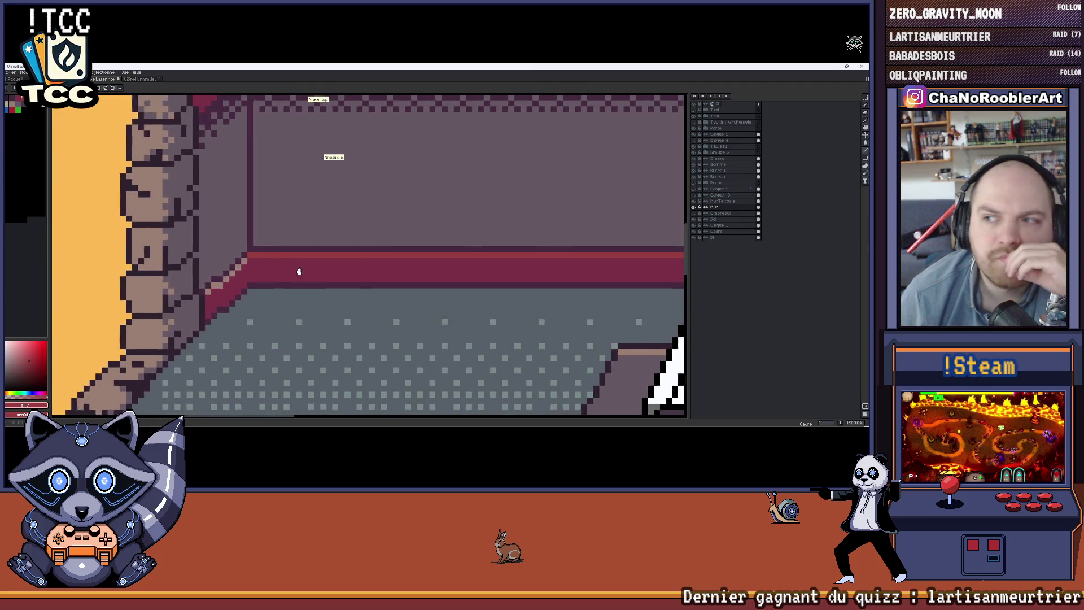
left_click_drag(289, 270, 333, 275)
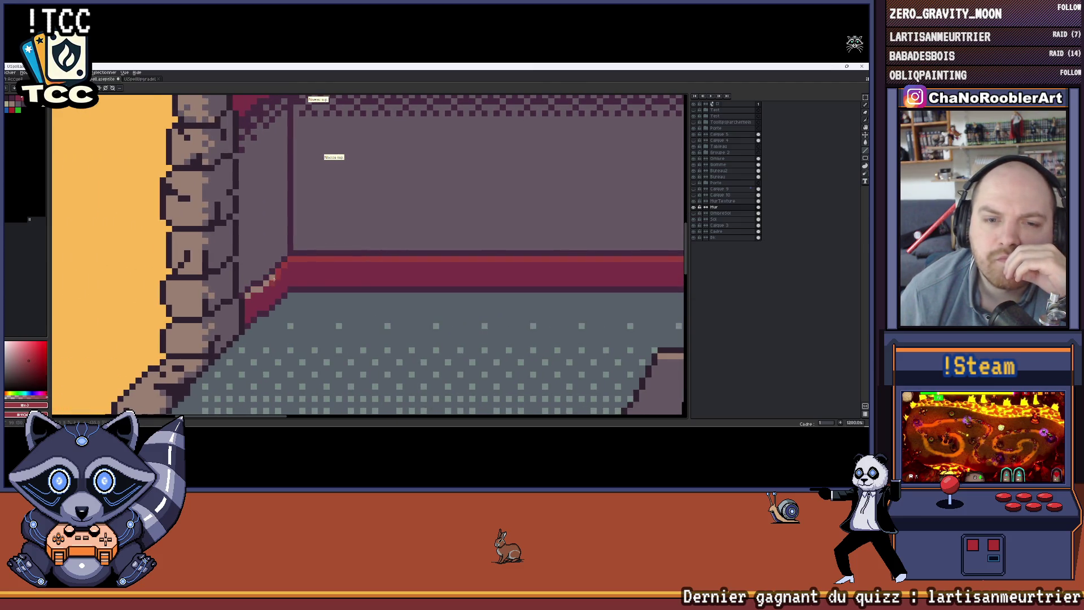
key("ctrl")
key("ctrl+z")
key("ctrl+z")
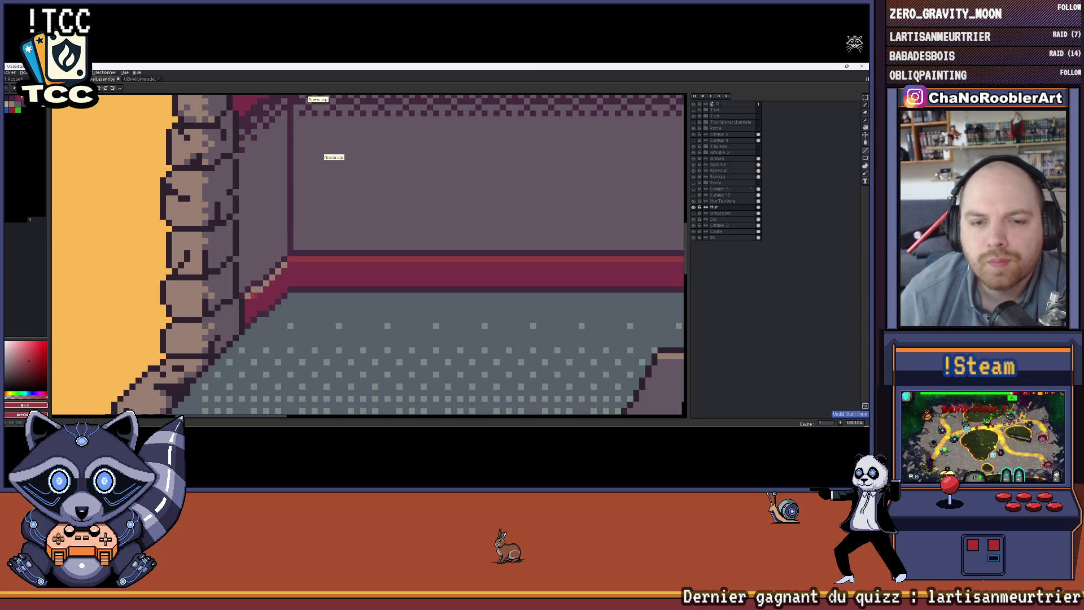
With the Paint Bucket, turn the lower tan pixels of the doorway diagonal red
key("b")
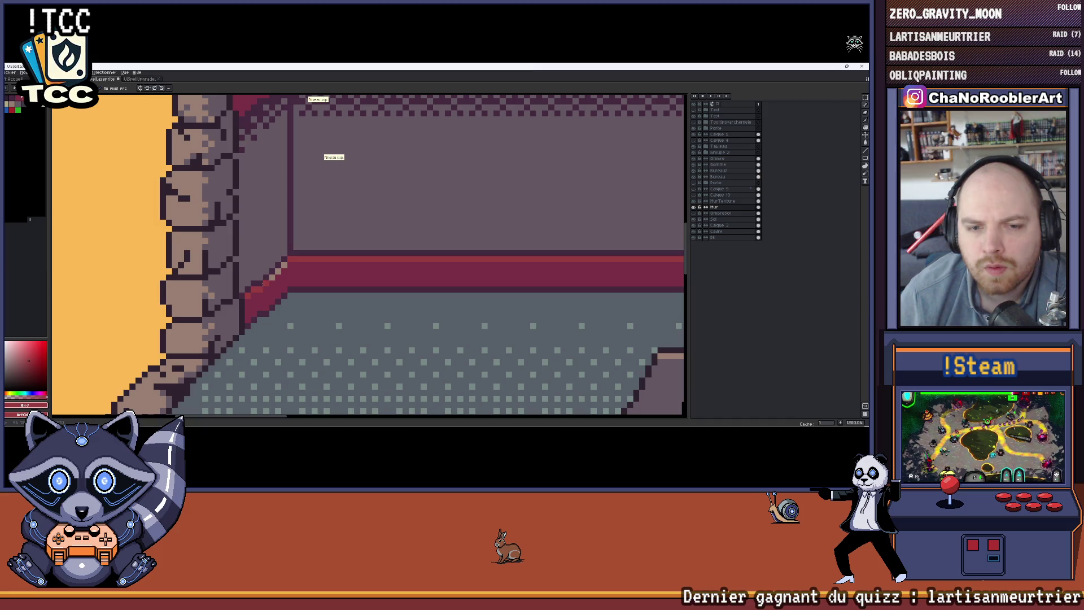
scroll(281, 266, "up", 3)
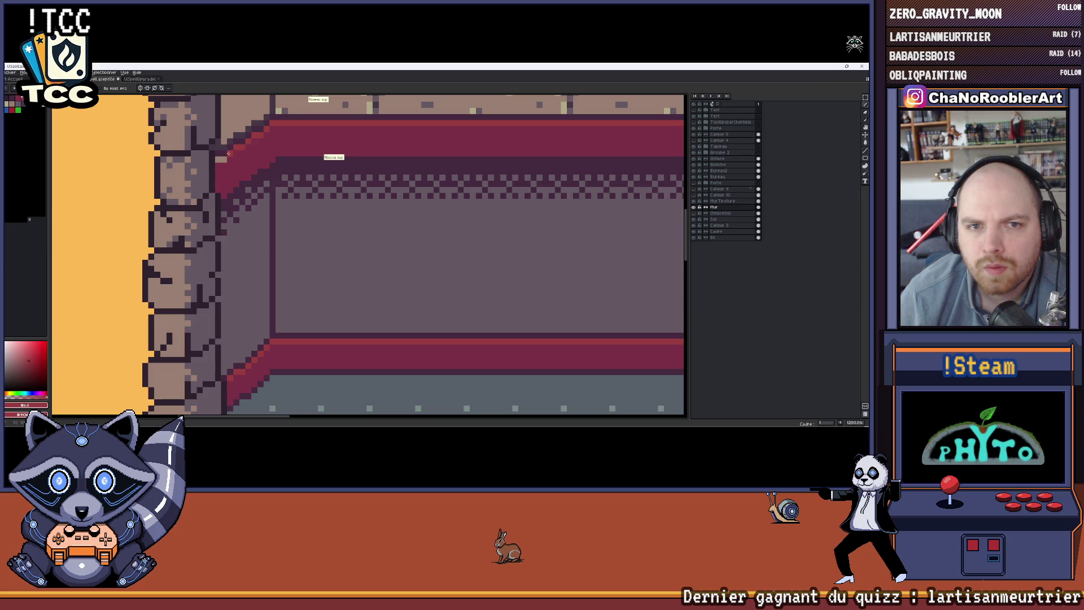
scroll(218, 160, "down", 5)
scroll(228, 196, "up", 4)
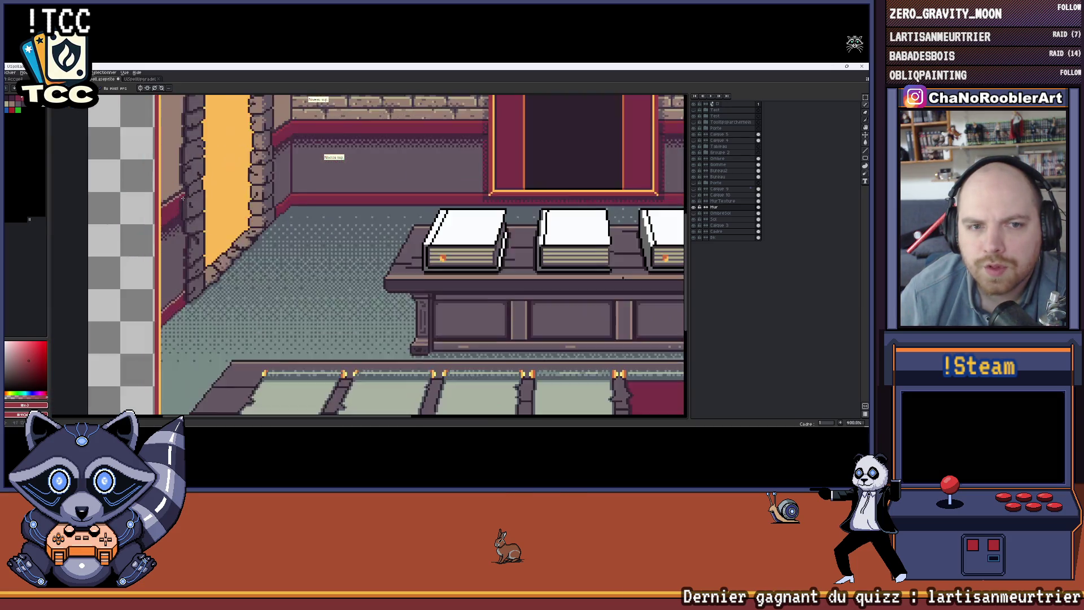
scroll(271, 178, "up", 3)
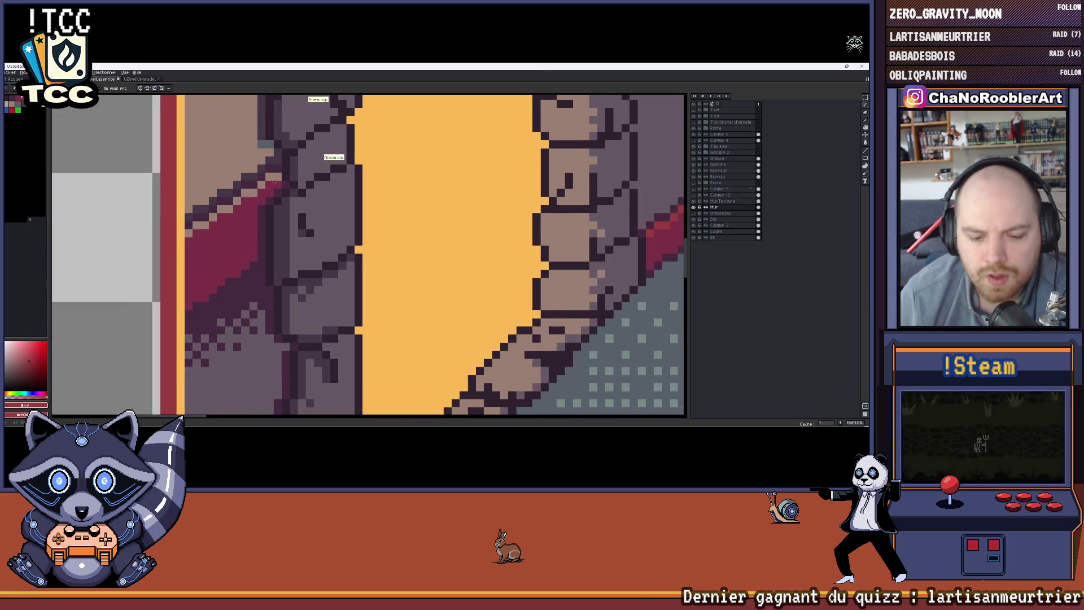
key("g")
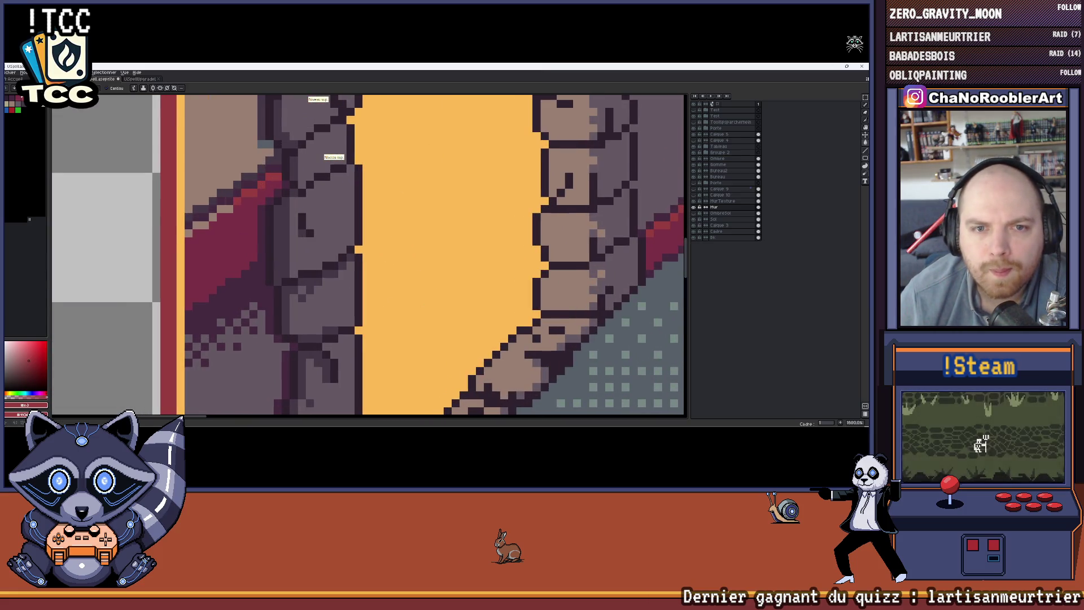
scroll(226, 254, "down", 4)
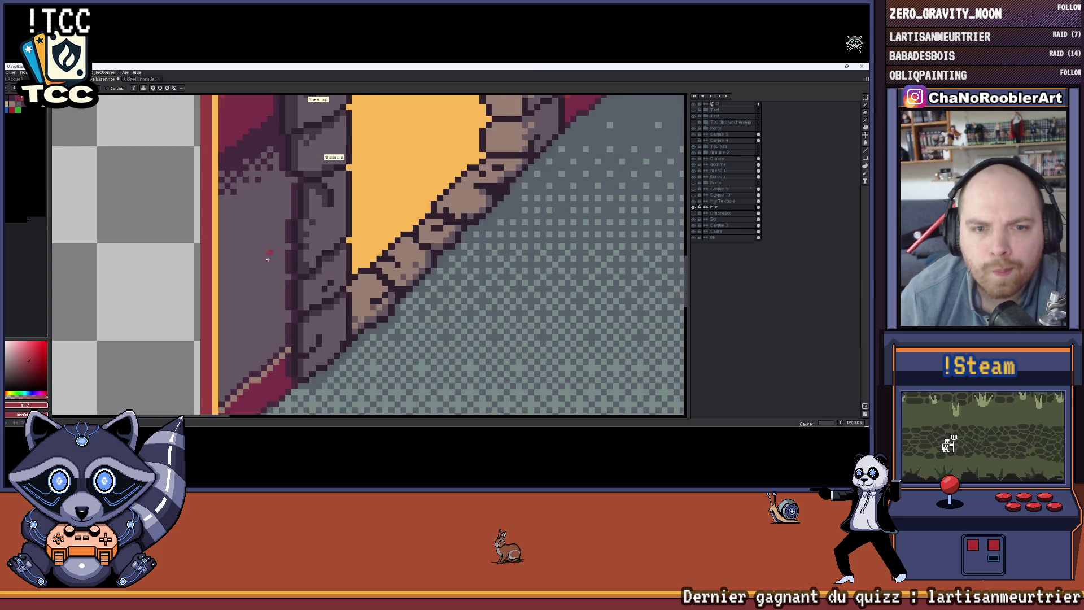
scroll(266, 312, "up", 2)
left_click(249, 324)
left_click(237, 337)
left_click(225, 349)
left_click(213, 361)
left_click(201, 372)
Redden the remaining tan edge pixels from the diagonal's base up to its top
left_click(282, 312)
left_click(284, 299)
left_click(297, 288)
left_click(310, 276)
left_click(321, 264)
left_click(334, 252)
Zoom out and pan to review the whole room scene
scroll(361, 251, "down", 10)
scroll(395, 260, "up", 5)
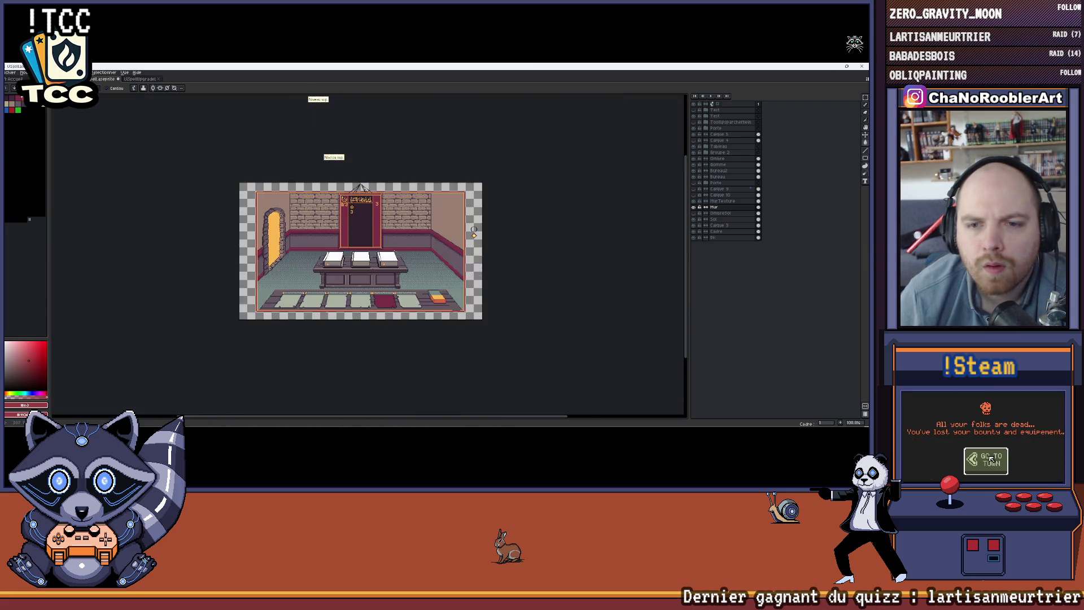
scroll(475, 269, "up", 1)
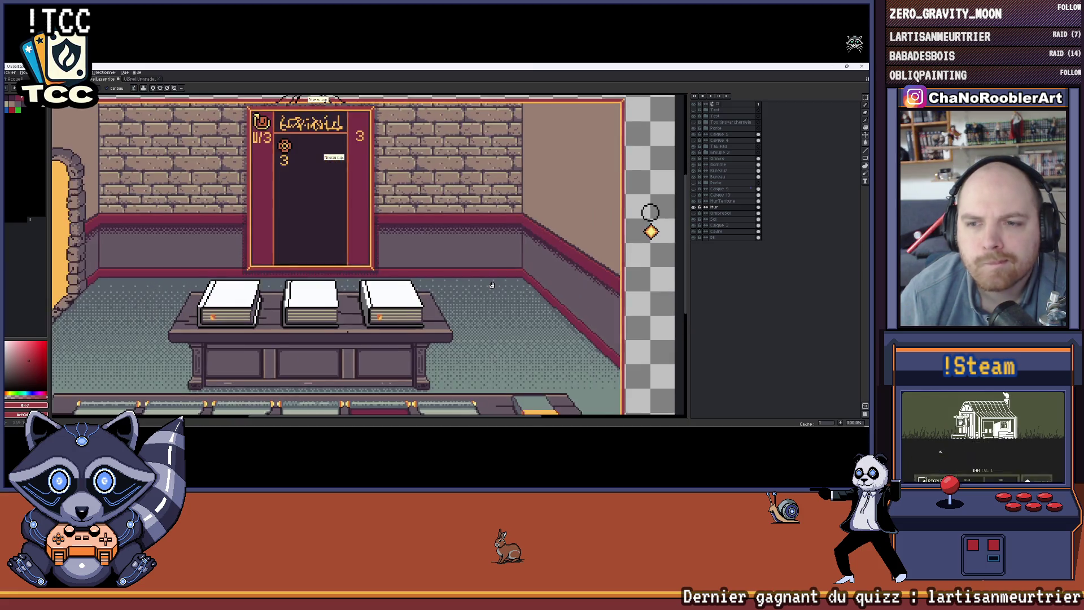
scroll(480, 268, "down", 1)
left_click_drag(484, 270, 499, 272)
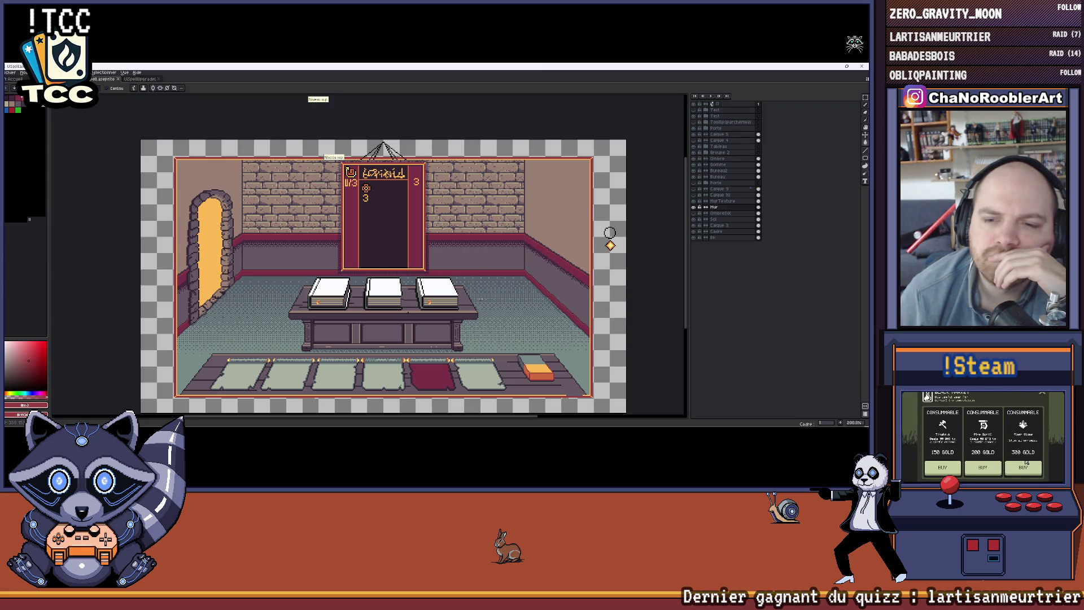
scroll(351, 309, "up", 1)
scroll(351, 309, "down", 1)
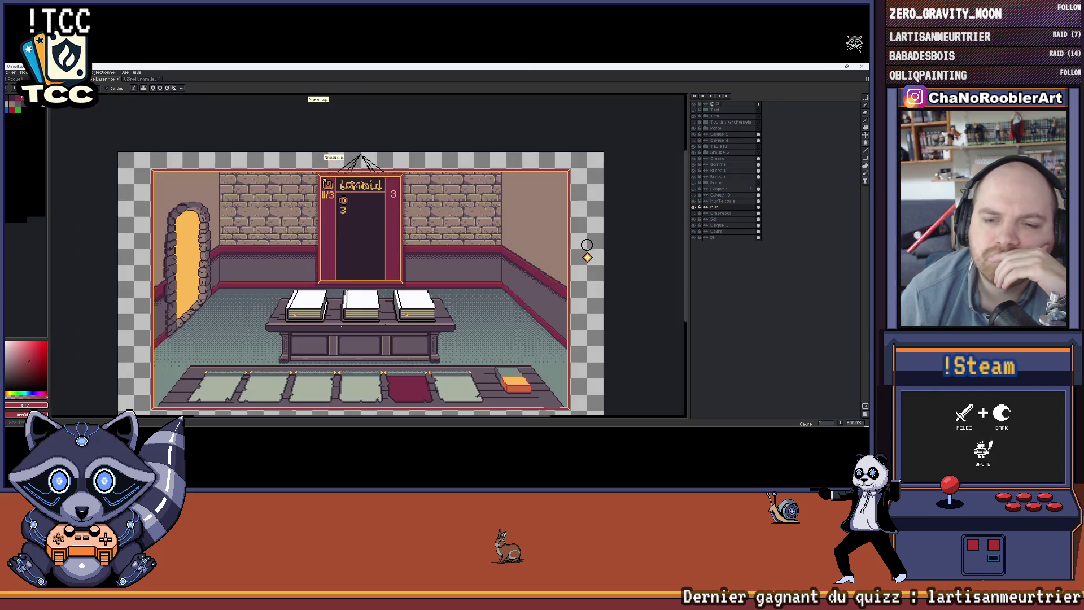
left_click_drag(351, 309, 363, 290)
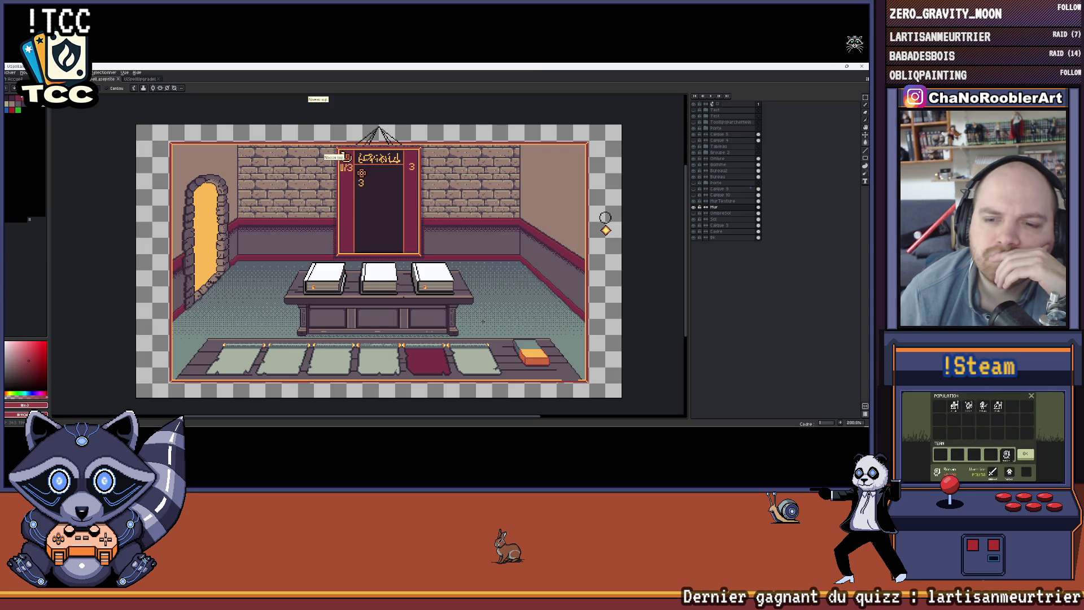
left_click_drag(483, 322, 495, 298)
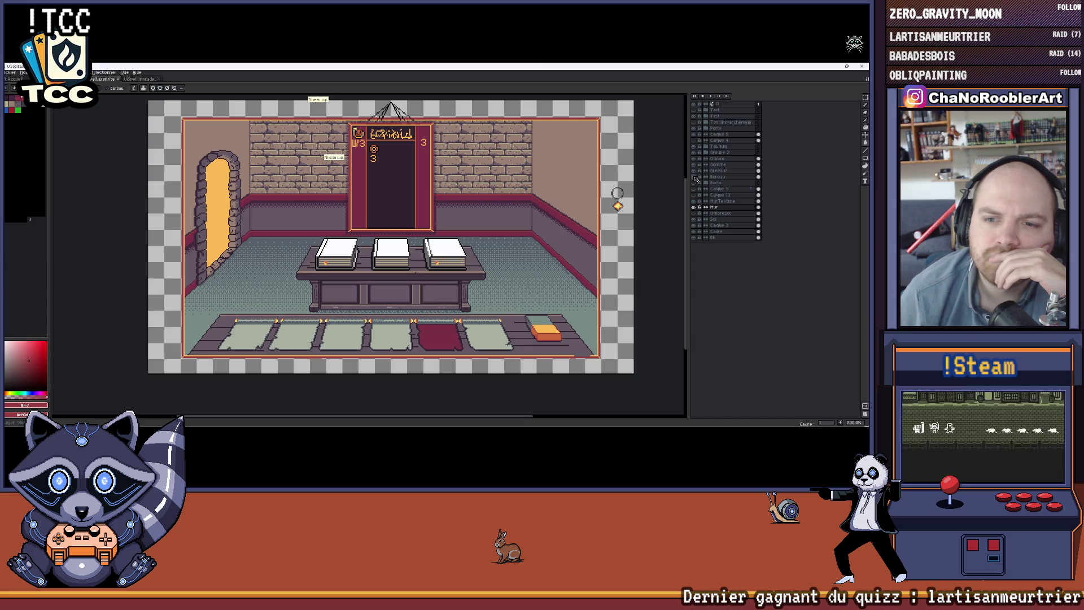
left_click(716, 177)
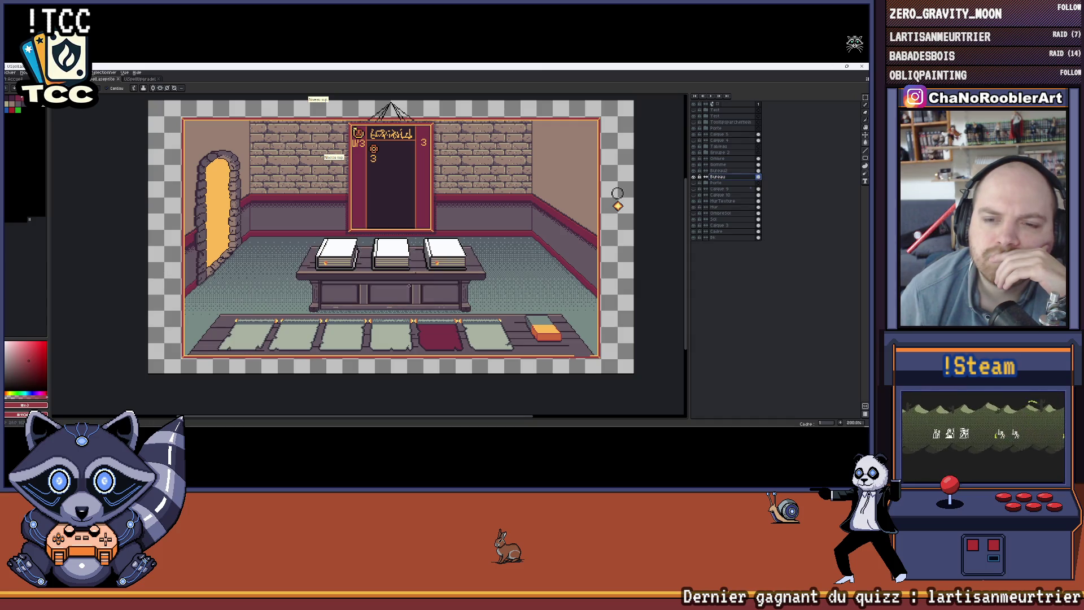
scroll(618, 193, "up", 3)
scroll(608, 160, "down", 3)
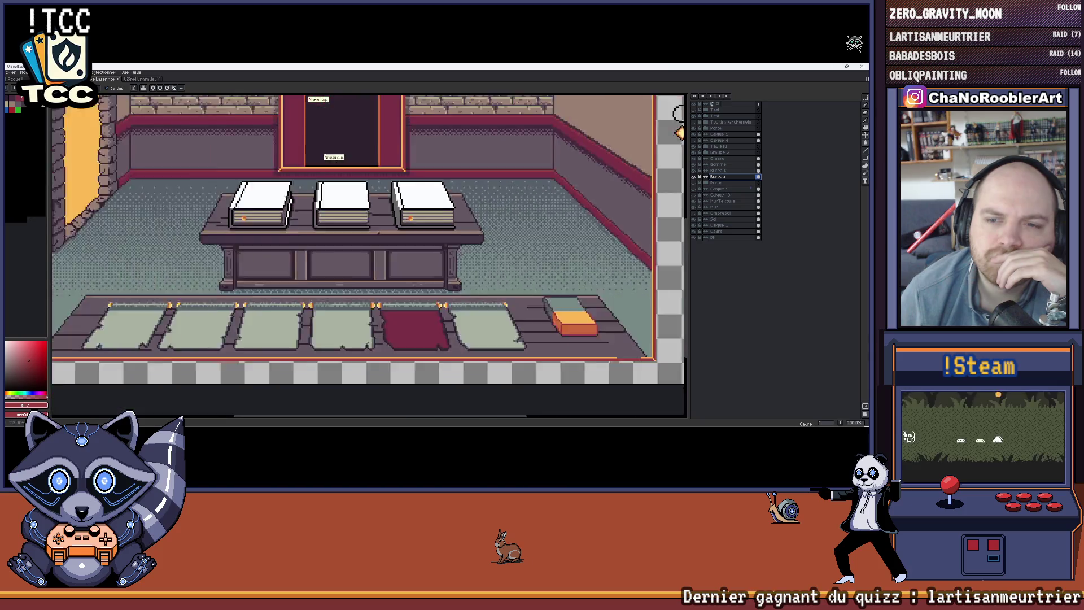
left_click_drag(608, 160, 625, 175)
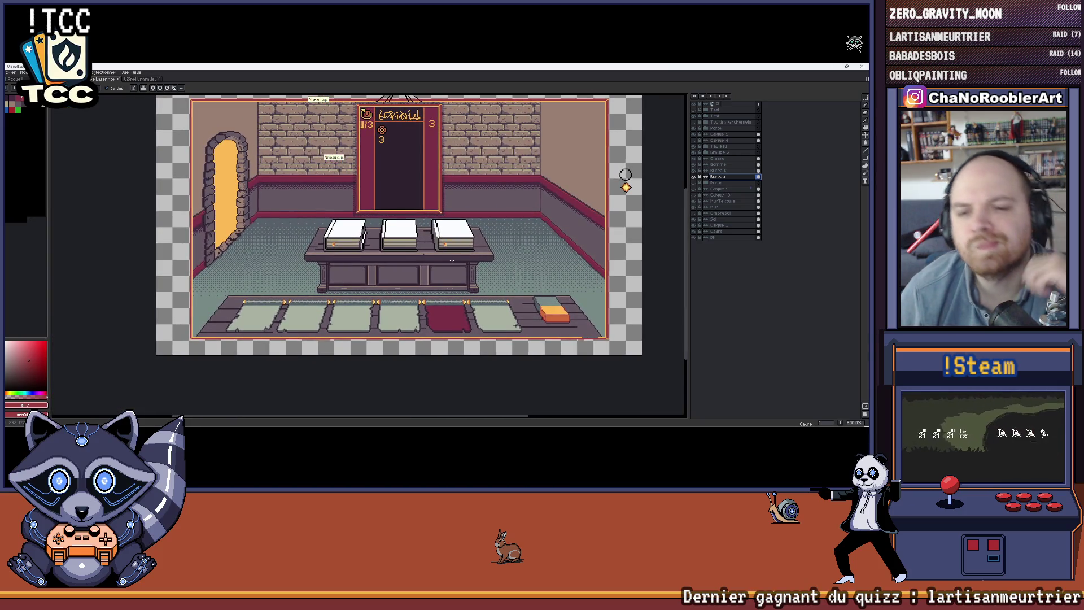
scroll(437, 212, "up", 1)
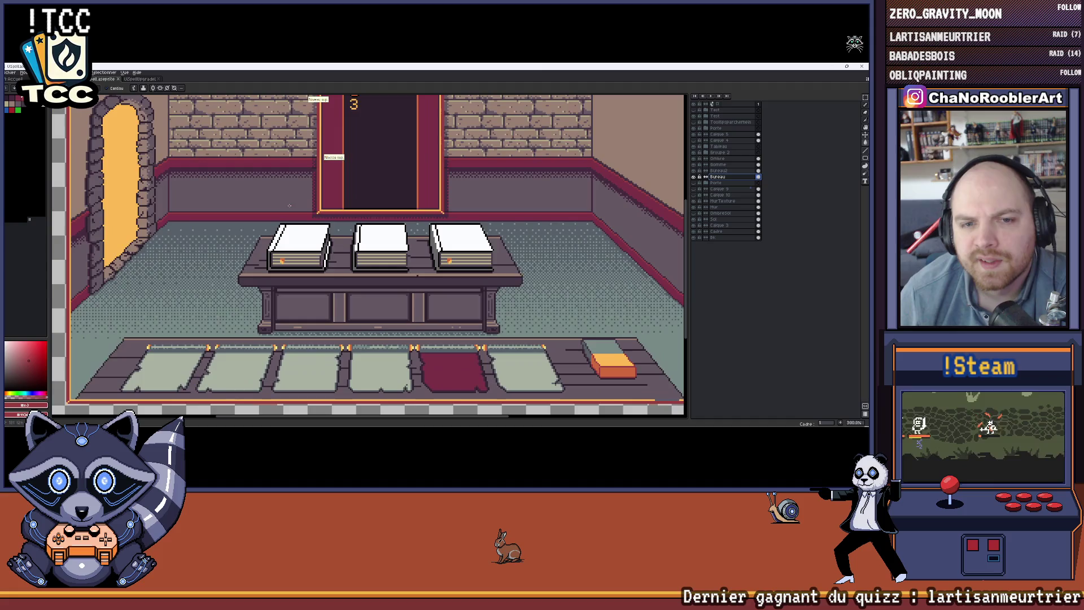
left_click(276, 216, "alt")
left_click(254, 275)
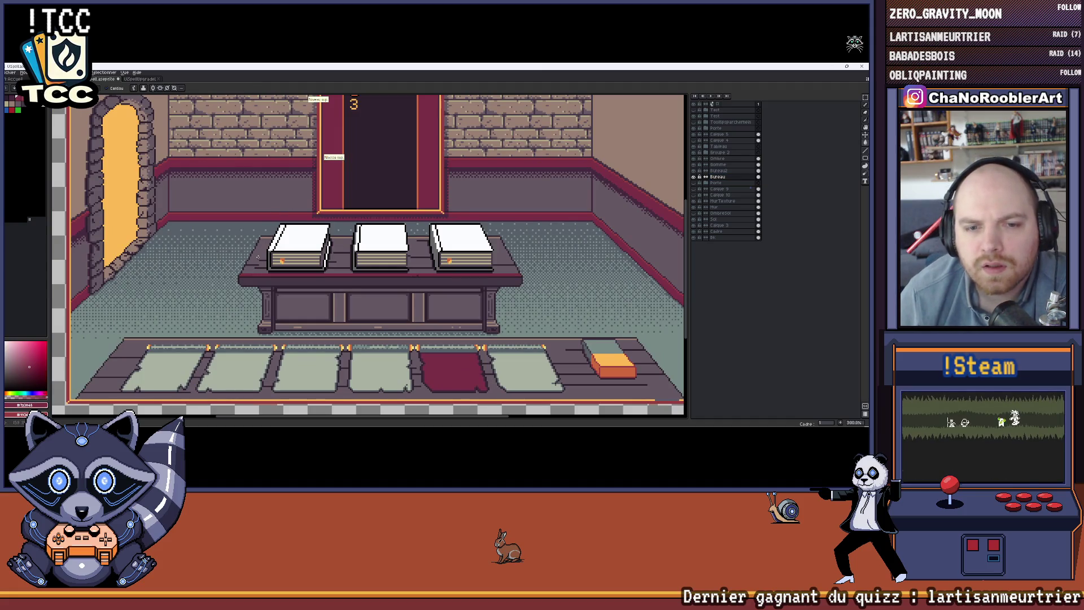
scroll(262, 236, "down", 2)
scroll(584, 196, "up", 1)
key("ctrl+z")
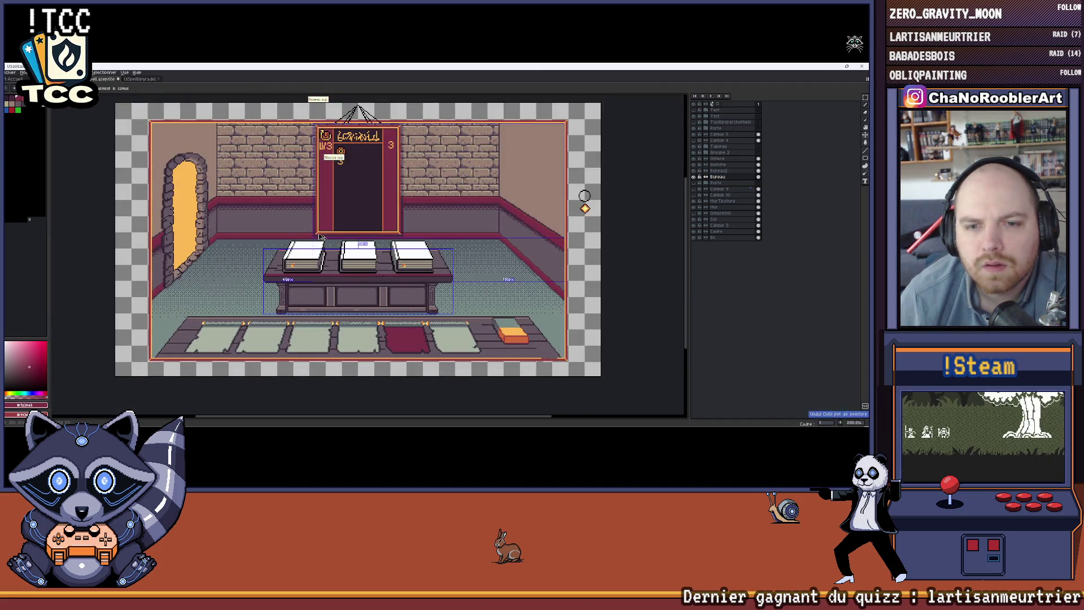
left_click(310, 112, "alt")
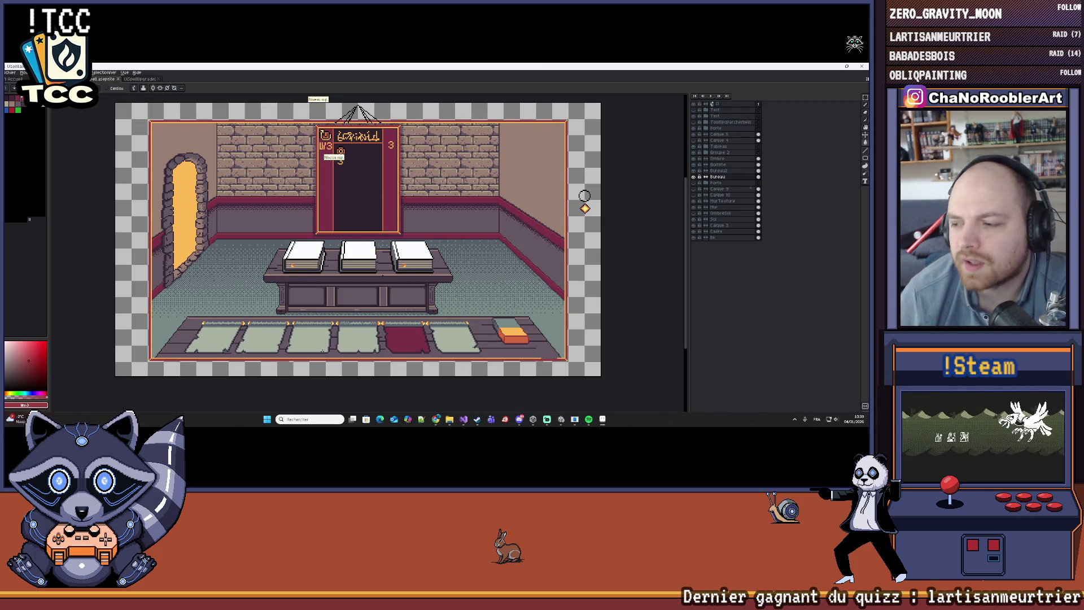
scroll(283, 332, "up", 1)
scroll(436, 232, "down", 1)
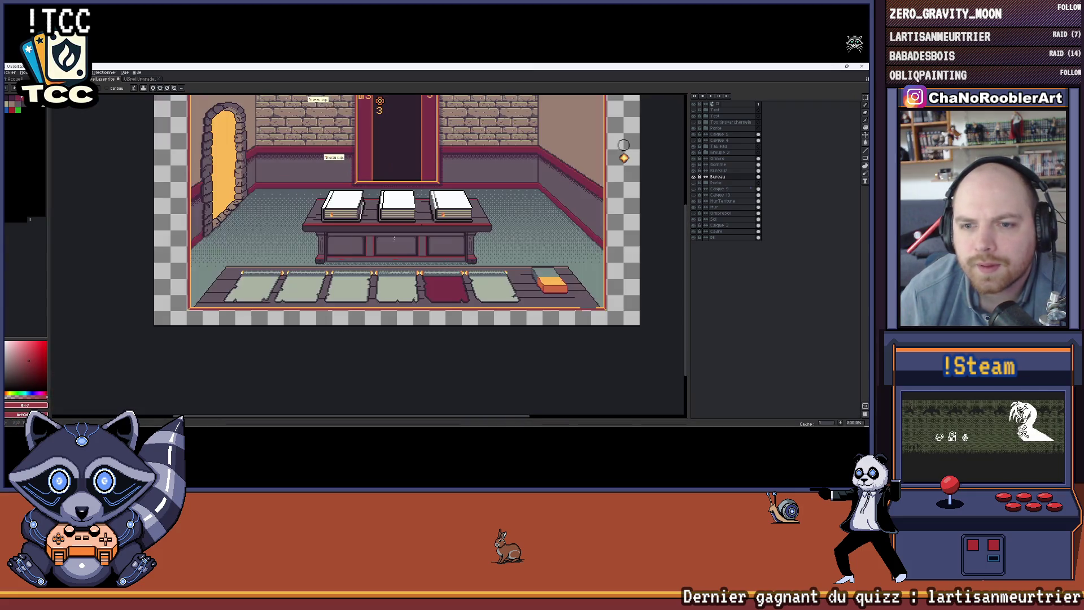
scroll(456, 218, "down", 1)
scroll(524, 202, "up", 1)
scroll(304, 241, "up", 1)
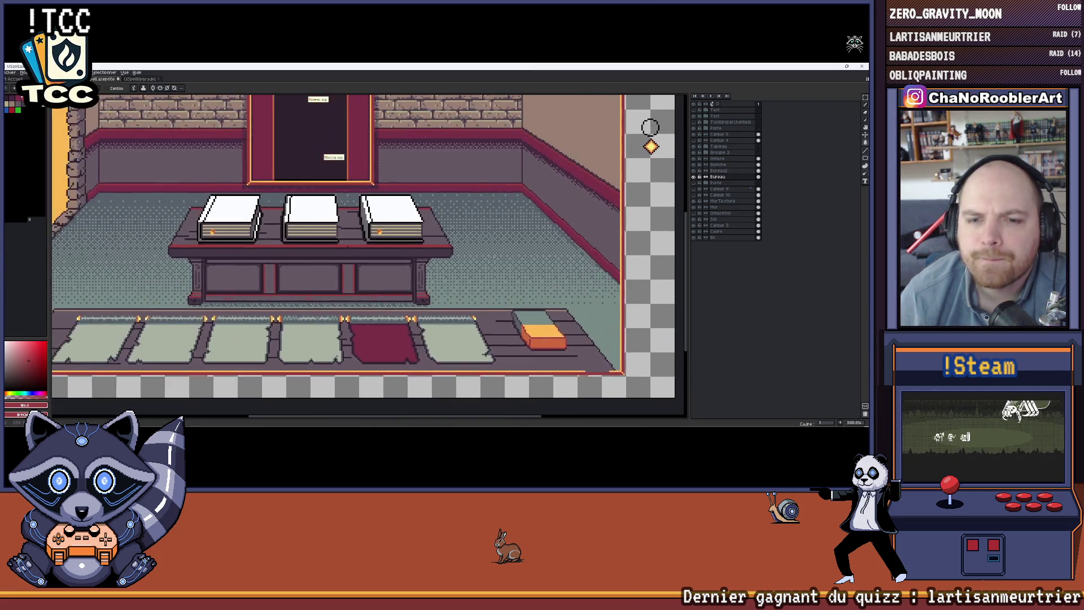
scroll(392, 241, "down", 1)
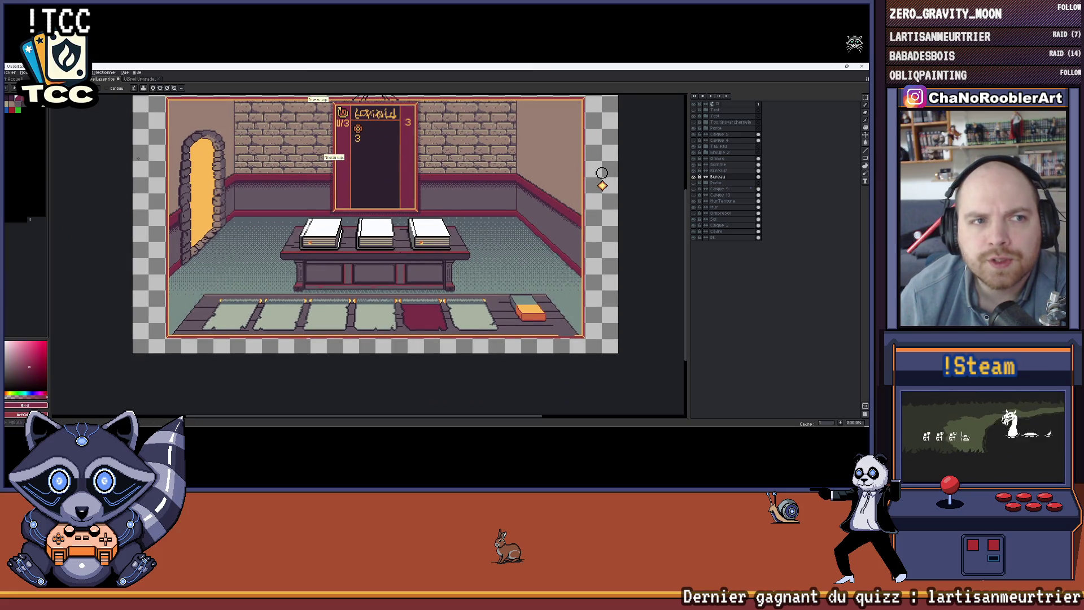
scroll(318, 264, "up", 1)
scroll(514, 264, "down", 1)
scroll(514, 264, "up", 1)
scroll(514, 264, "down", 1)
scroll(515, 277, "up", 1)
scroll(515, 287, "down", 1)
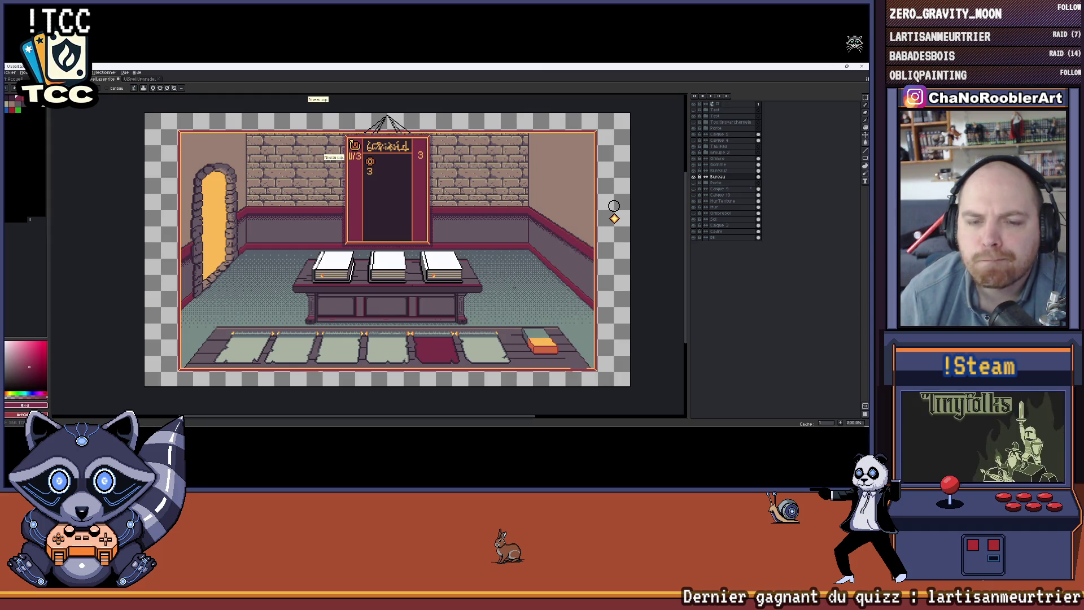
scroll(511, 289, "down", 1)
scroll(506, 291, "up", 1)
left_click_drag(501, 294, 503, 303)
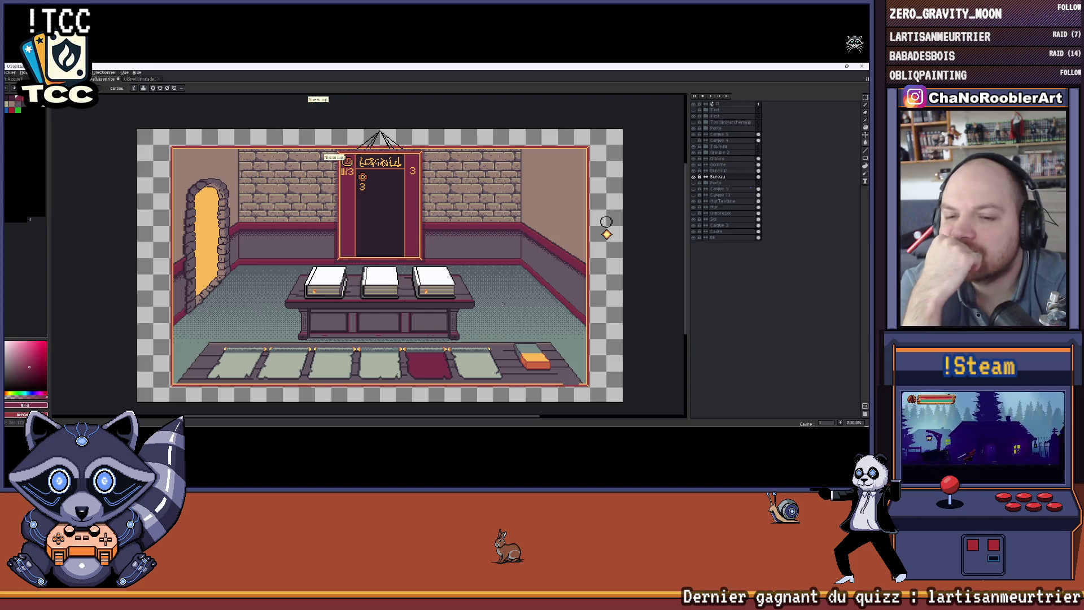
key("ctrl+z")
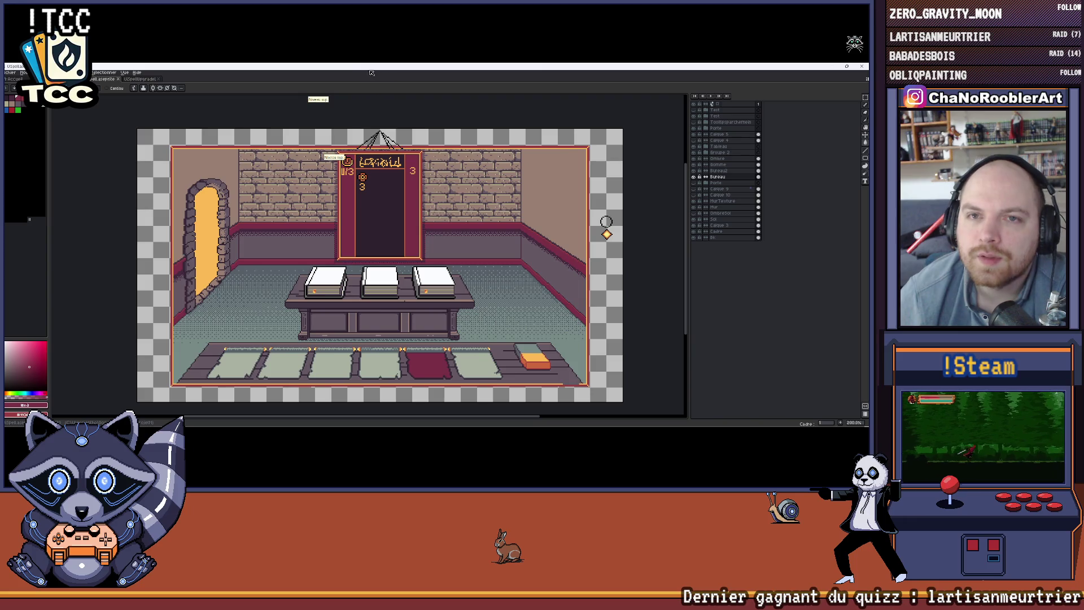
Shrink the Aseprite window, snap Unity to the left half, and reposition its window
mouse_move(365, 71)
left_mouse_down()
mouse_move(598, 183)
mouse_move(867, 194)
left_mouse_up()
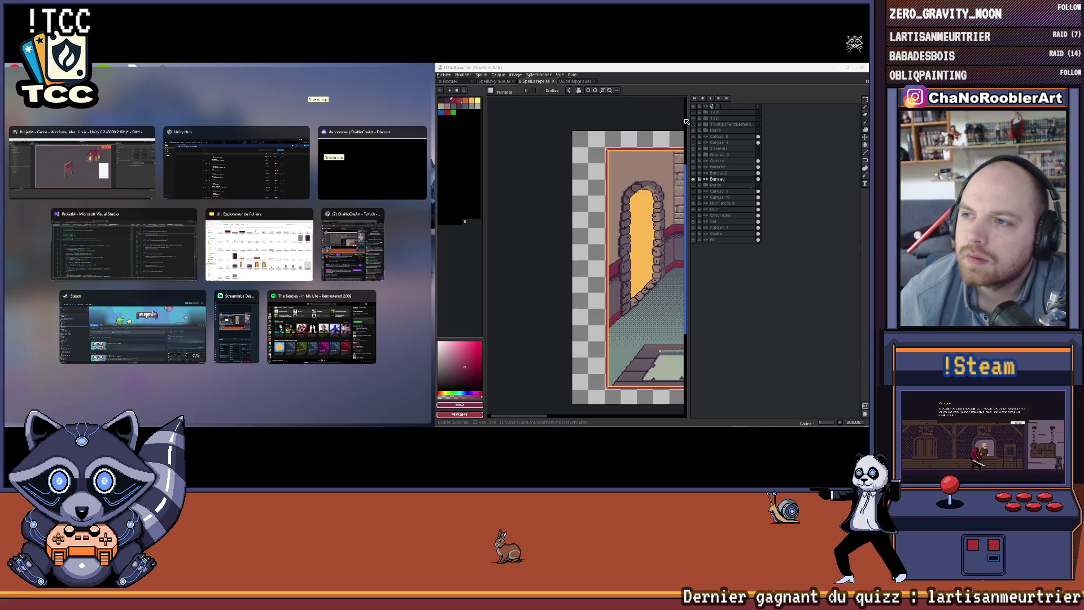
left_click(82, 164)
scroll(780, 223, "down", 2)
scroll(780, 223, "up", 1)
key("super+Up")
key("super+Down")
mouse_move(9, 135)
left_mouse_down()
mouse_move(6, 206)
mouse_move(137, 218)
mouse_move(231, 271)
mouse_move(6, 243)
mouse_move(331, 193)
mouse_move(322, 164)
mouse_move(395, 74)
mouse_move(689, 237)
mouse_move(460, 64)
mouse_move(751, 70)
mouse_move(421, 68)
mouse_move(412, 82)
left_mouse_up()
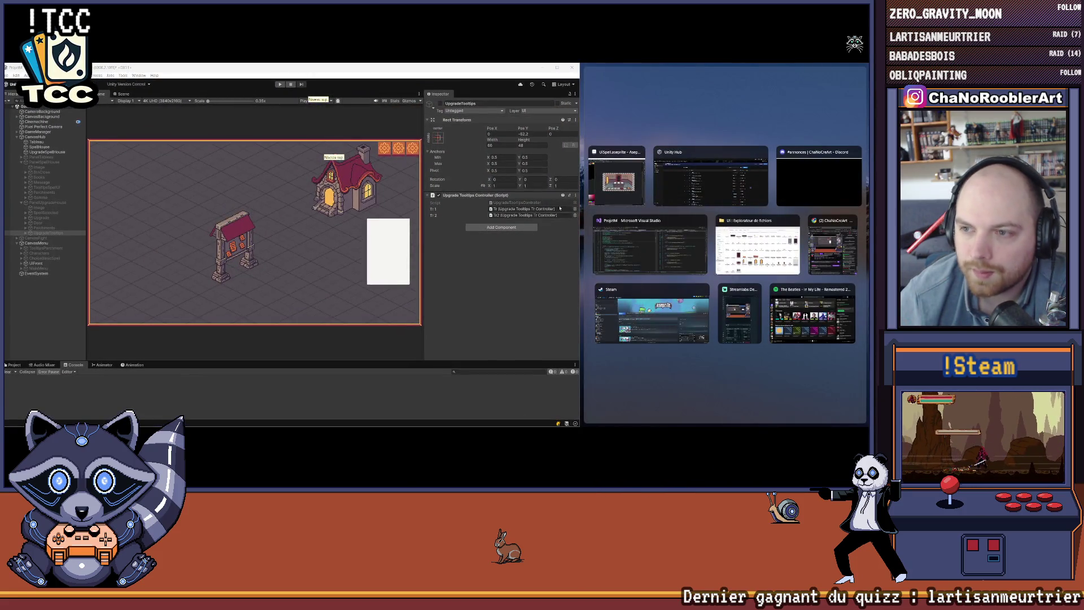
Snap Aseprite to the right half and enter Play mode to view the spell room
left_click(618, 177)
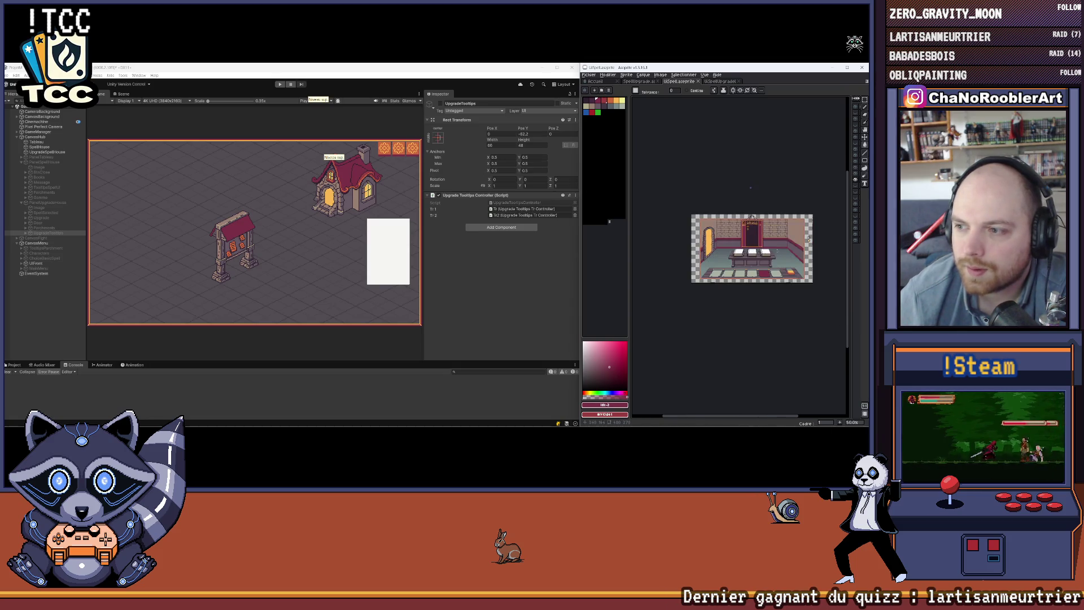
left_click(279, 84)
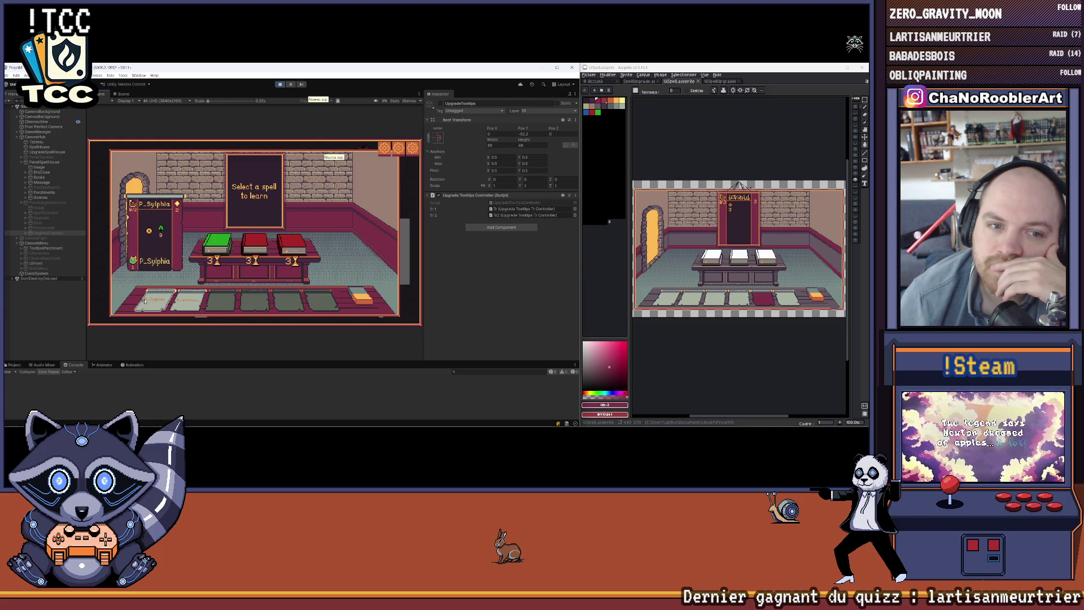
mouse_move(253, 243)
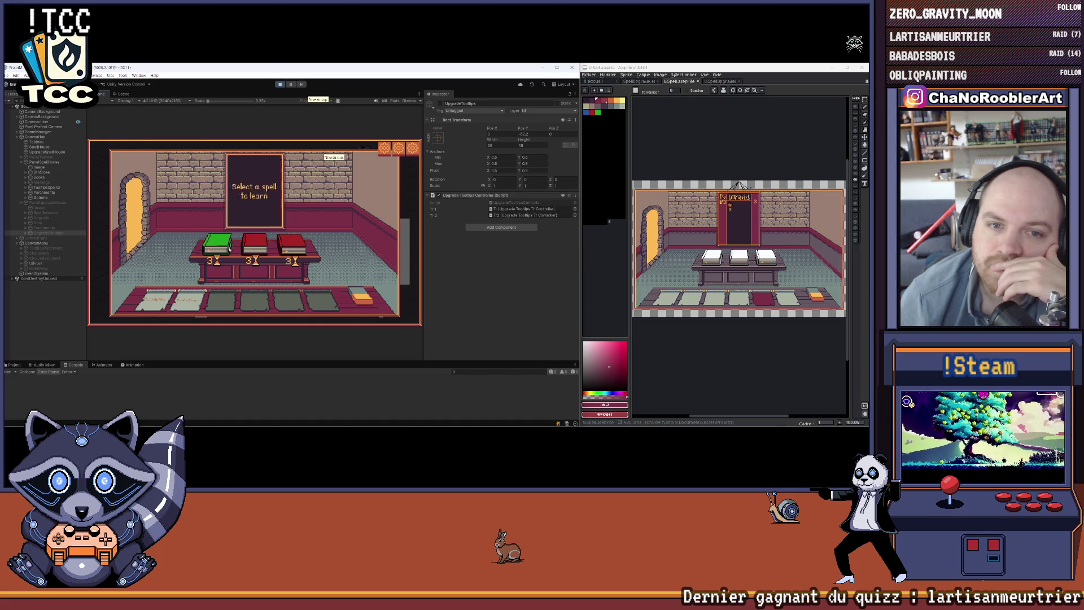
mouse_move(295, 250)
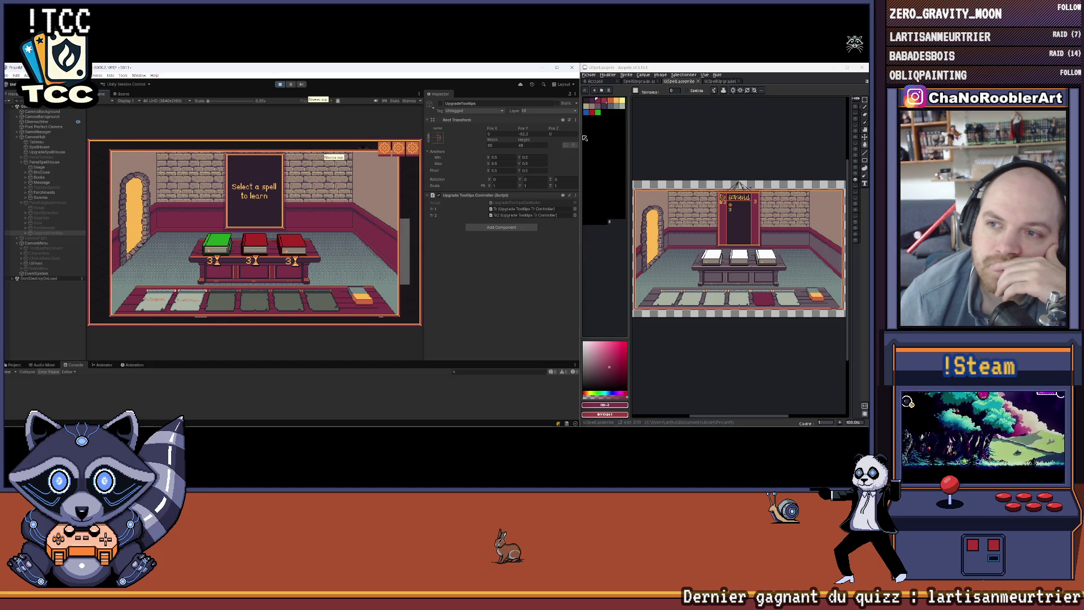
Narrow the Unity window, then zoom and pan across the spell room sprite in Aseprite
left_click_drag(580, 154, 398, 154)
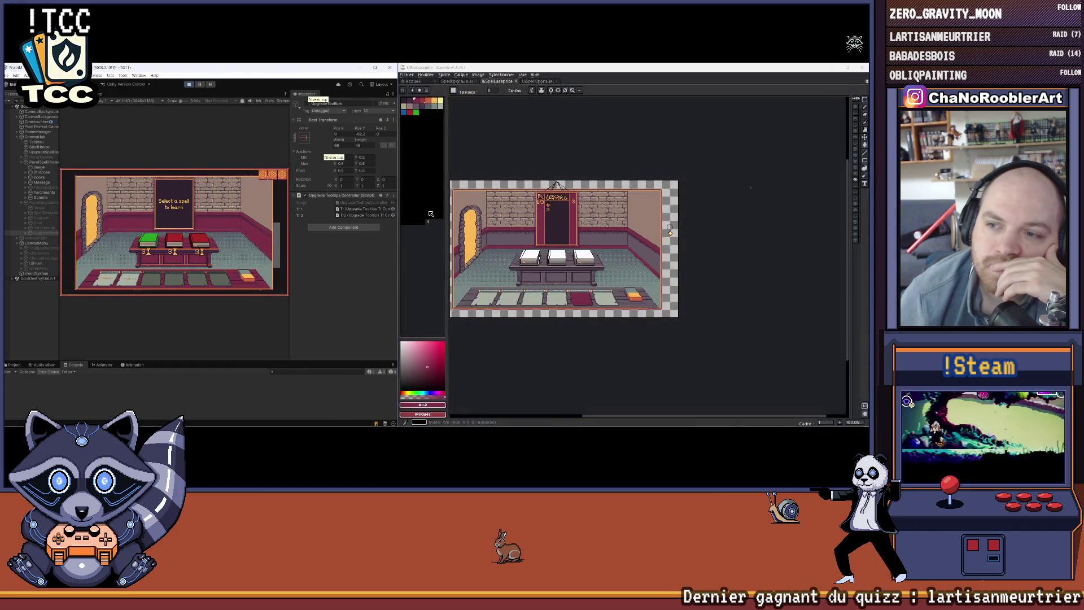
scroll(562, 288, "up", 2)
scroll(562, 288, "down", 2)
mouse_move(561, 288)
left_mouse_down()
mouse_move(573, 301)
mouse_move(584, 282)
left_mouse_up()
scroll(571, 293, "up", 2)
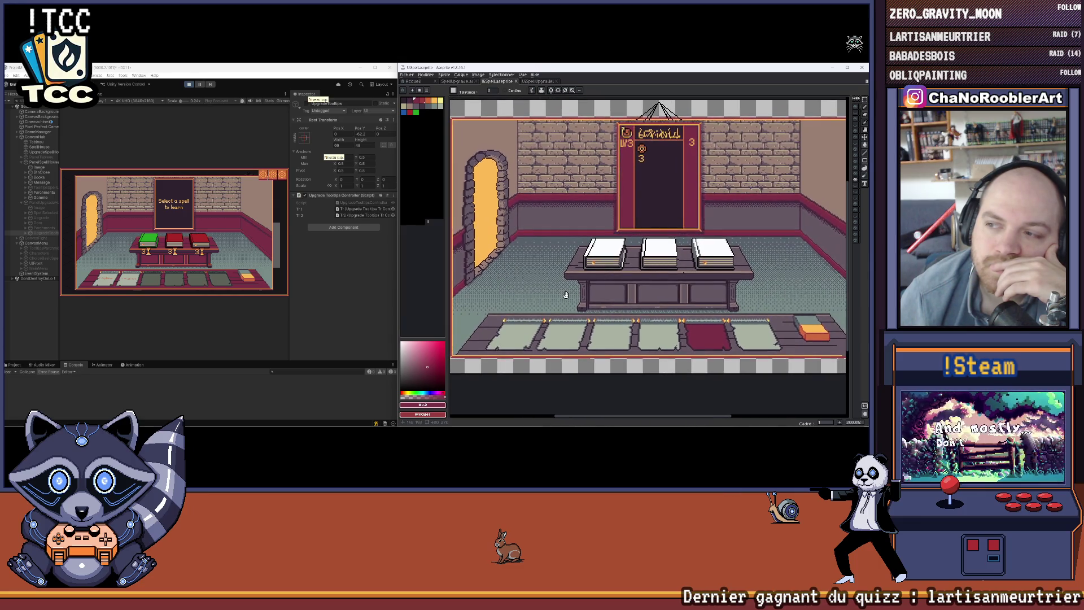
scroll(566, 295, "down", 2)
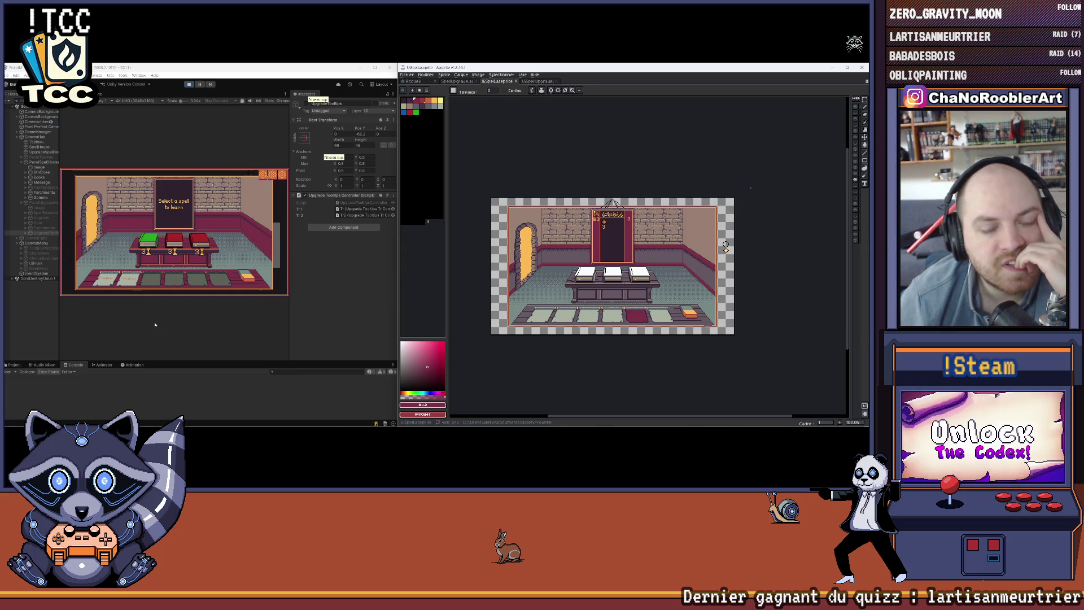
left_click(160, 241)
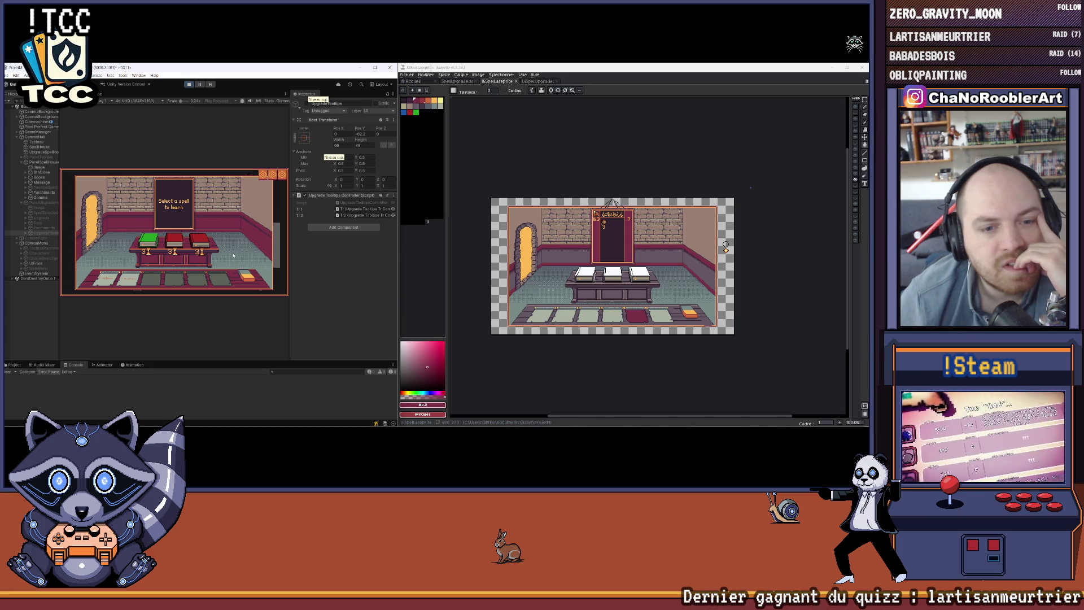
Maximize Unity and hover the parchments to bring up the 'P_Sylphia' tooltip card
mouse_move(128, 279)
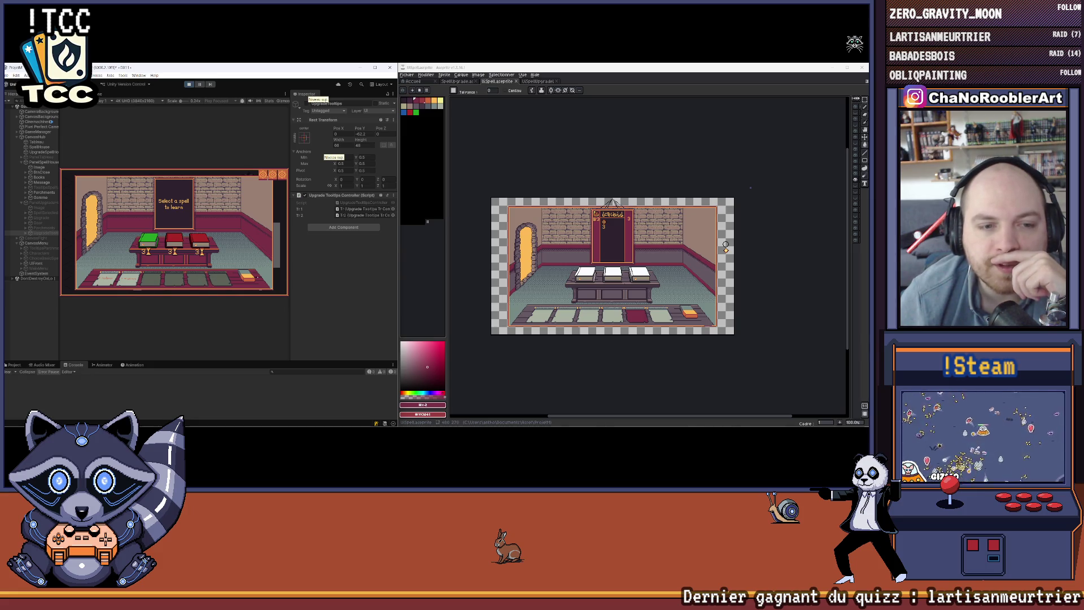
left_click(374, 68)
mouse_move(230, 321)
mouse_move(273, 322)
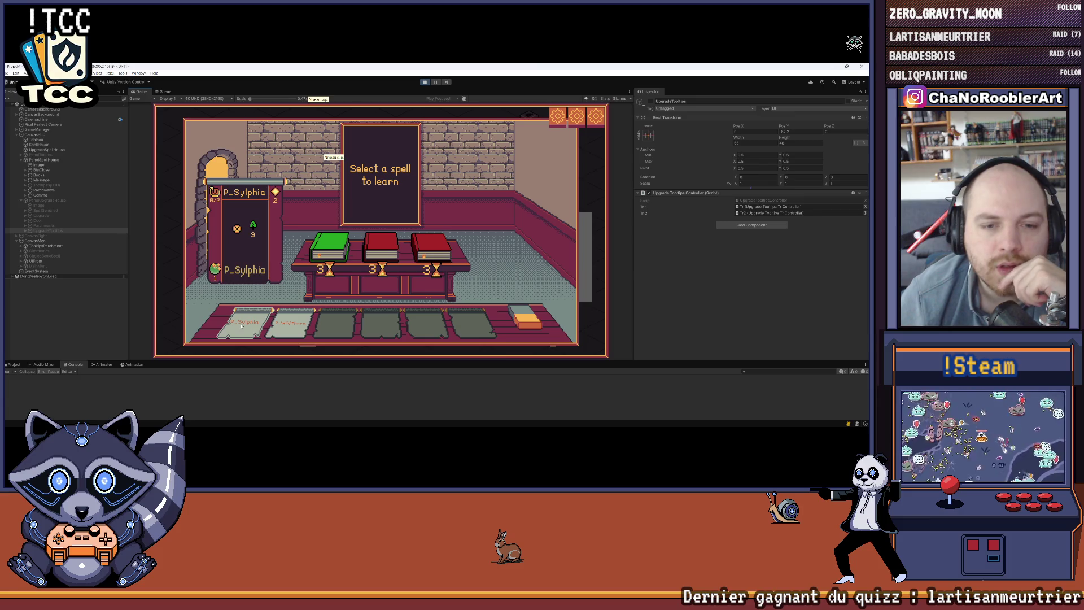
Hover the books, drag the Game/Console splitter down to enlarge the game view, and recheck tooltips
mouse_move(380, 247)
mouse_move(328, 246)
mouse_move(414, 252)
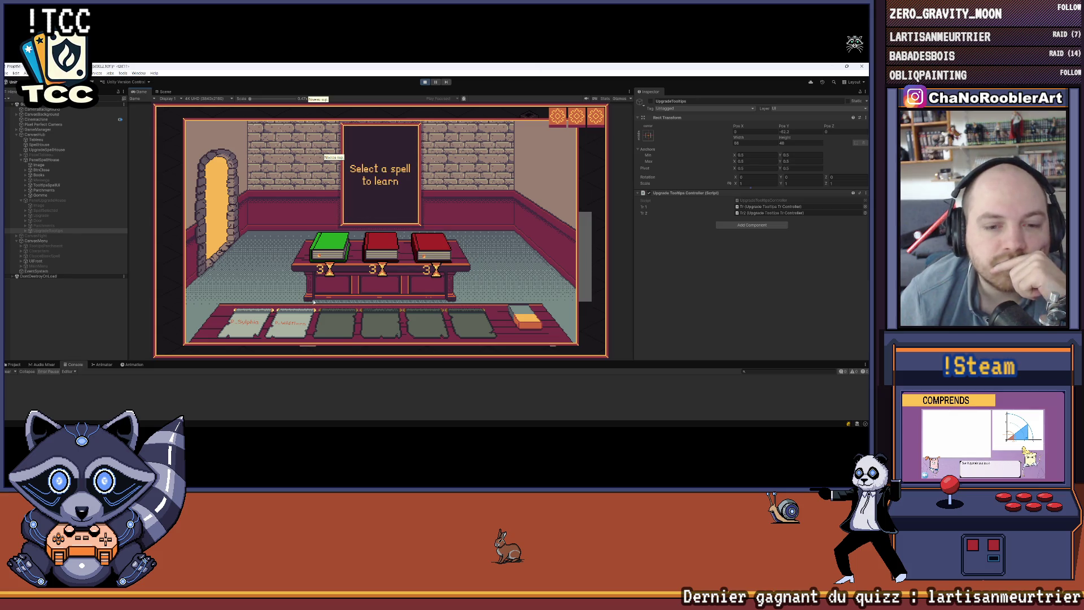
mouse_move(290, 328)
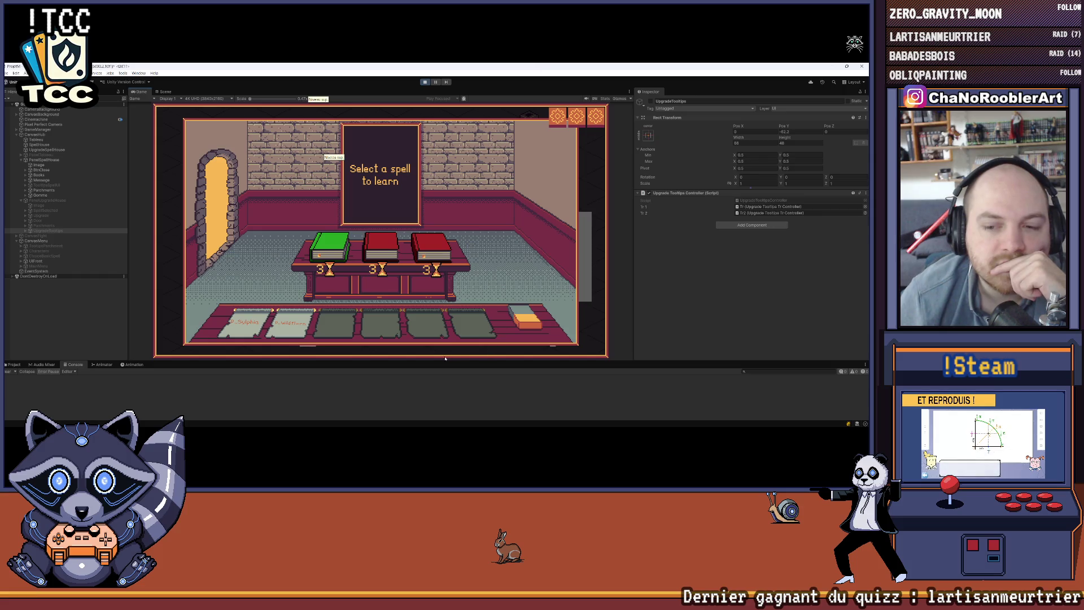
left_click_drag(440, 359, 440, 376)
mouse_move(246, 349)
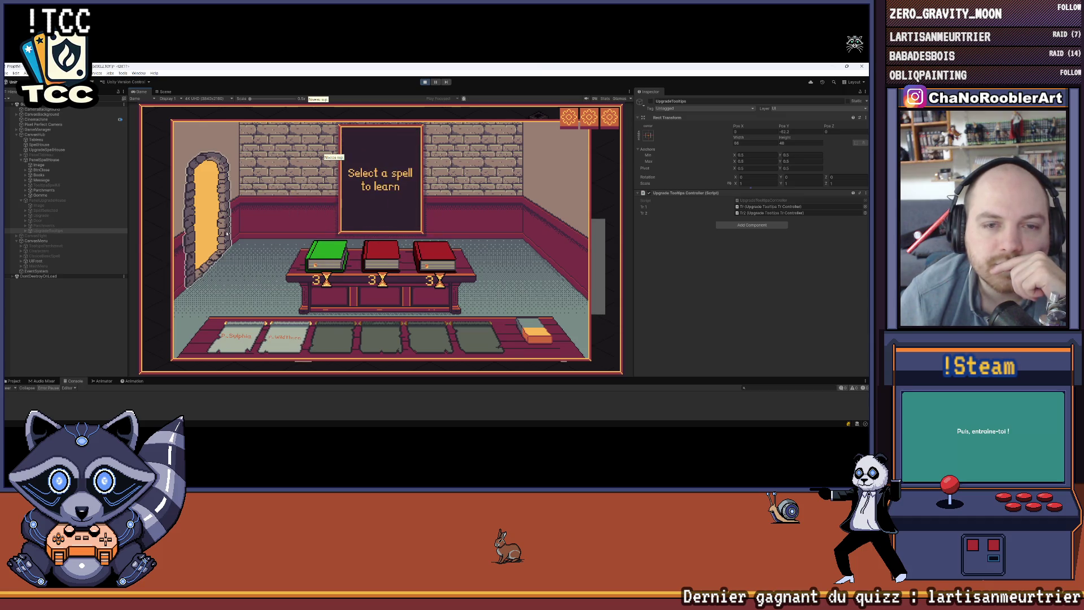
Exit the spell room to the village map and enter the upgrade house
left_click(207, 226)
left_click(511, 186)
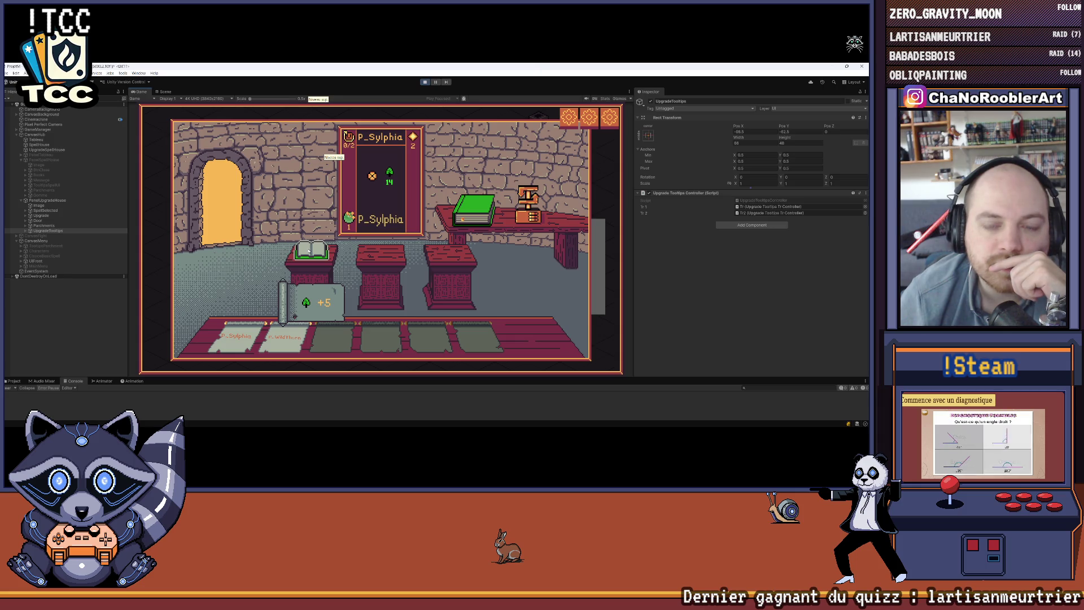
mouse_move(291, 346)
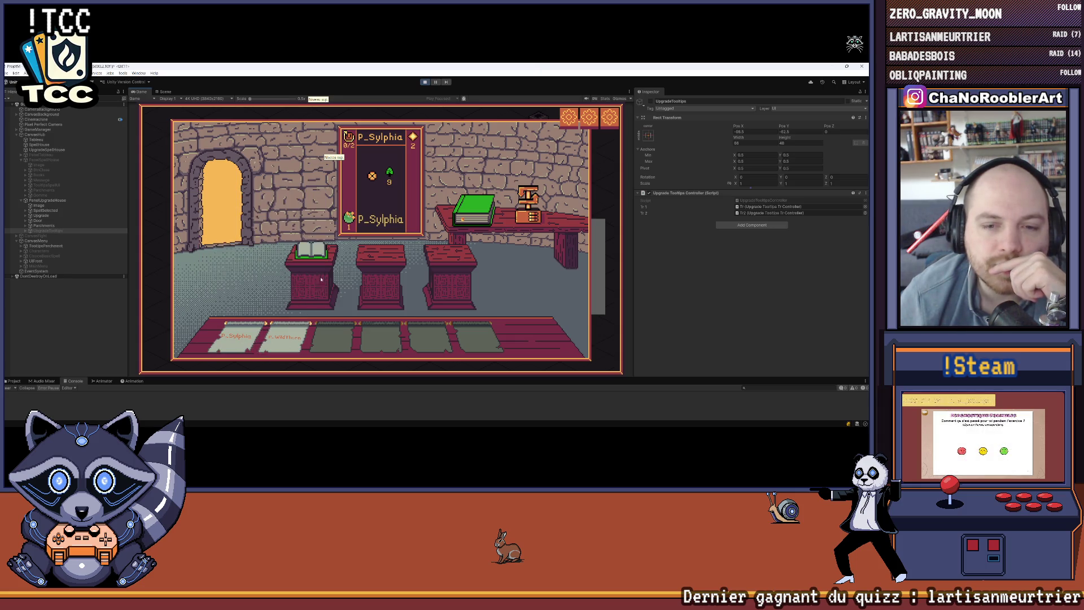
mouse_move(317, 248)
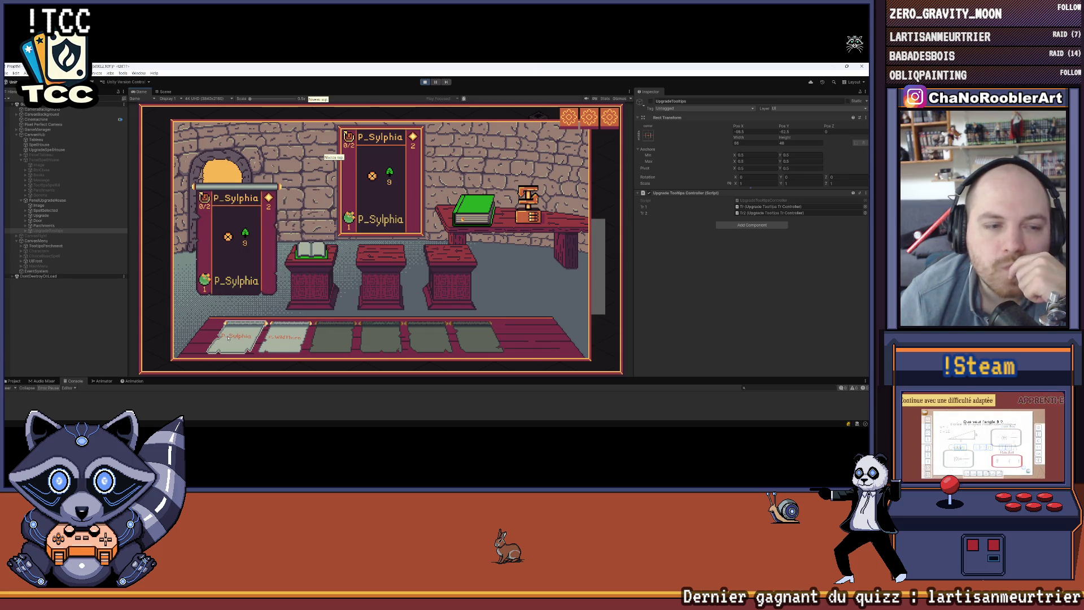
Try the left pedestal book for +5, then exit and open the notice board's missions
left_click_drag(275, 339, 312, 252)
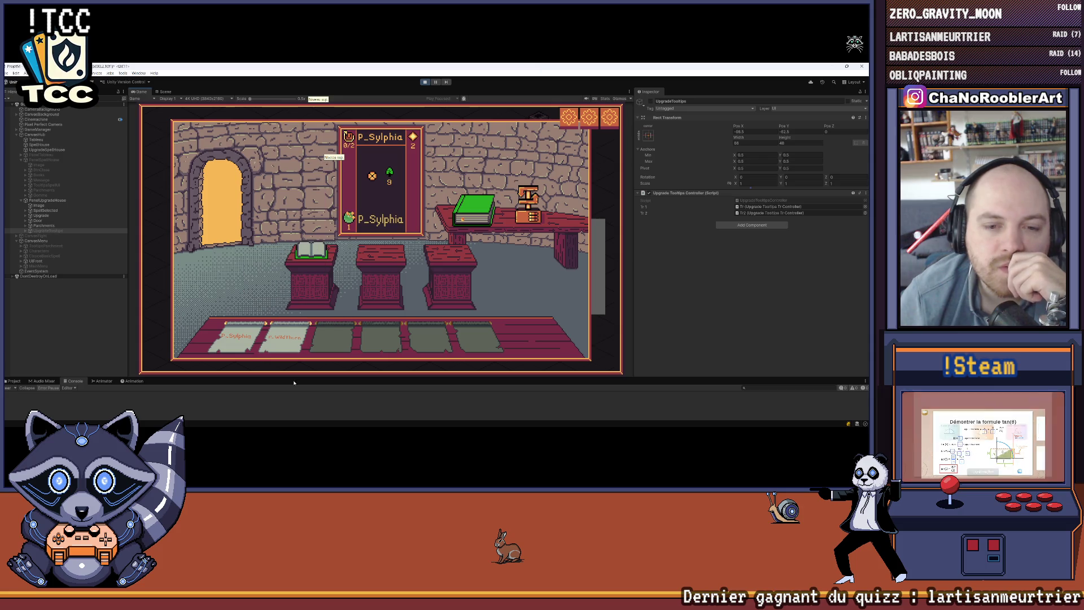
mouse_move(258, 343)
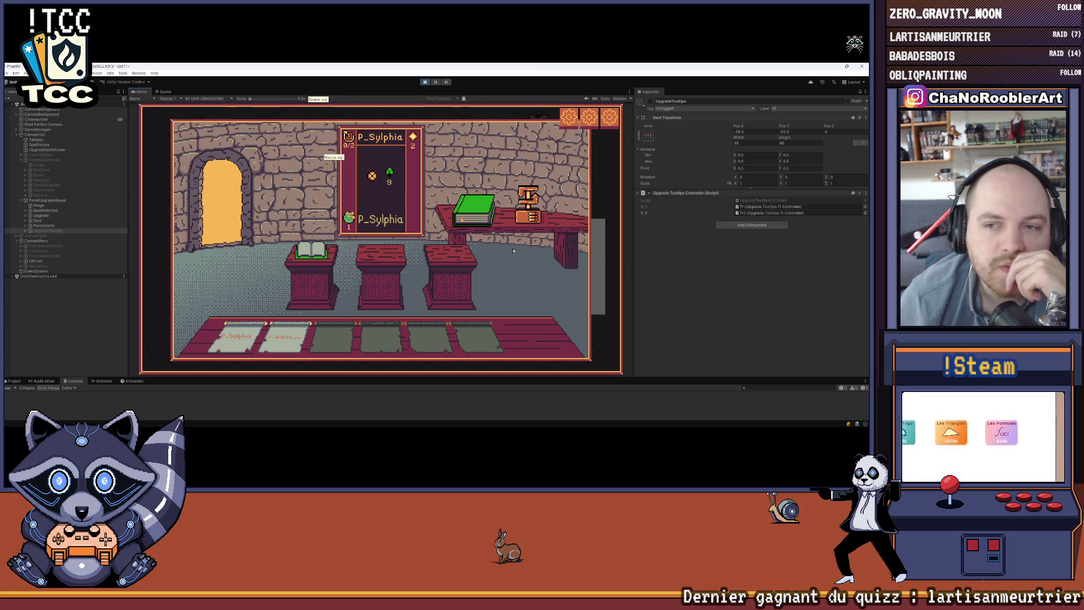
left_click(229, 183)
left_click(350, 257)
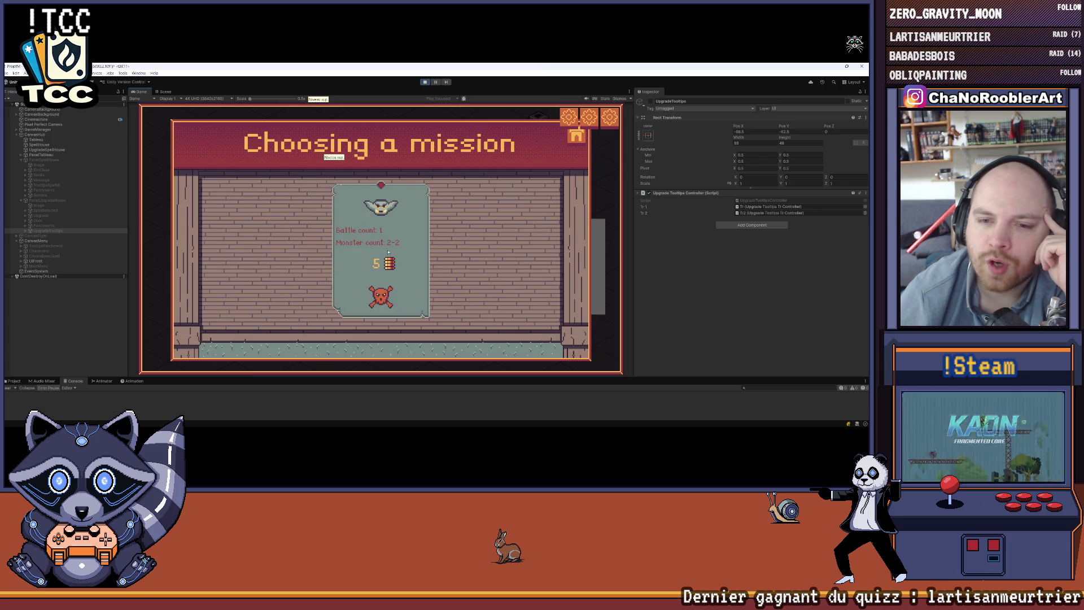
Return home from missions, view spell tooltip cards in the spell house, then exit to the map
left_click(578, 141)
left_click(491, 186)
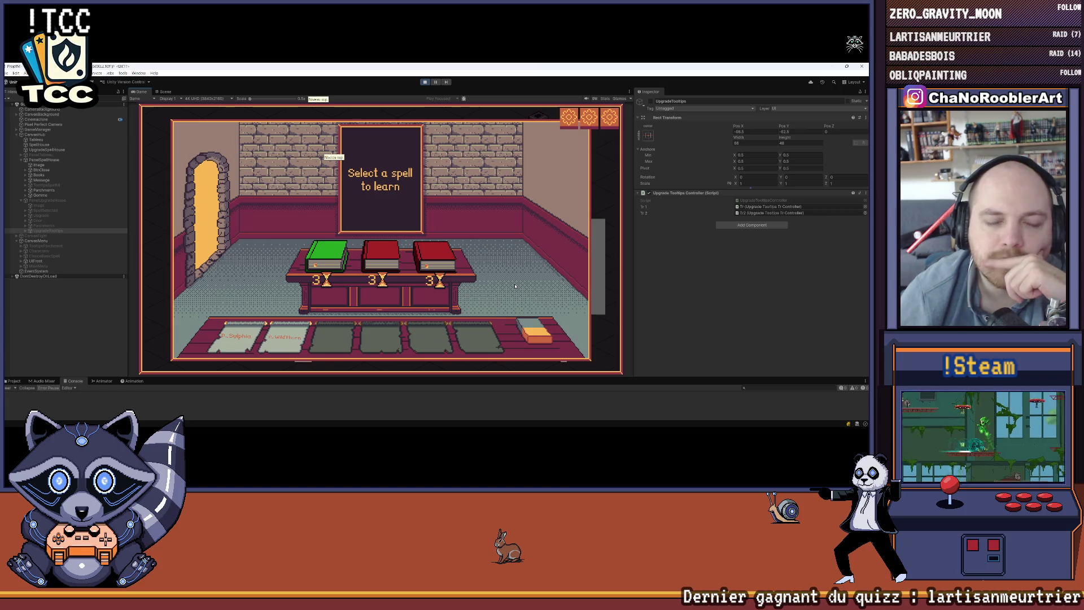
mouse_move(246, 331)
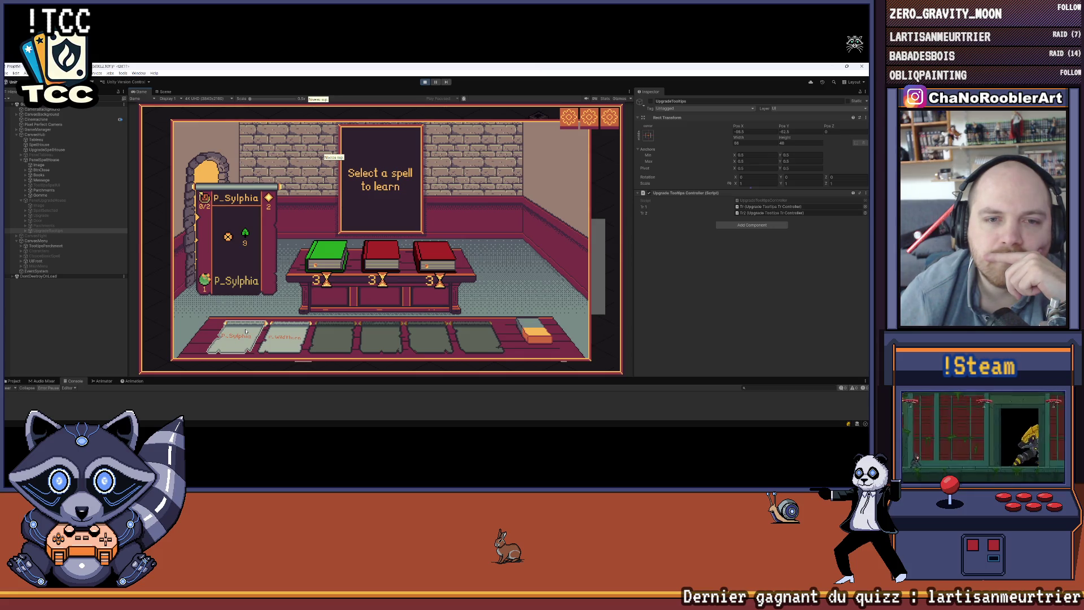
mouse_move(293, 337)
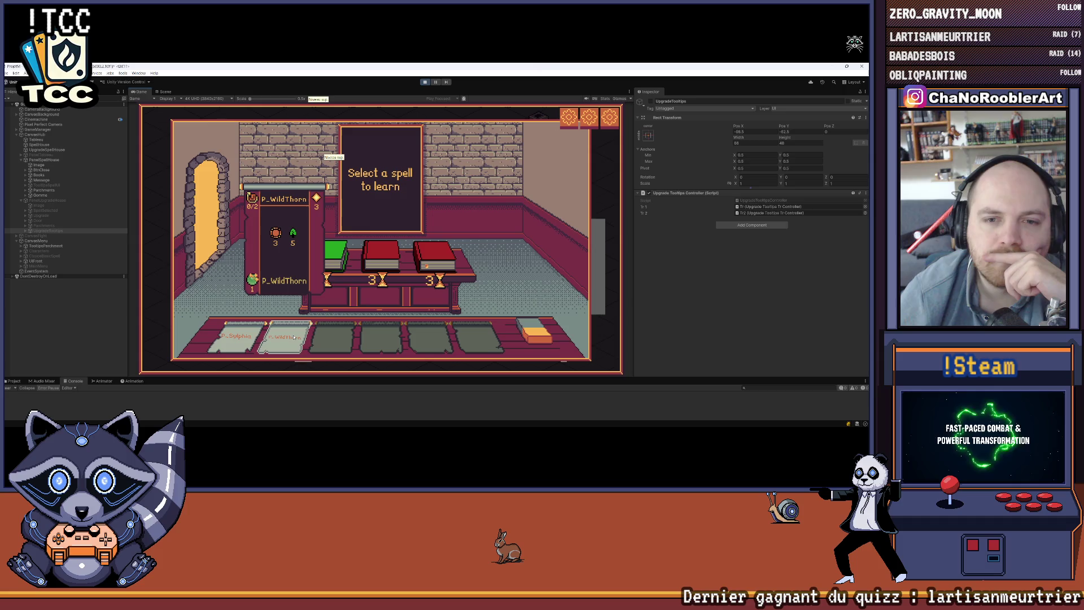
mouse_move(339, 257)
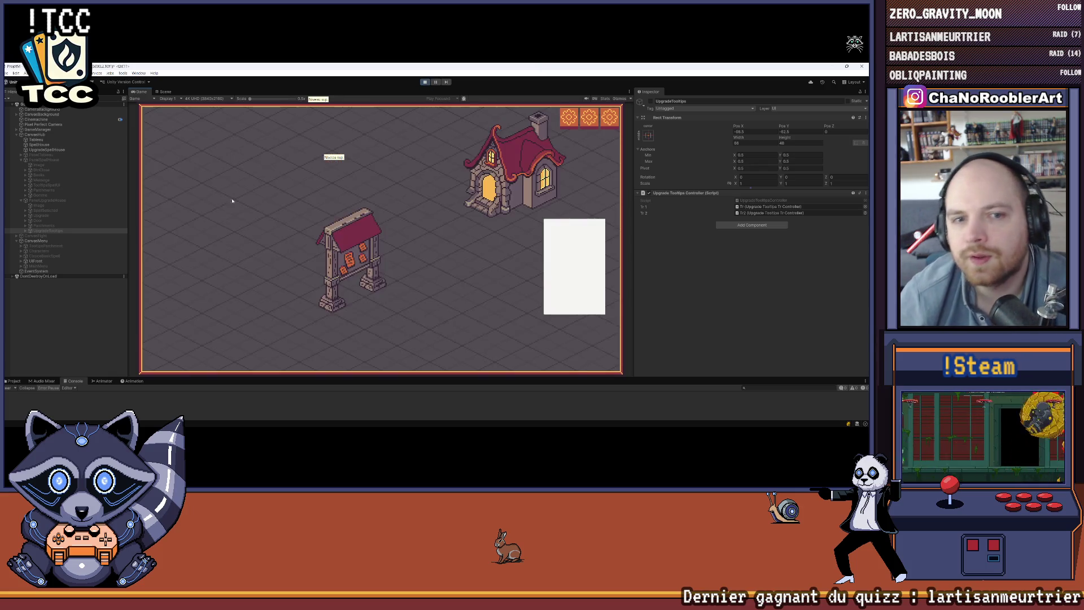
left_click(431, 116)
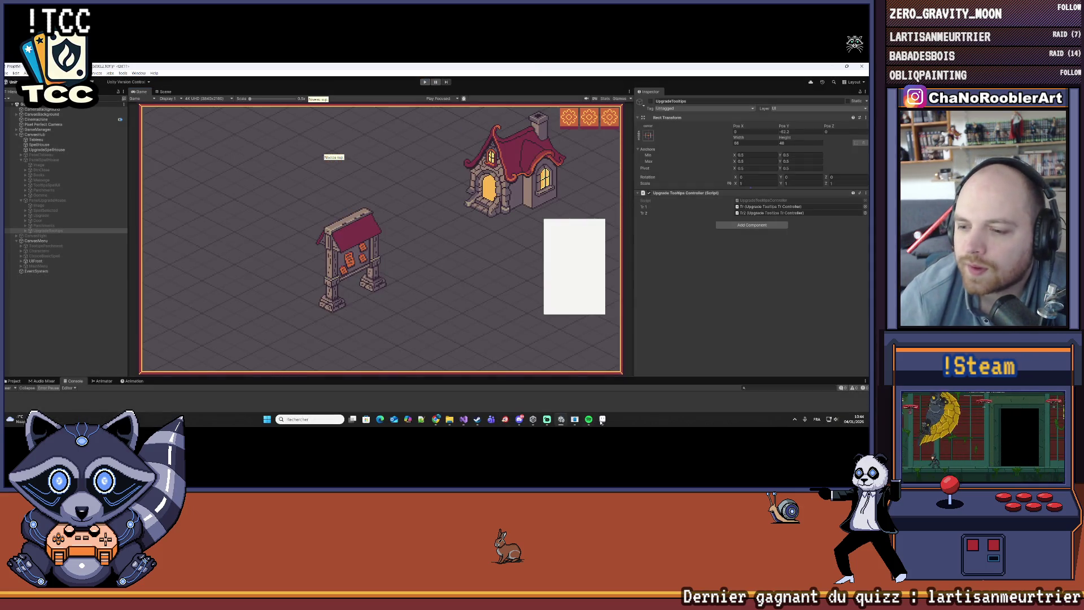
Bring Aseprite to the front maximized and open the Layers panel beside the canvas
left_click(561, 419)
left_click(847, 67)
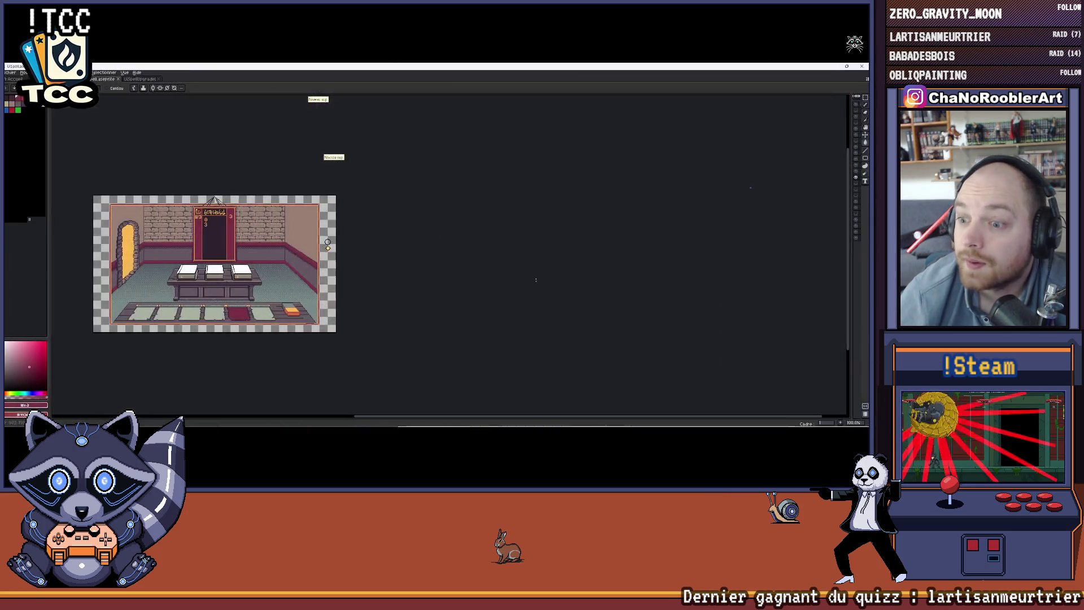
scroll(453, 294, "up", 2)
scroll(447, 297, "down", 1)
scroll(534, 274, "down", 1)
scroll(571, 252, "up", 1)
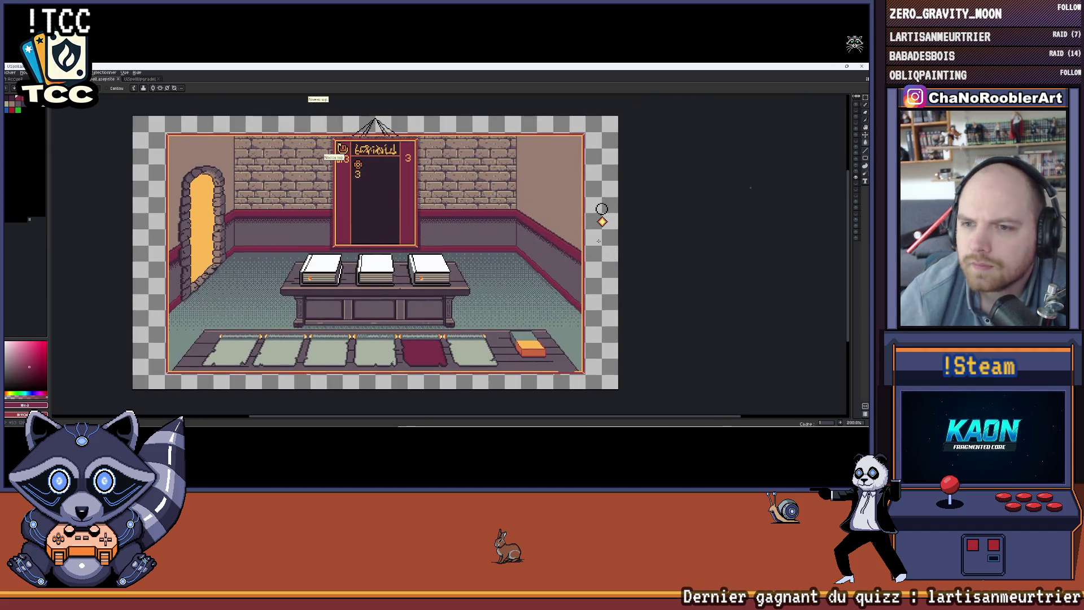
left_click_drag(850, 159, 710, 163)
key("v")
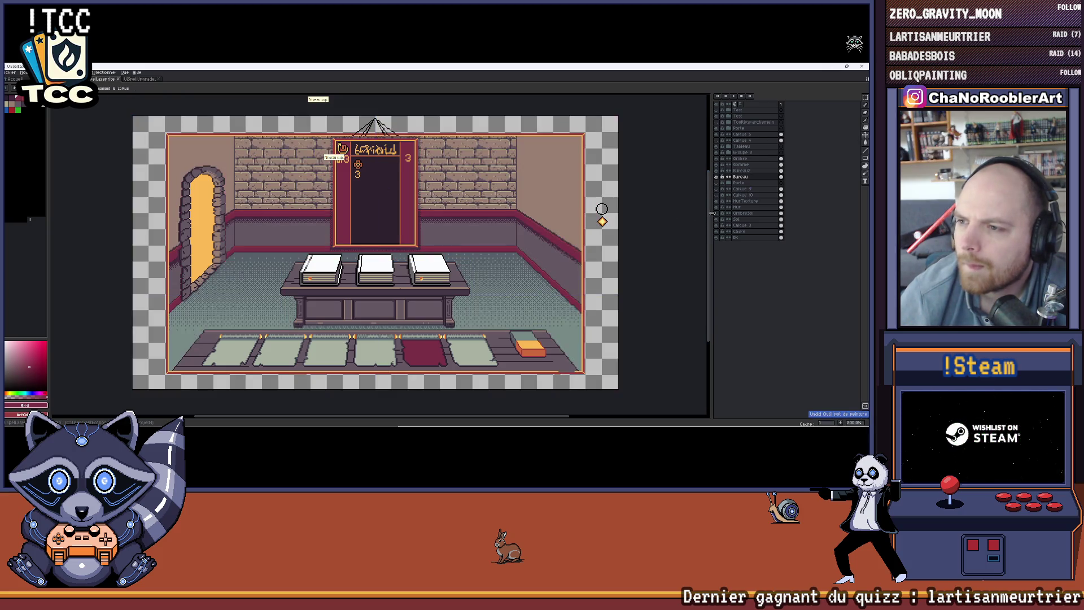
left_click_drag(710, 218, 744, 218)
Pick red, then on the Mur layer undo the last fill, pencil stroke and line
left_click(30, 140)
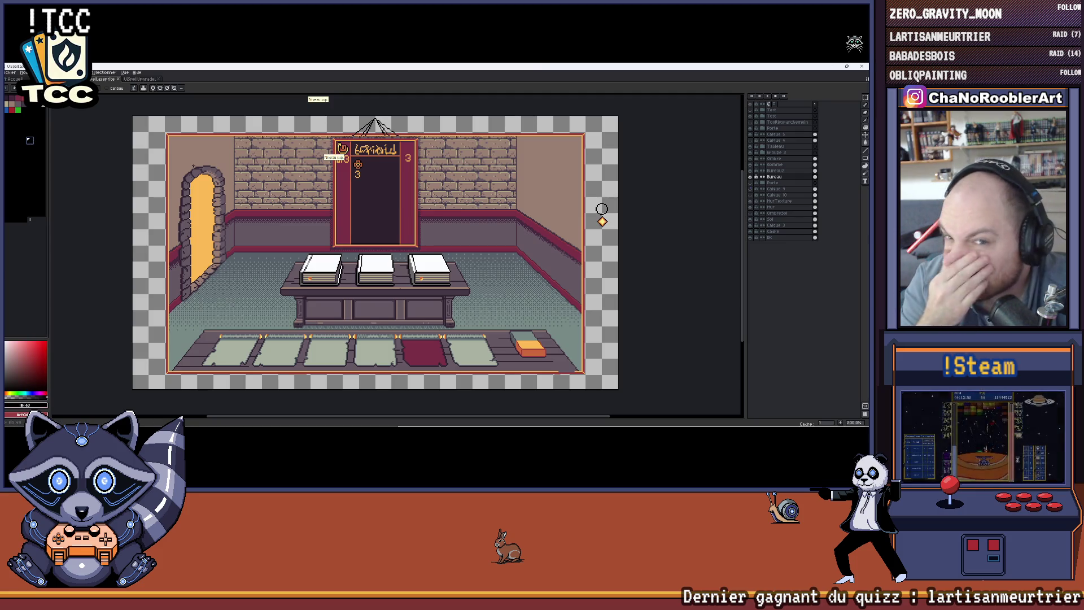
key("ctrl+z")
left_click(456, 242, "ctrl")
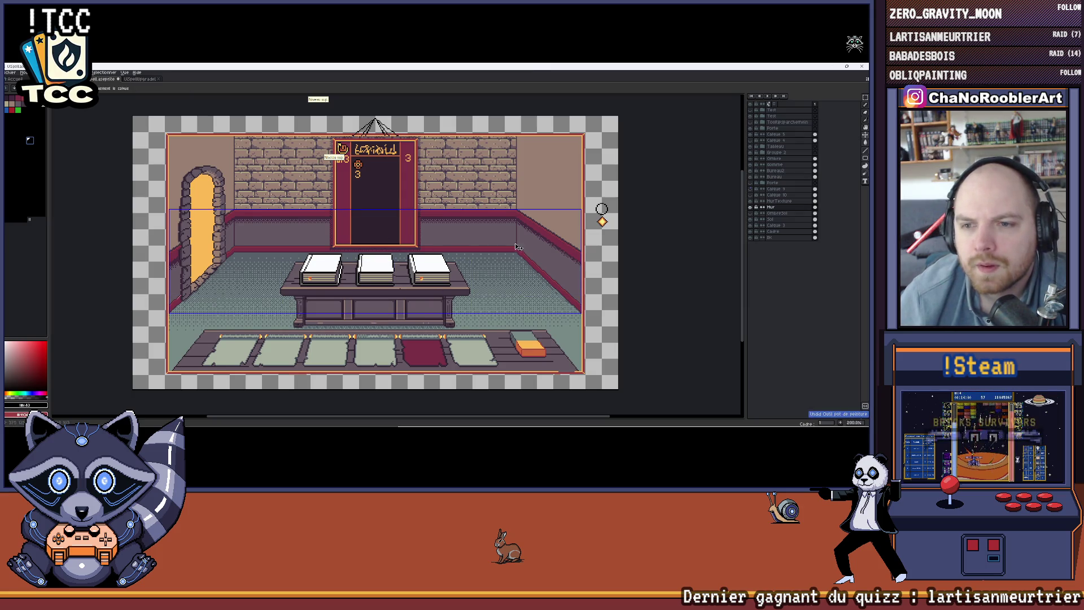
key("ctrl+z")
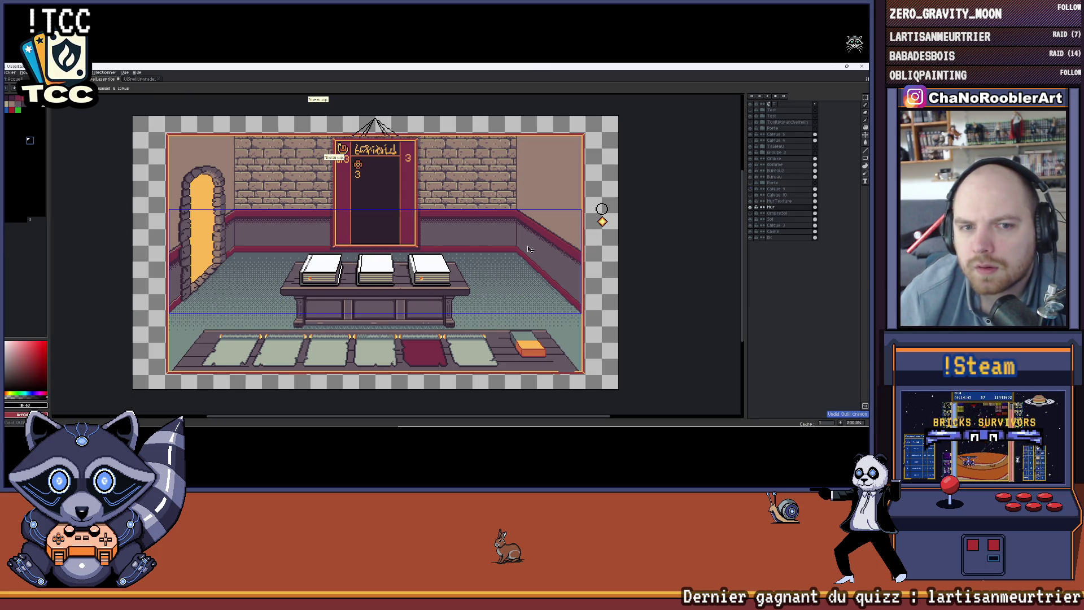
key("ctrl+z")
key("ctrl+z")
key("ctrl+z")
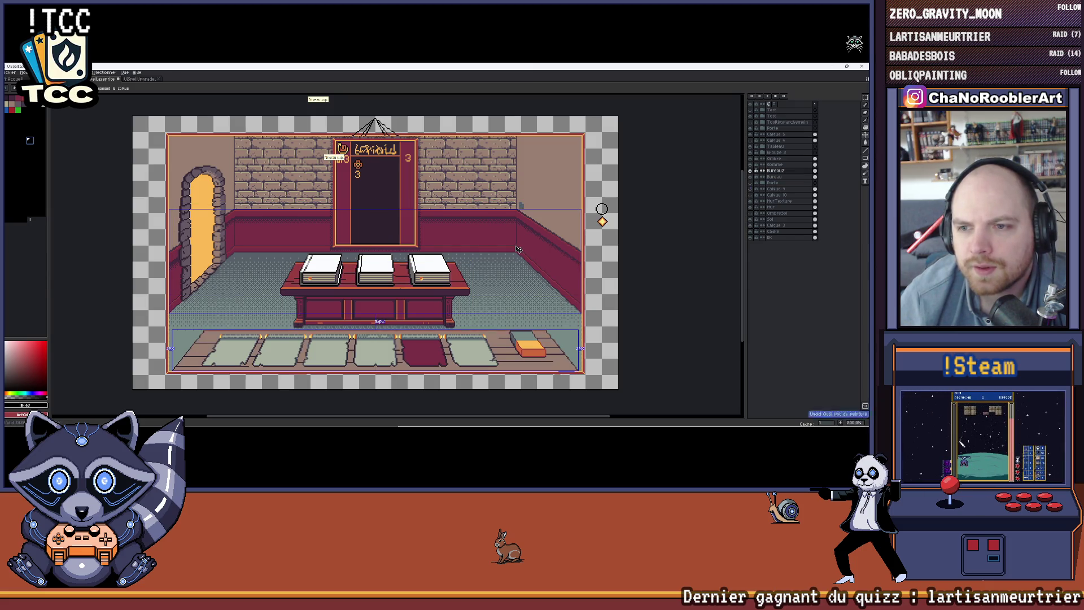
Redo and re-undo the floor strip line, glancing at Unity before returning to Aseprite
key("ctrl+y")
key("ctrl+z")
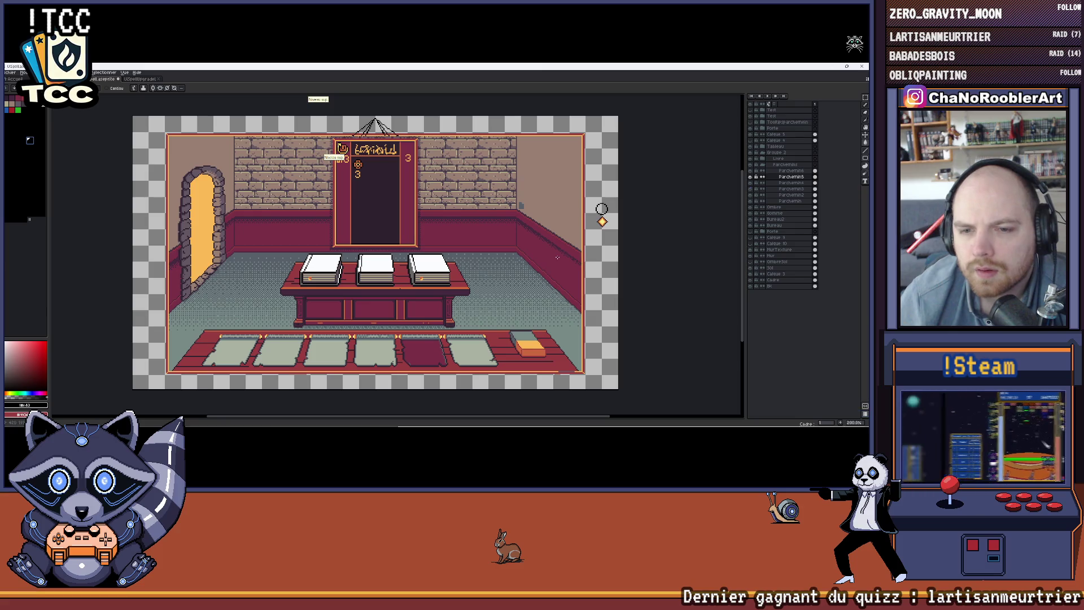
key("alt+Tab")
key("alt+Tab")
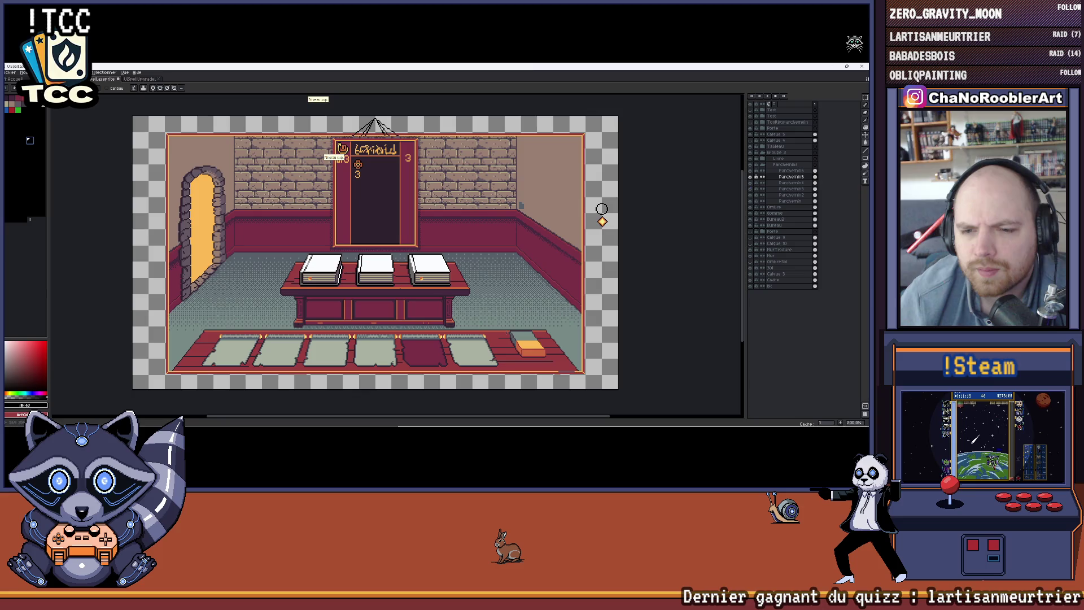
key("alt+Tab")
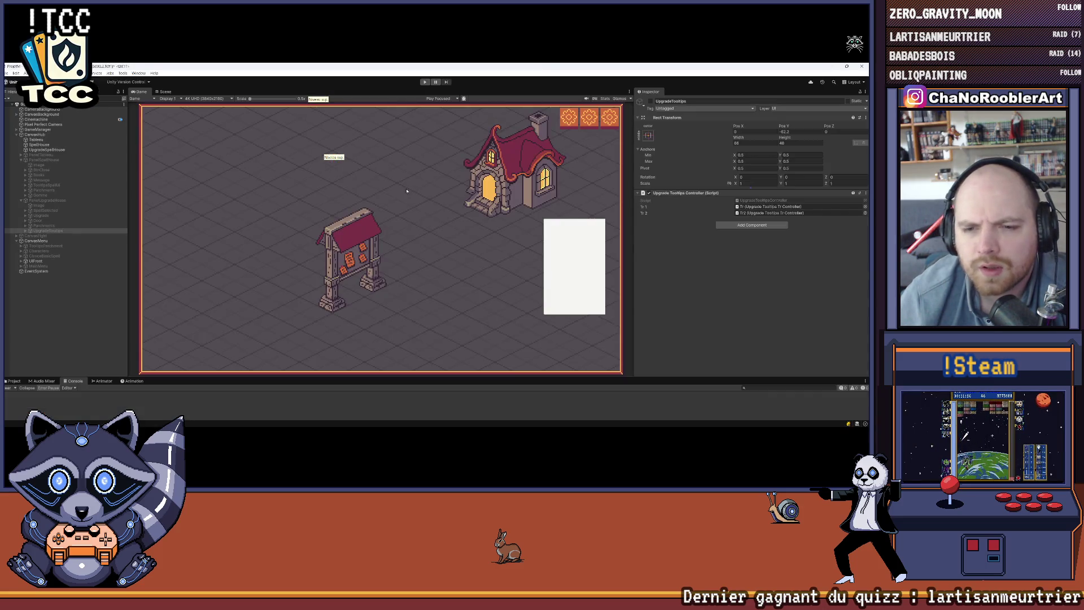
key("alt+Tab")
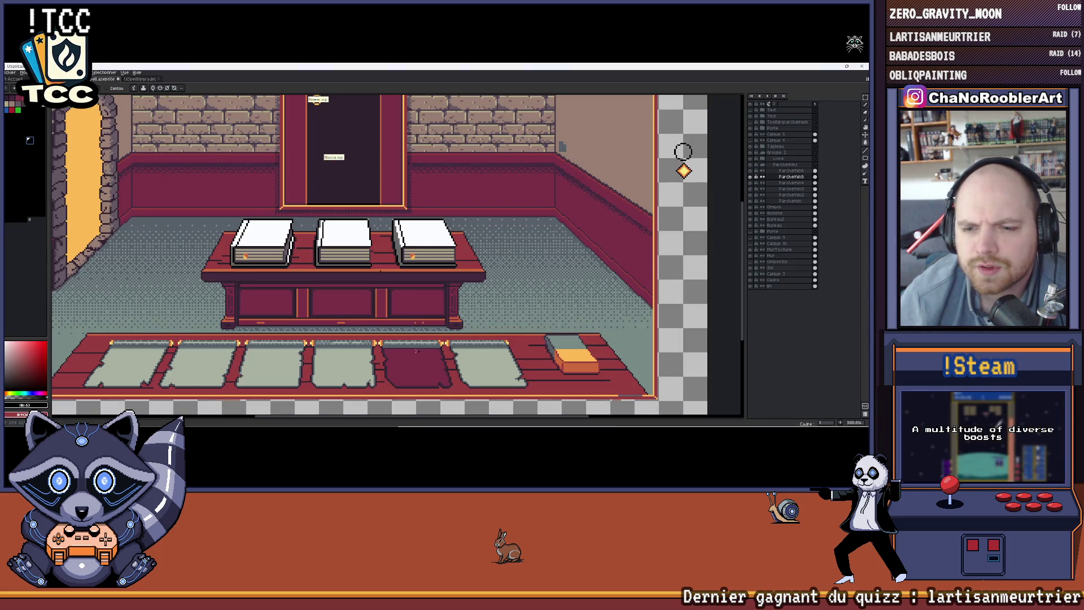
Pan the room artwork up and right, then start the Unity game at wizard selection
scroll(569, 242, "down", 2)
scroll(569, 242, "up", 1)
left_click_drag(568, 242, 604, 215)
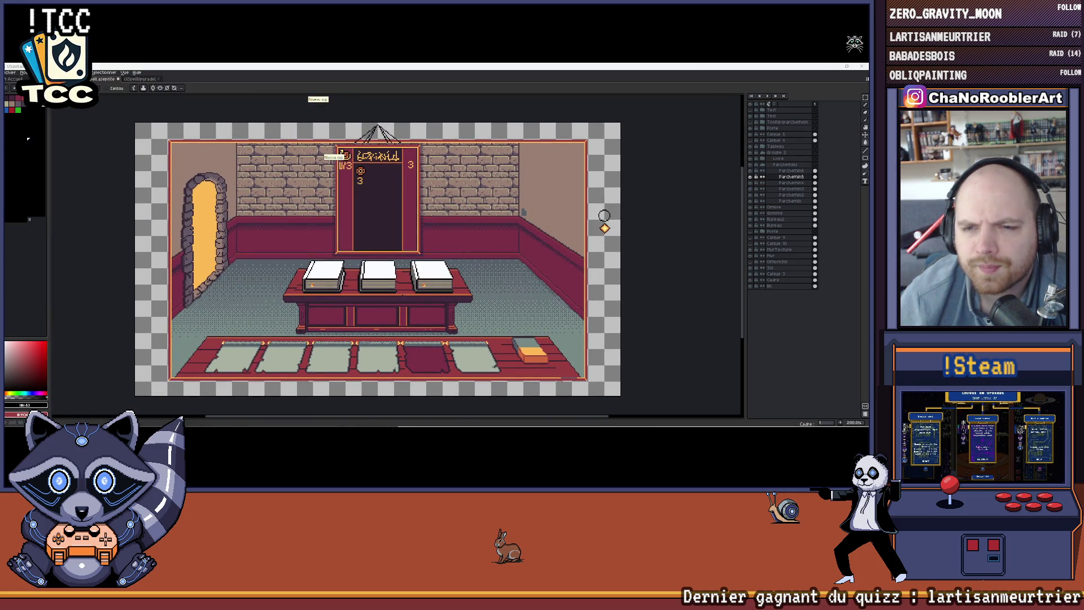
key("alt+Tab")
left_click(380, 204)
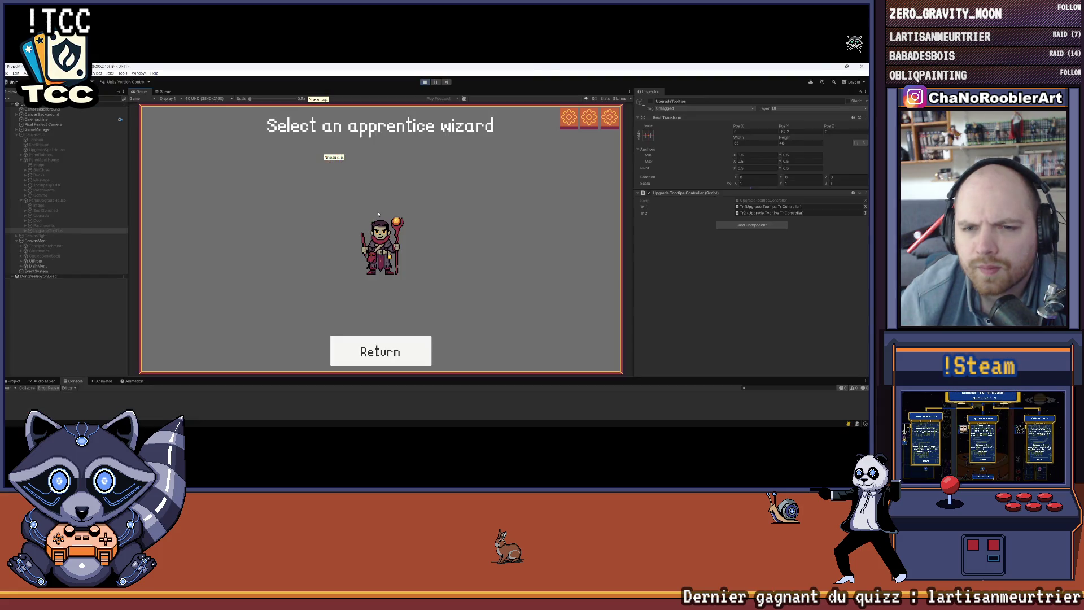
Choose the apprentice wizard and first basic spell, enter the spell house, then return to Aseprite
left_click(371, 234)
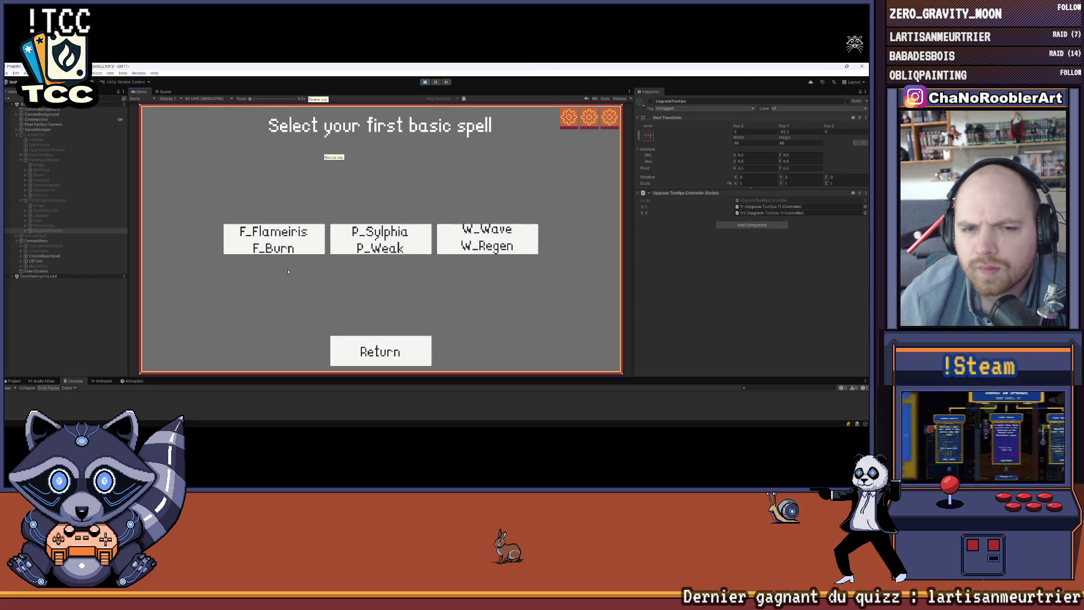
left_click(358, 253)
left_click(497, 192)
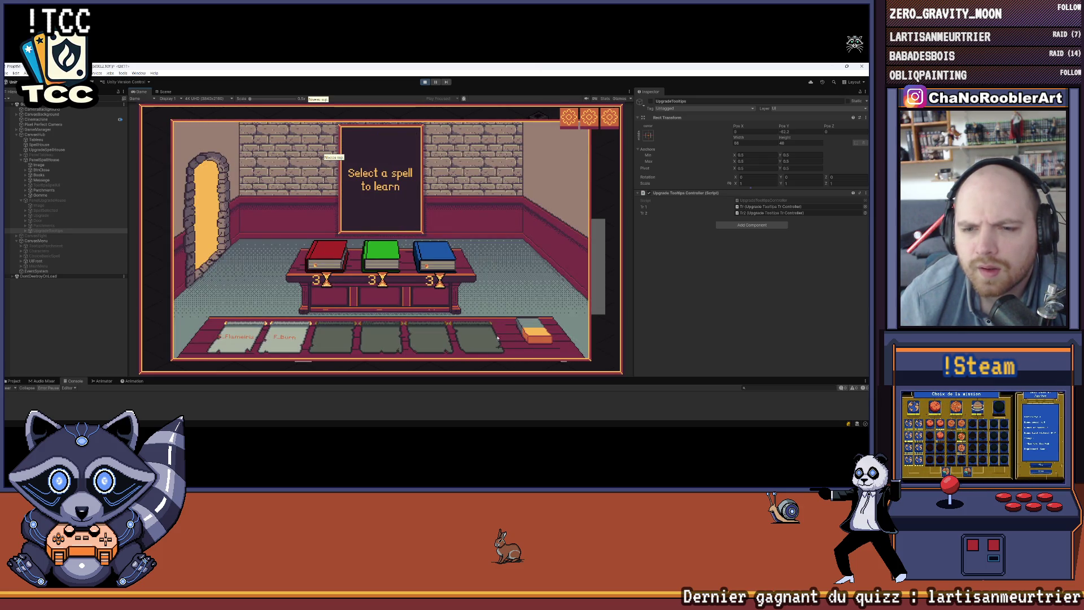
key("alt+Tab")
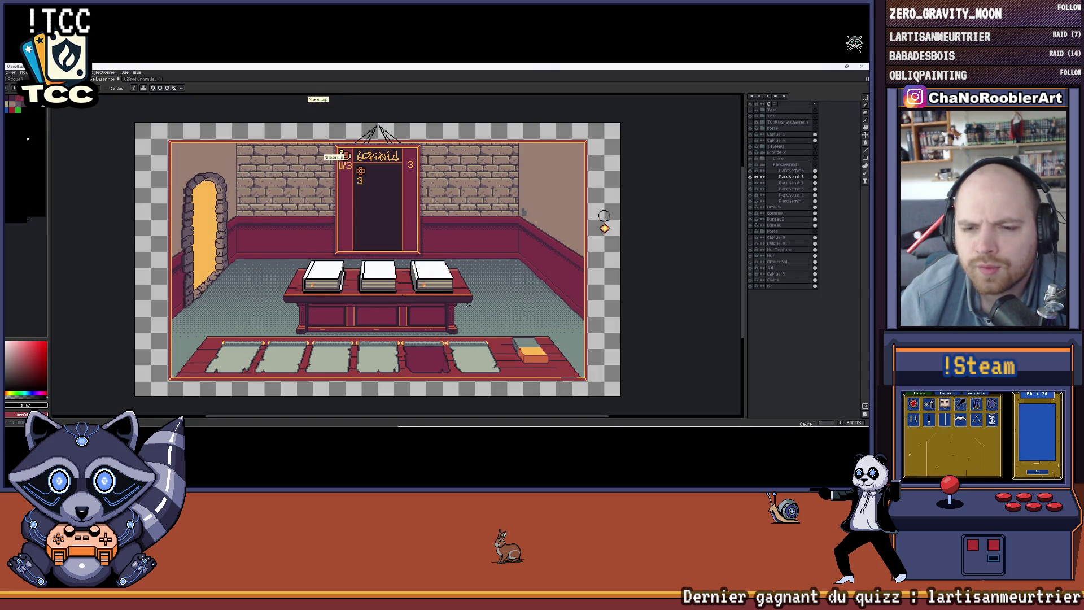
scroll(509, 307, "up", 2)
scroll(425, 300, "down", 2)
mouse_move(627, 205)
left_mouse_down()
mouse_move(609, 189)
mouse_move(620, 194)
left_mouse_up()
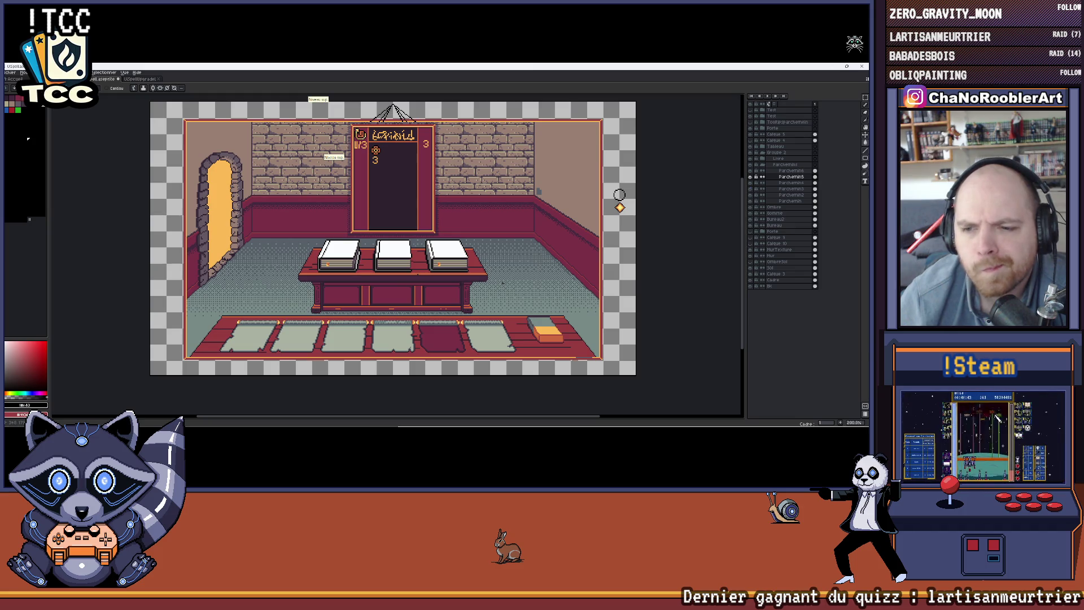
left_click(750, 220)
left_click(750, 219)
left_click(750, 225)
left_click(751, 226)
left_click(771, 226)
key("v")
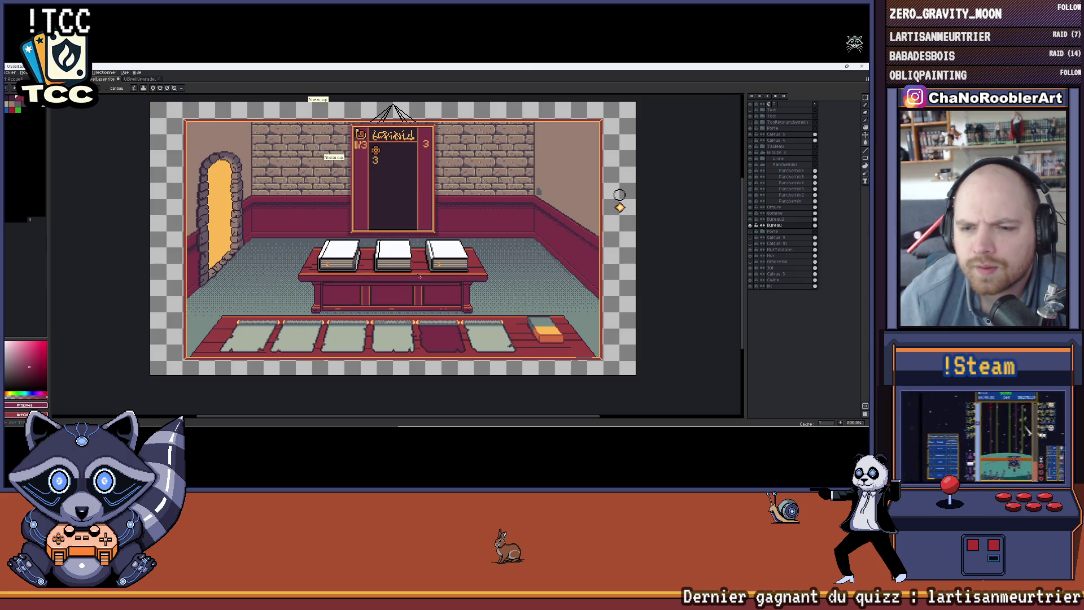
key("m")
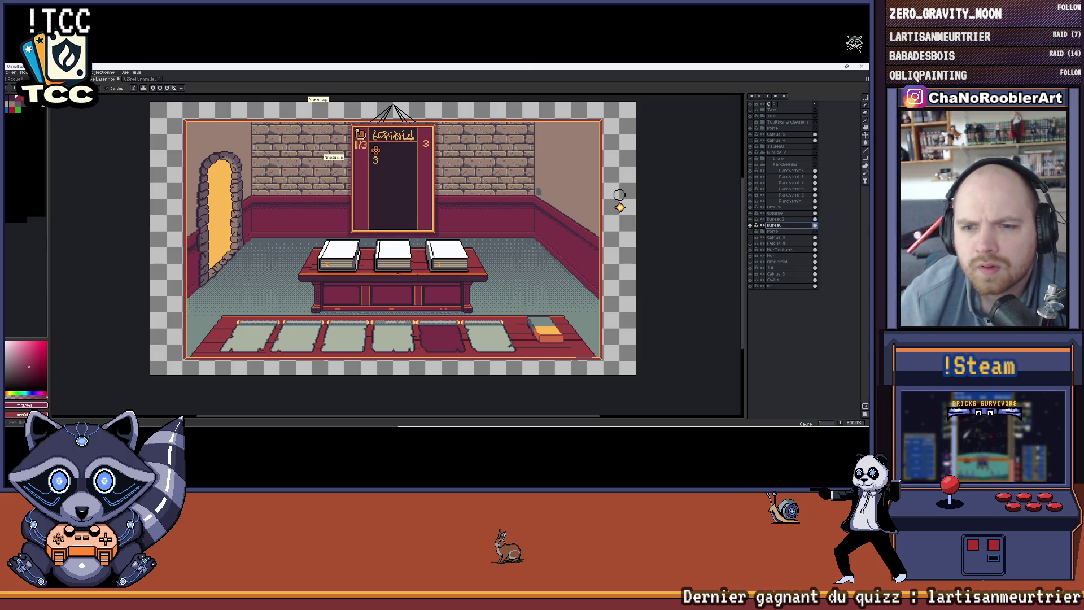
key("v")
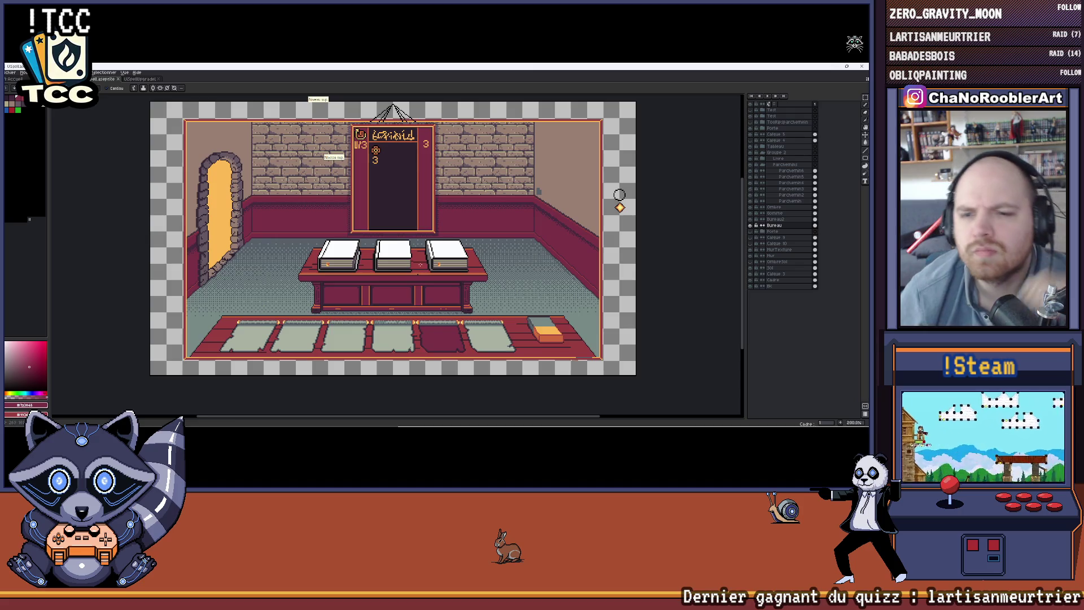
scroll(505, 248, "up", 2)
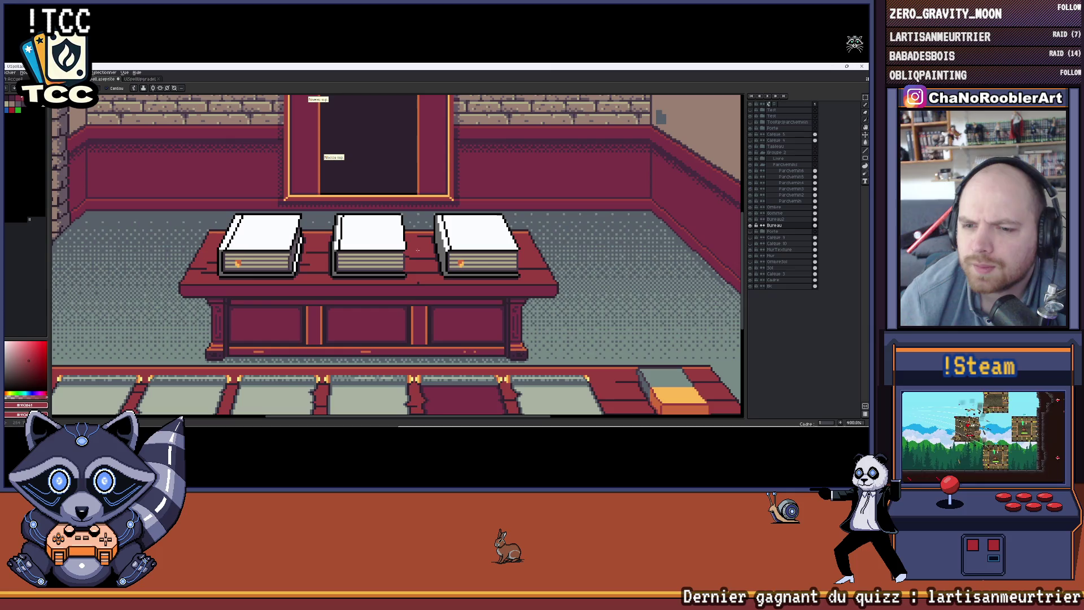
scroll(422, 282, "down", 1)
left_click_drag(429, 288, 437, 268)
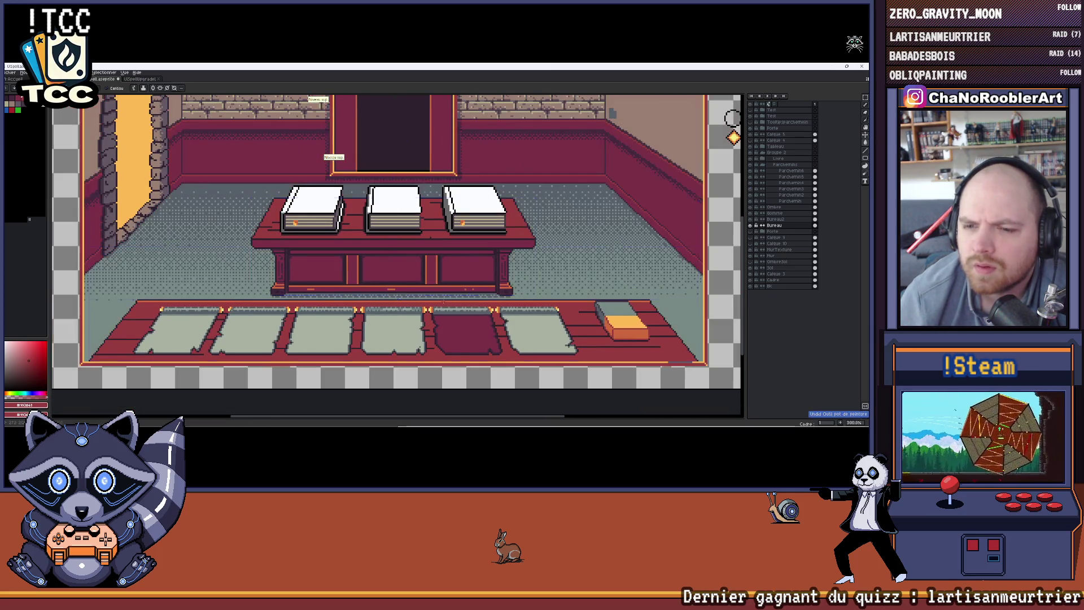
left_click(785, 221)
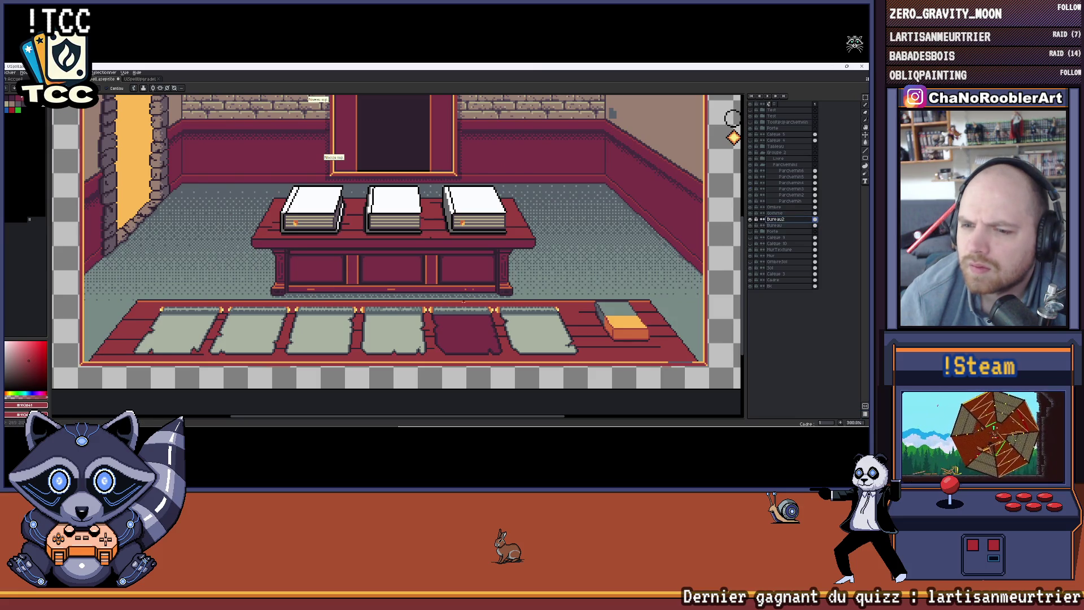
scroll(500, 270, "down", 1)
left_click_drag(518, 255, 503, 269)
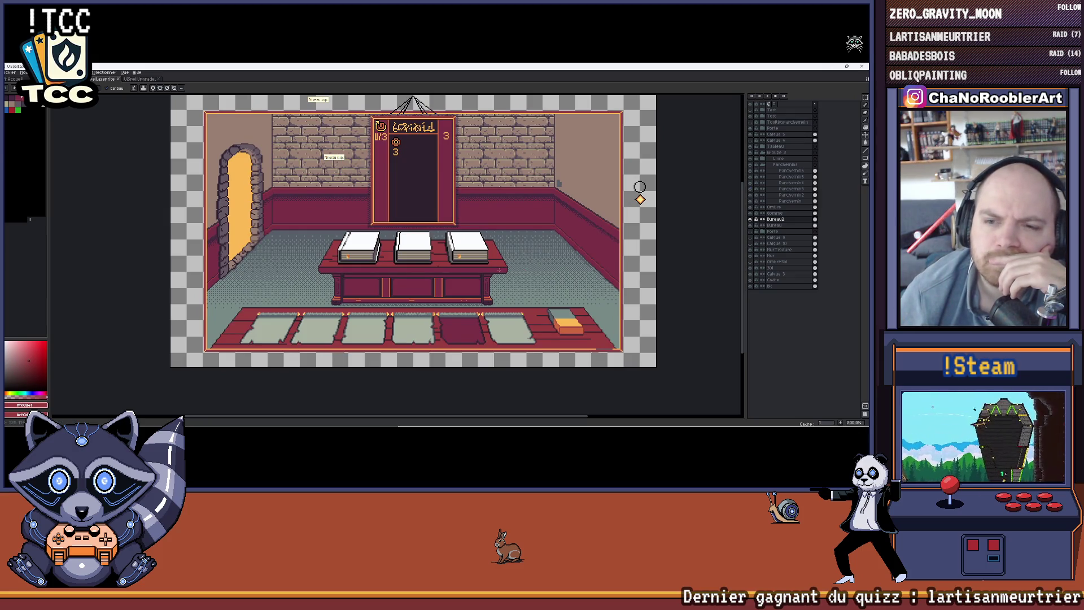
left_click_drag(640, 186, 634, 196)
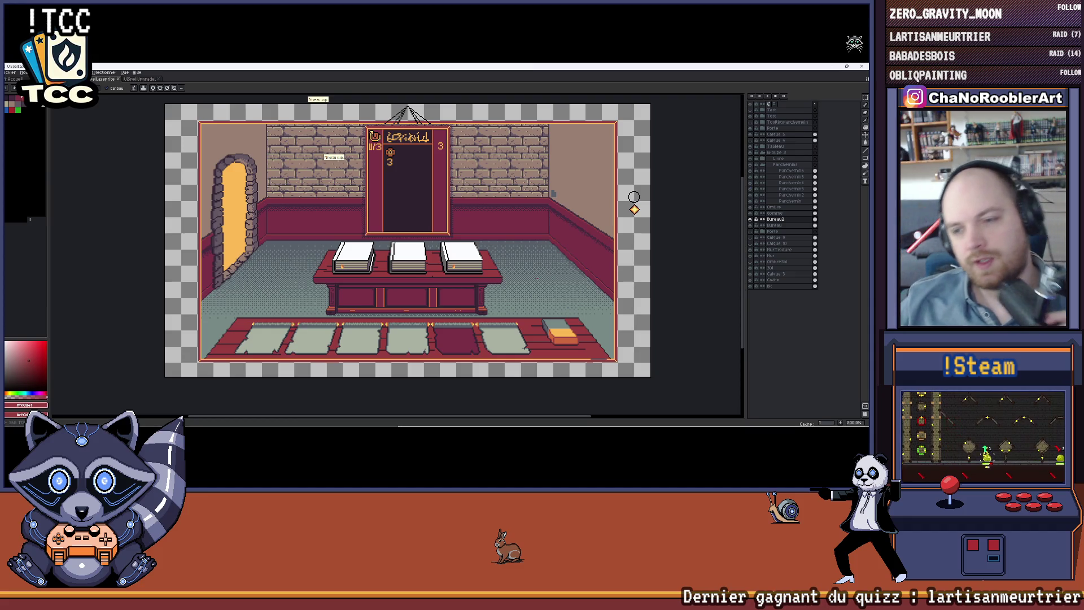
Pan the artwork down and hide the Text layer's board lettering
mouse_move(568, 177)
left_mouse_down()
mouse_move(554, 187)
mouse_move(569, 200)
left_mouse_up()
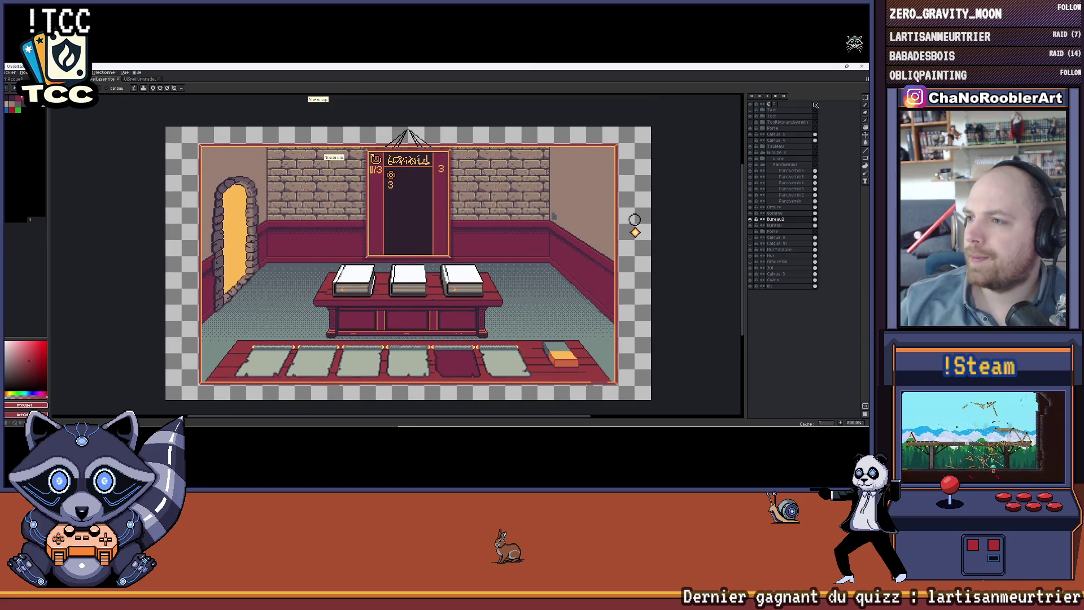
left_click(750, 116)
left_click(751, 117)
left_click(752, 117)
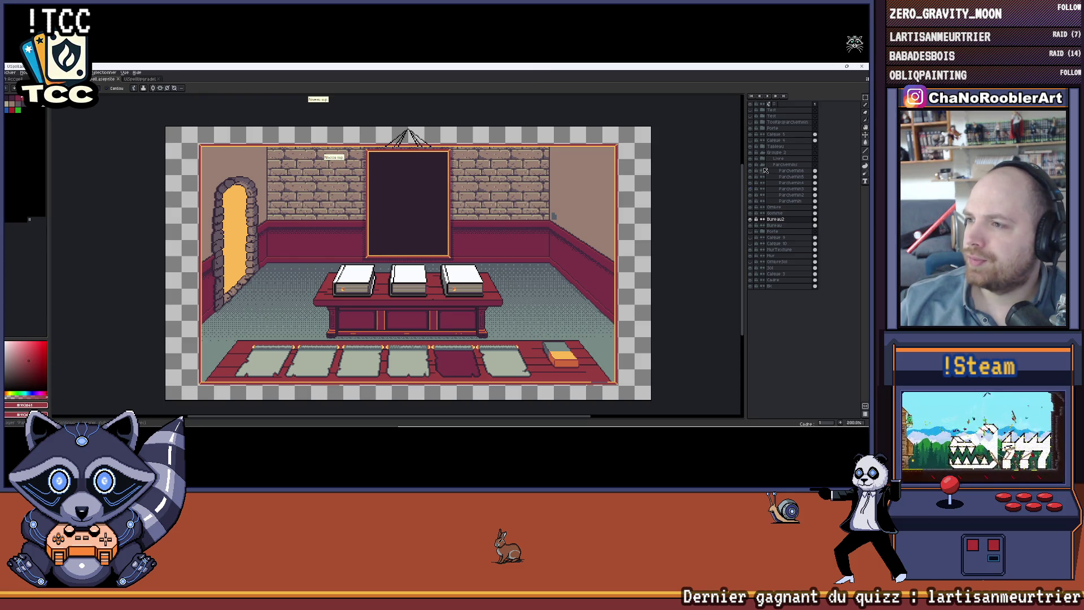
Collapse Groupe 2 and hide its books and floor parchments
left_click(764, 153)
left_click(751, 154)
left_click(751, 155)
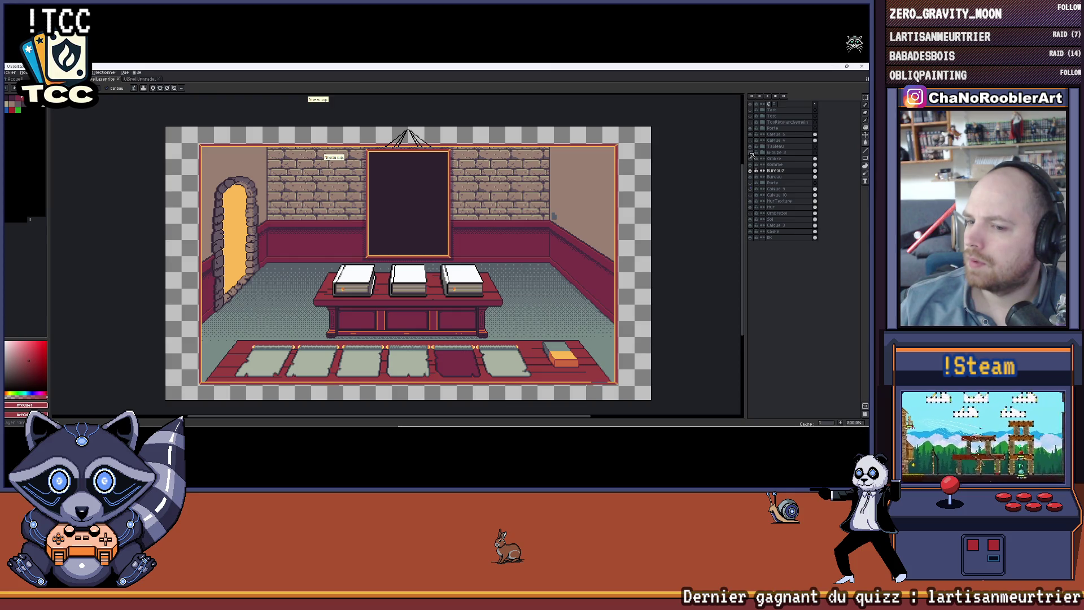
left_click(751, 154)
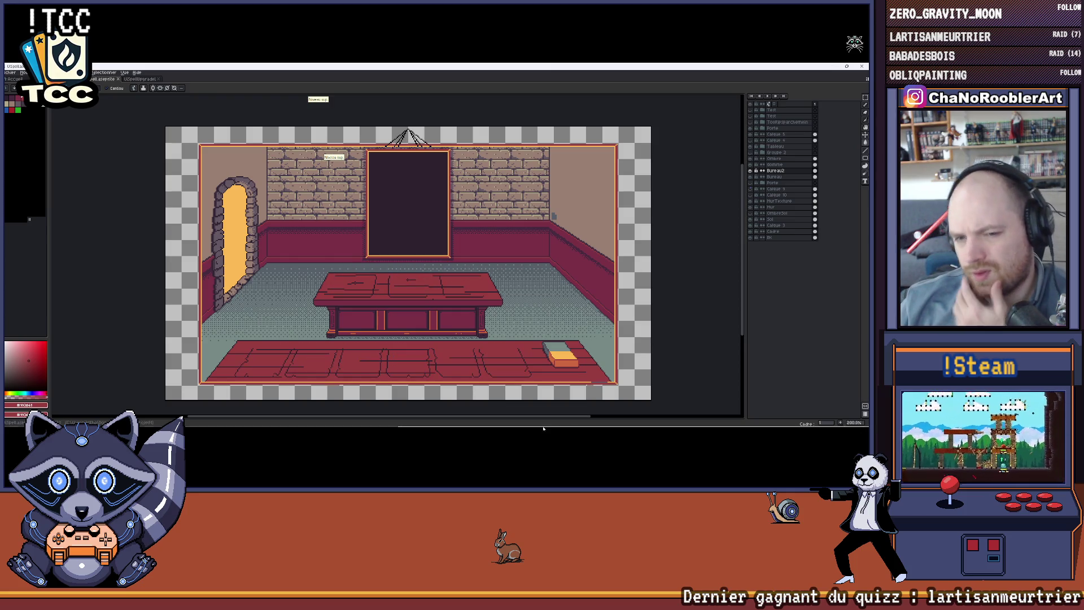
Switch to the Unity game view from the taskbar
mouse_move(556, 411)
mouse_move(601, 422)
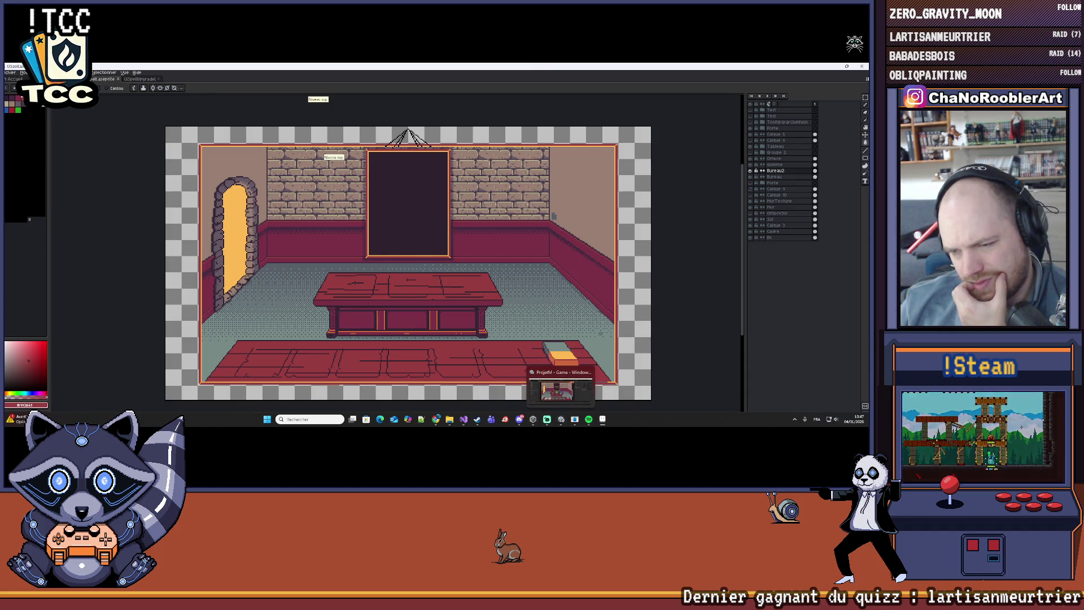
left_click(561, 390)
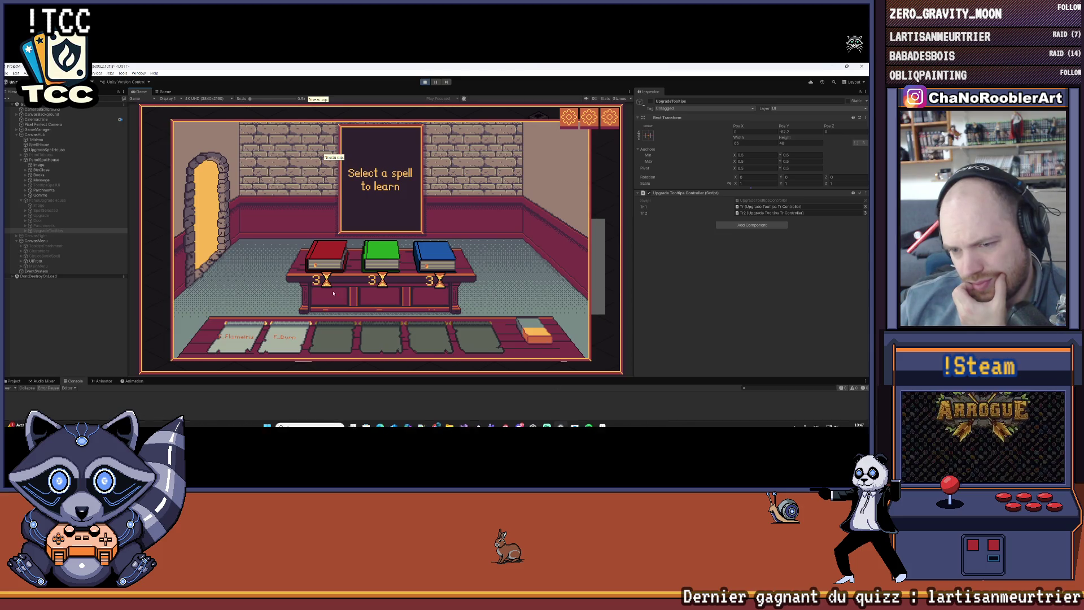
Toggle the Books and Gomme objects off and back on, then return to Aseprite
left_click(38, 175)
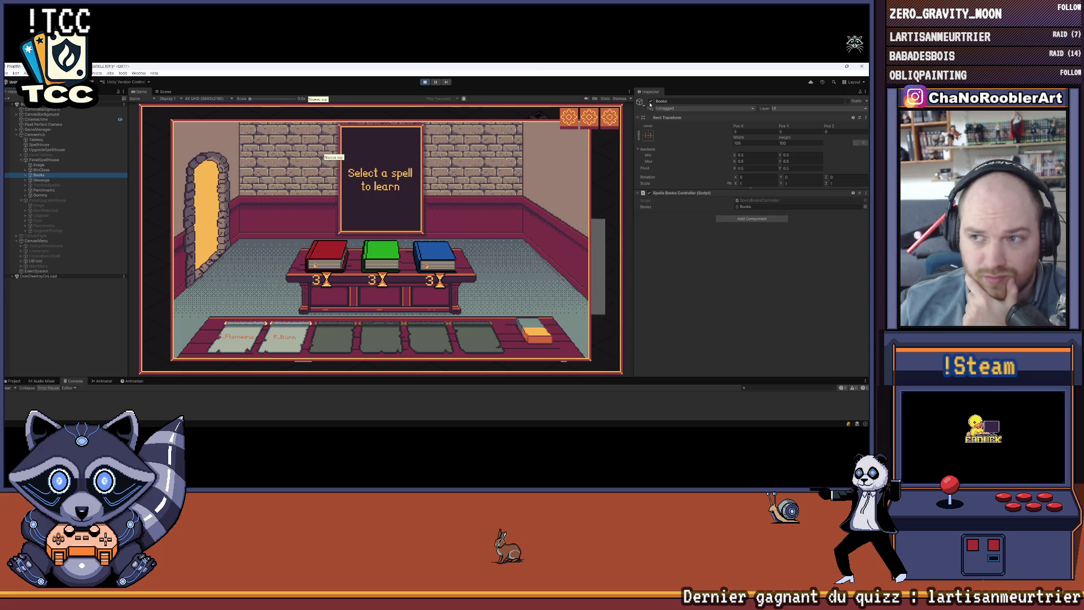
left_click(650, 101)
left_click(650, 101)
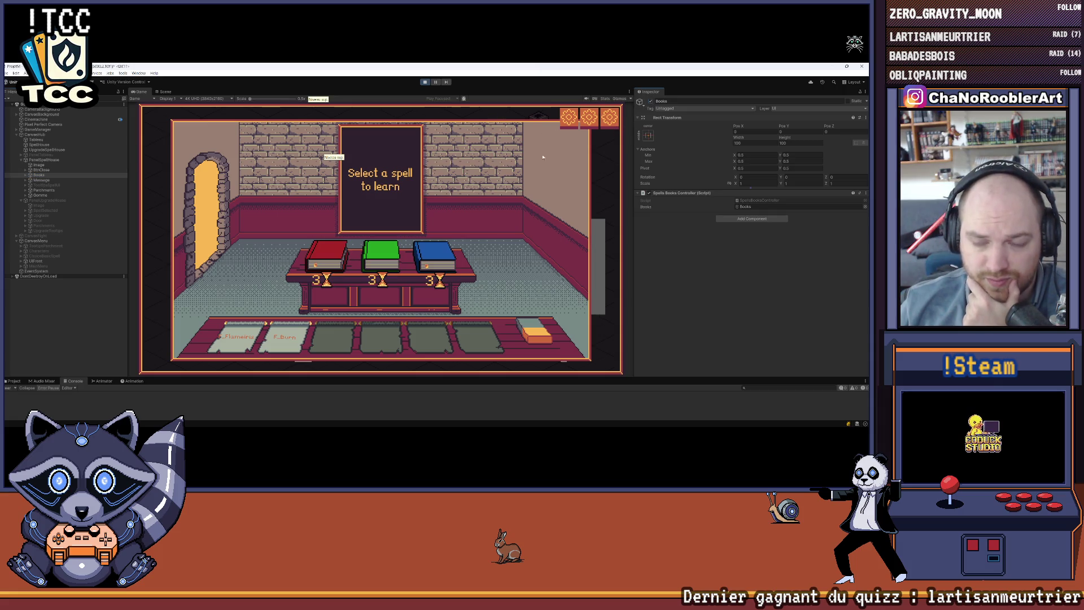
left_click(41, 195)
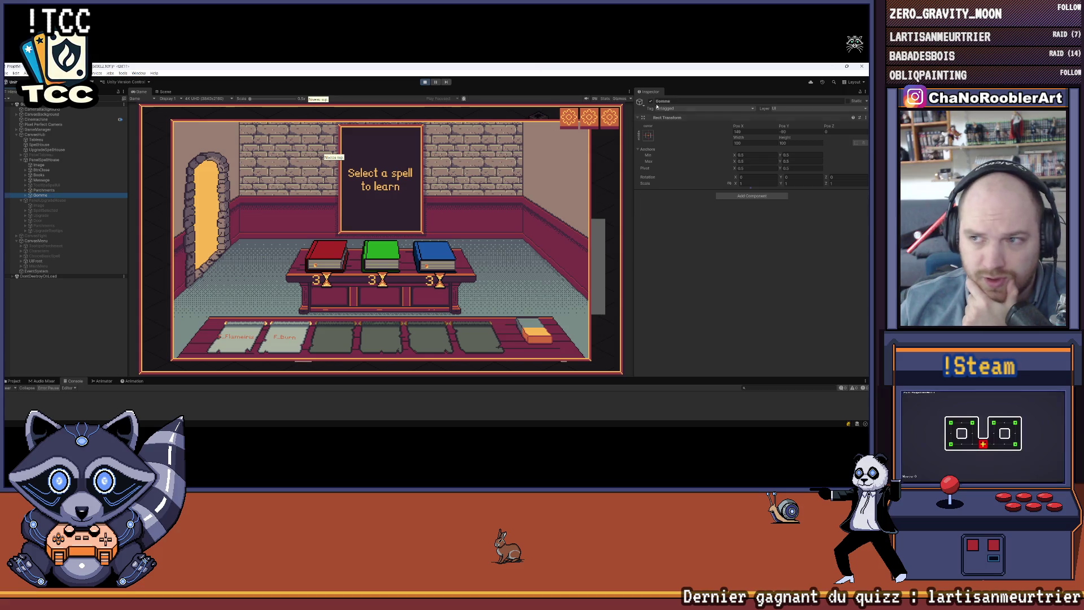
left_click(650, 102)
left_click(650, 101)
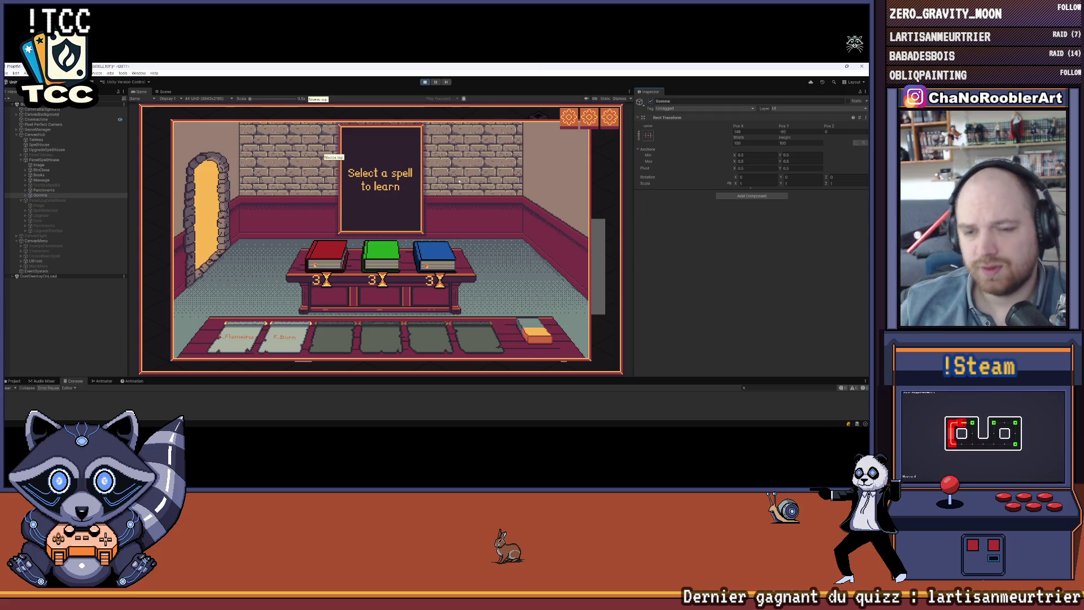
key("alt+Tab")
scroll(564, 302, "down", 2)
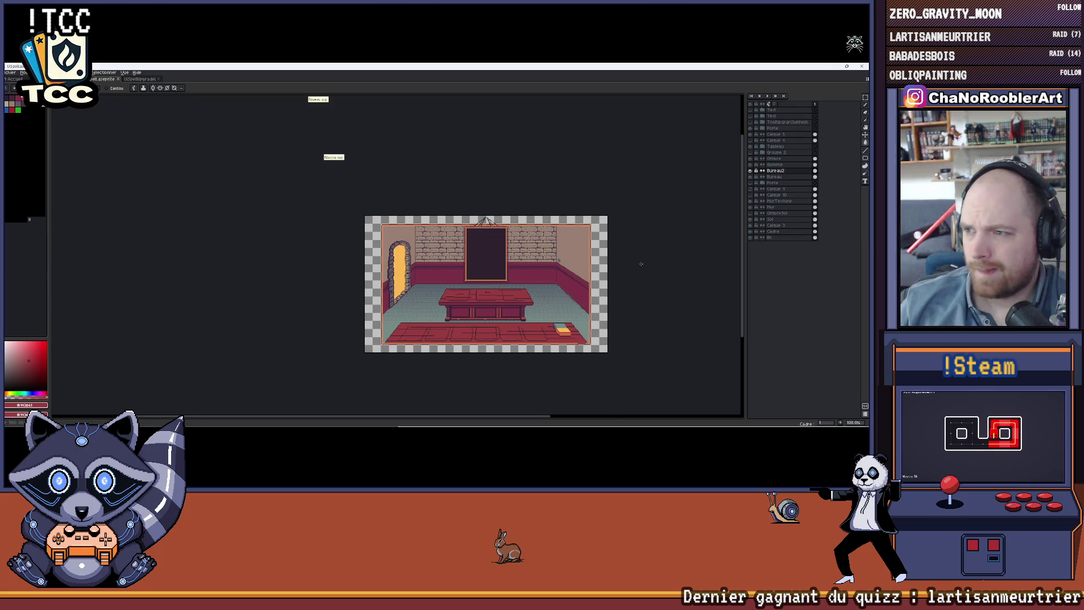
On the Mur layer, eyedrop the wall colour as the drawing colour, then select MurTexture
scroll(599, 283, "up", 2)
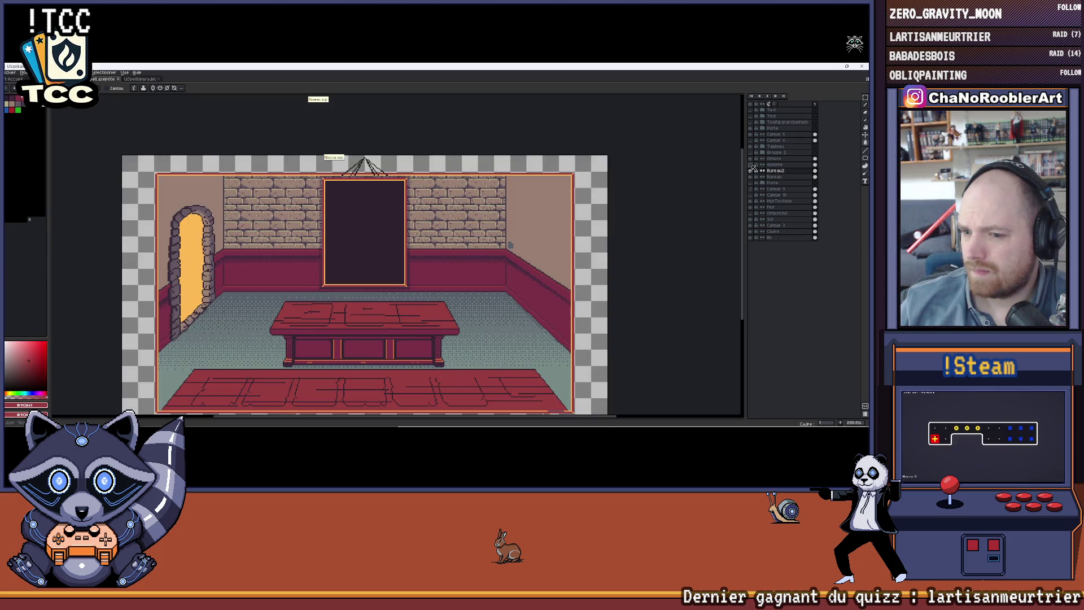
left_click_drag(466, 274, 486, 242)
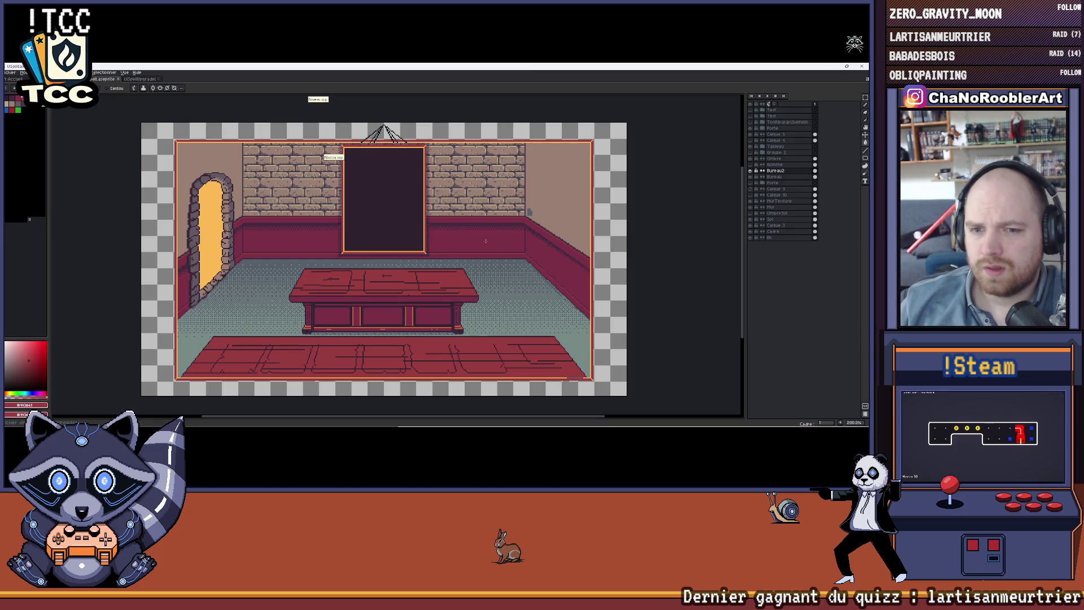
scroll(476, 192, "up", 1)
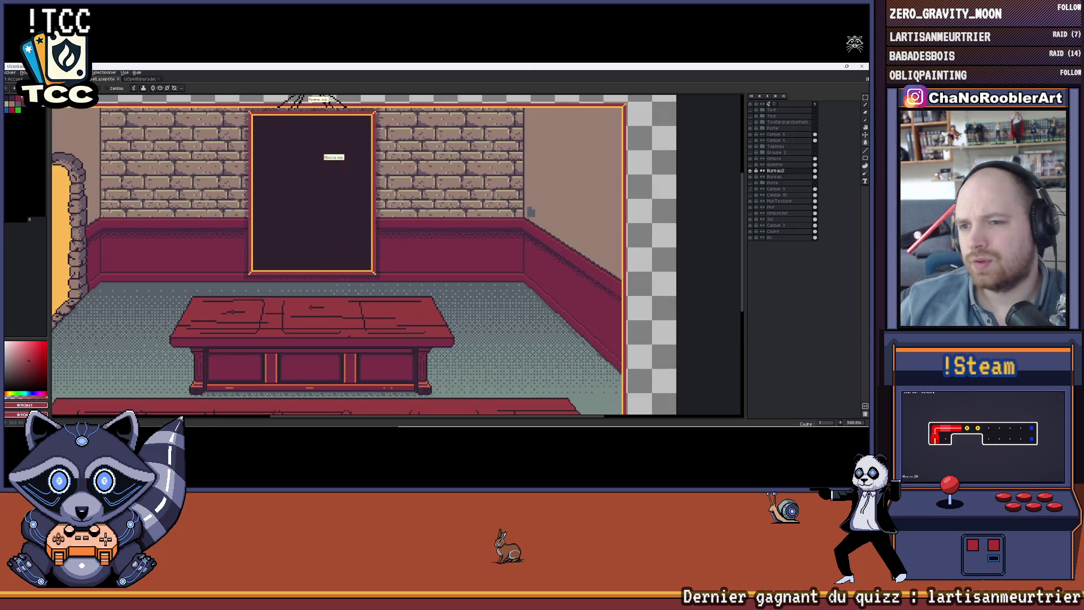
scroll(582, 187, "up", 1)
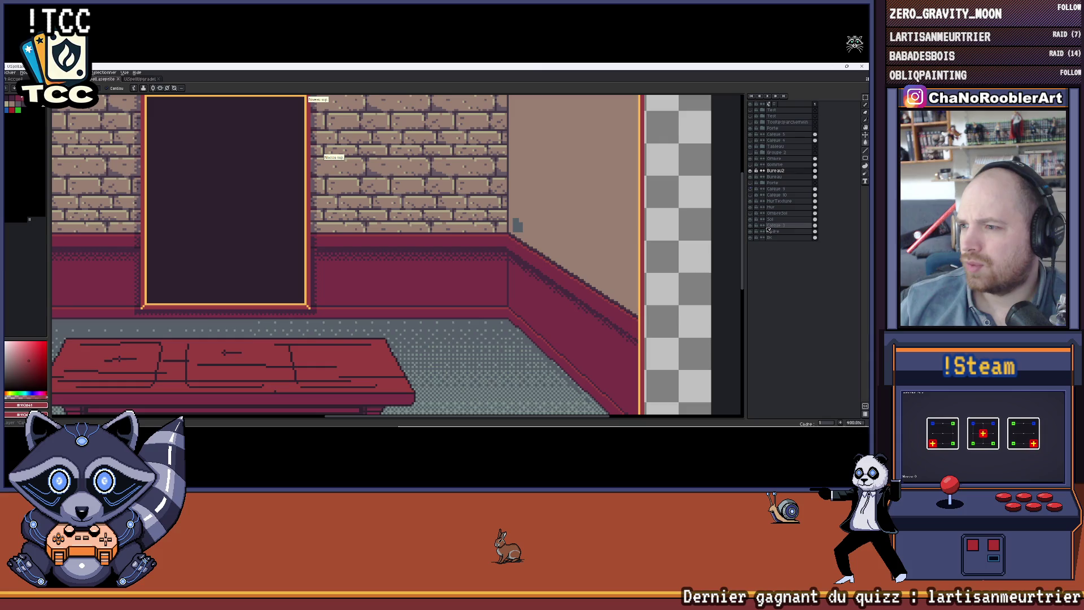
left_click(768, 208)
key("i")
left_click(549, 213)
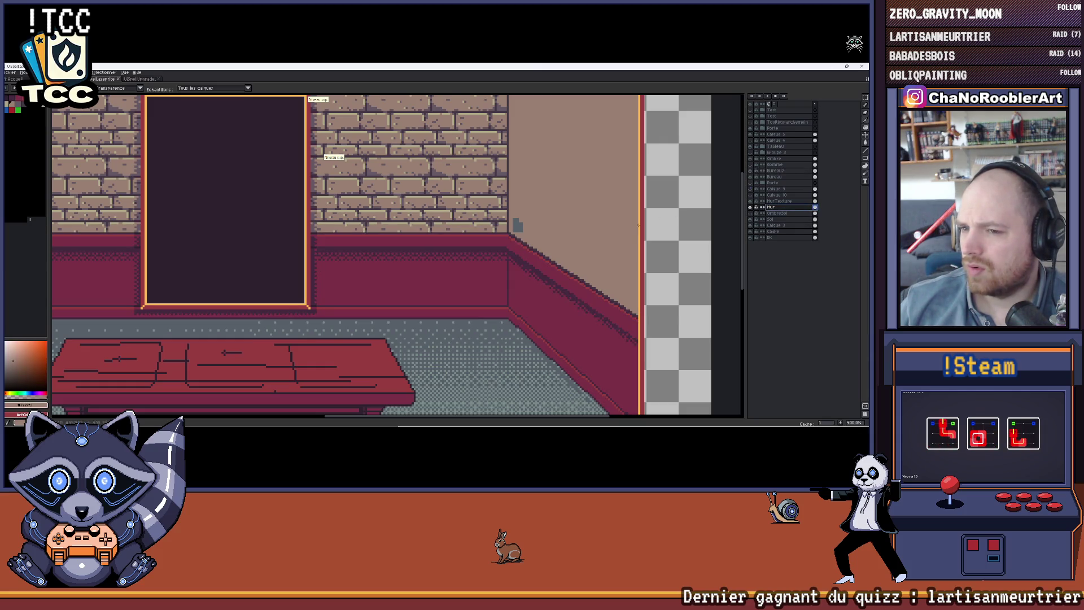
left_click(774, 202)
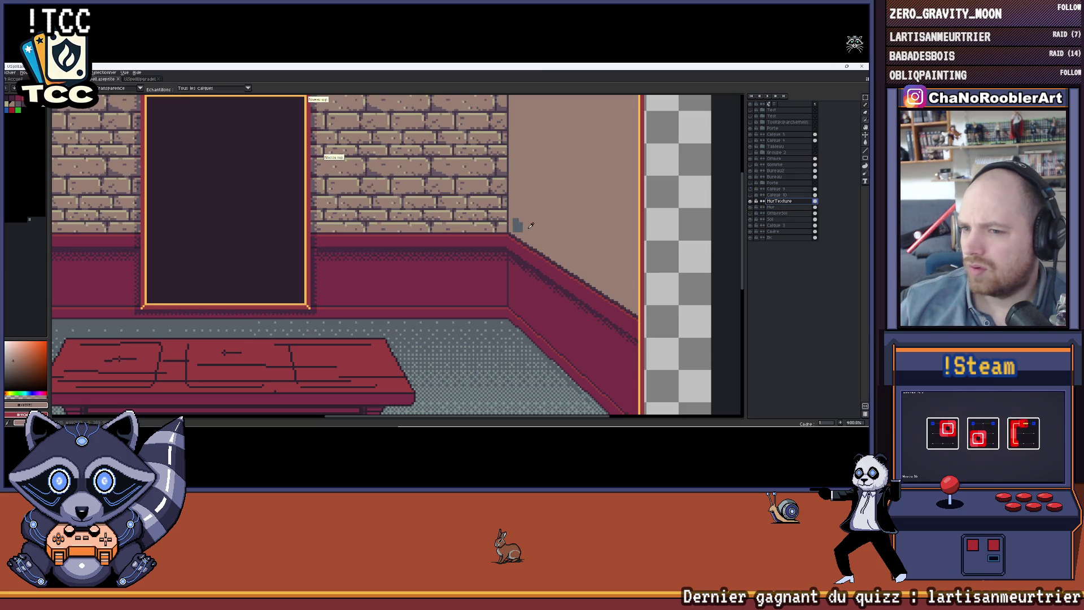
Zoom out on the red room and switch to the USpellUpgradeL stone library document
scroll(526, 222, "down", 1)
scroll(526, 222, "down", 1)
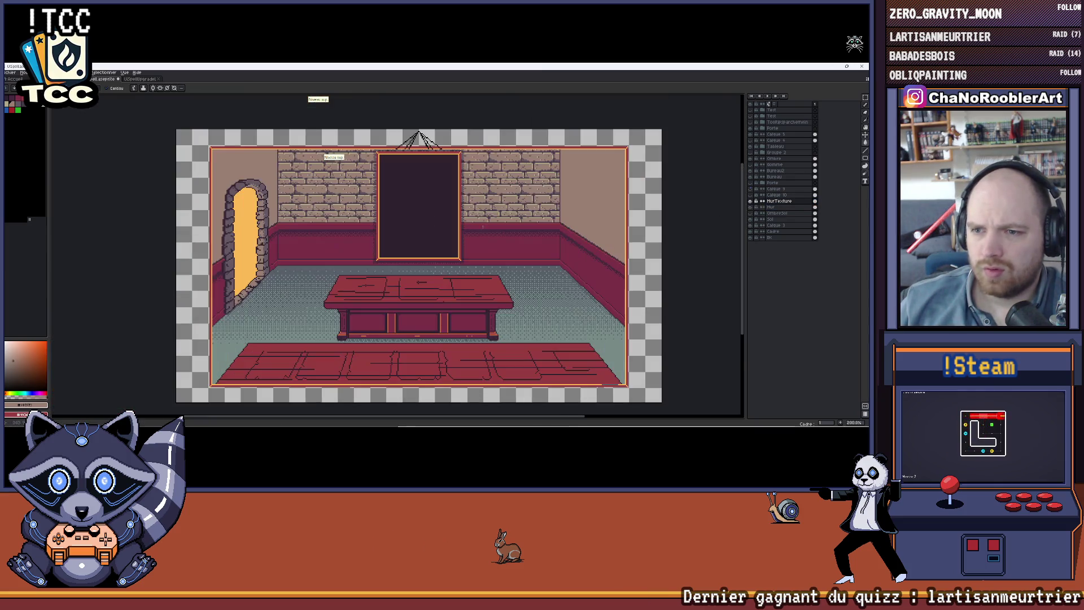
mouse_move(490, 209)
left_mouse_down()
mouse_move(468, 205)
mouse_move(480, 210)
left_mouse_up()
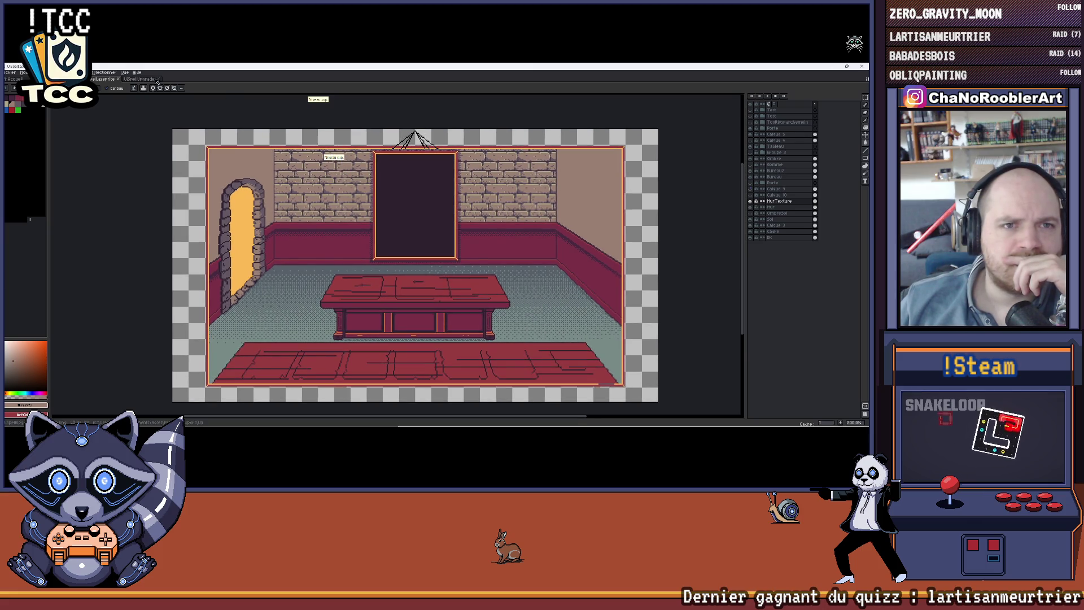
key("ctrl+Tab")
key("ctrl+Tab")
scroll(243, 195, "down", 1)
left_click_drag(242, 195, 277, 222)
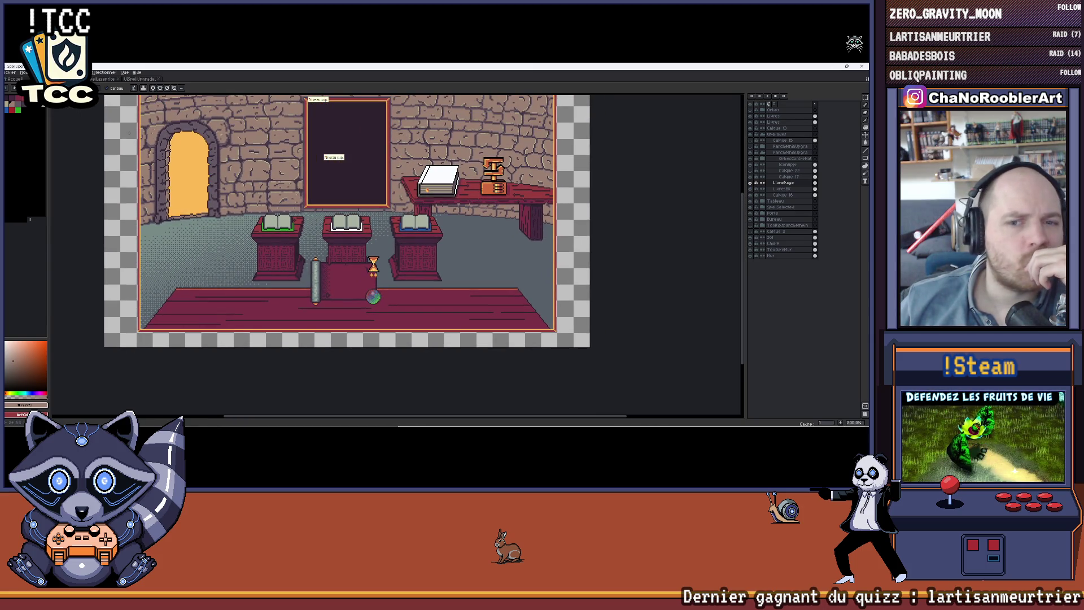
left_click_drag(129, 134, 132, 149)
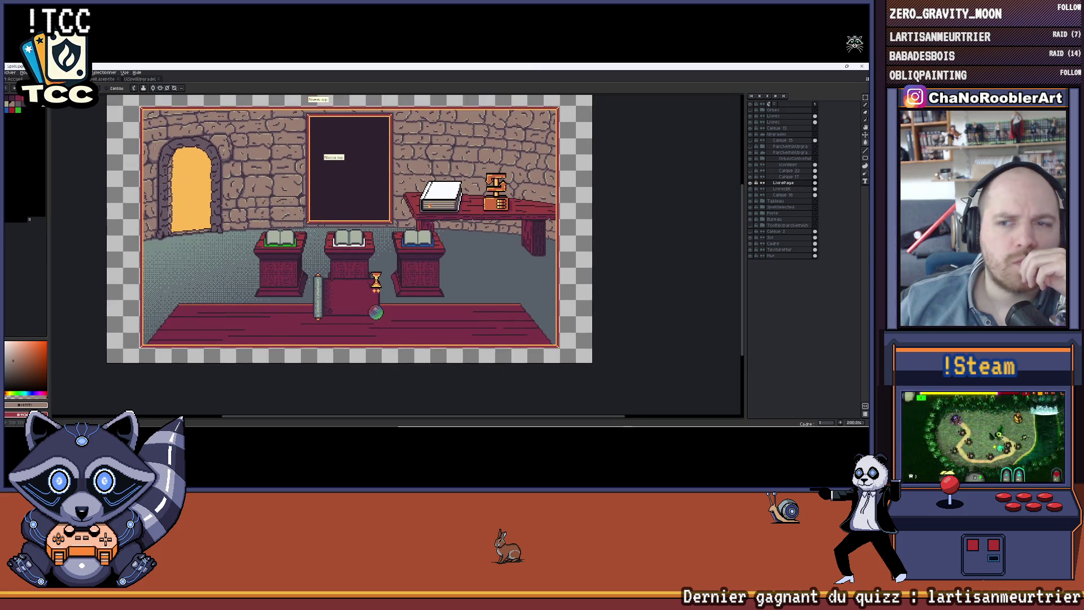
scroll(488, 209, "up", 4)
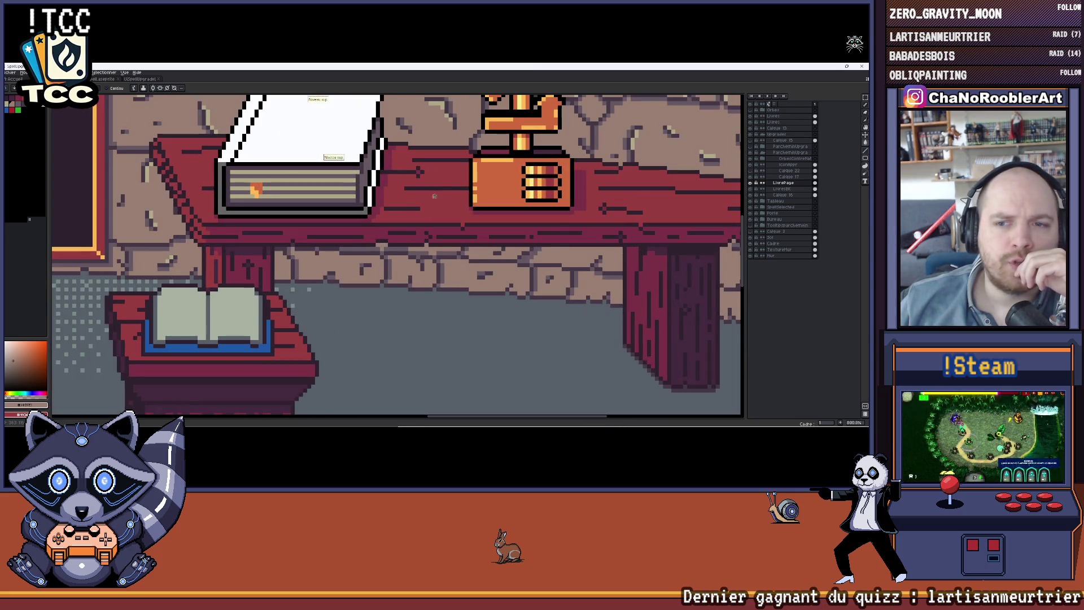
scroll(459, 188, "down", 4)
scroll(459, 188, "up", 1)
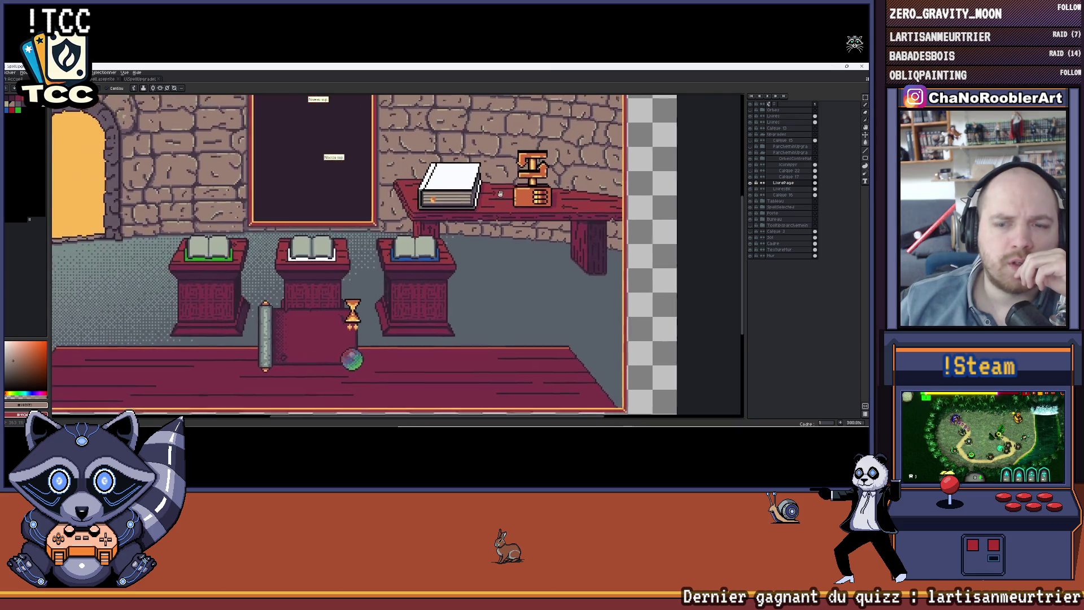
scroll(458, 188, "down", 1)
scroll(478, 231, "up", 1)
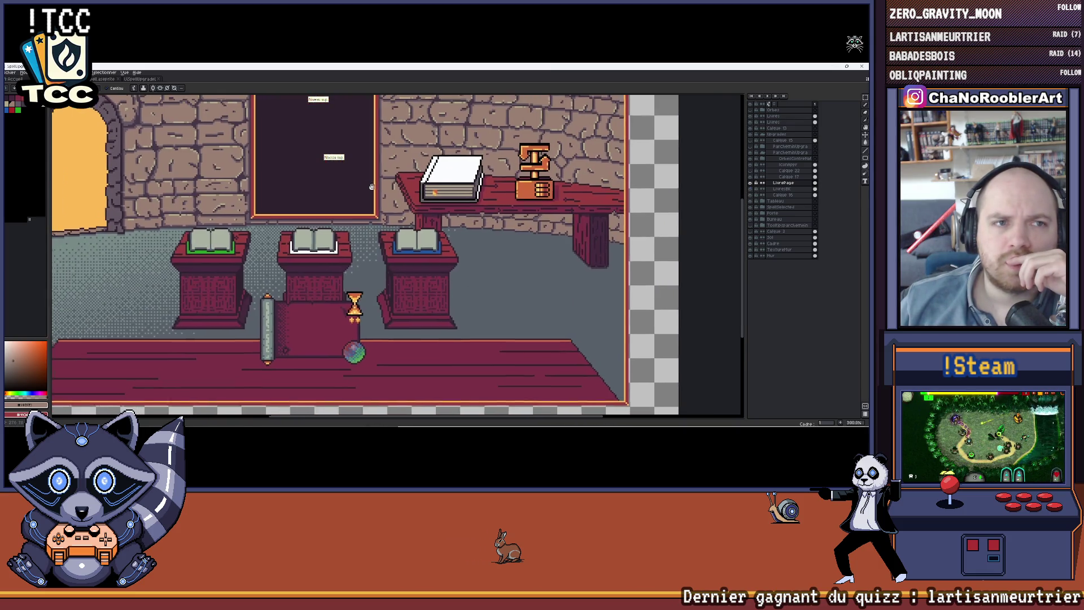
key("ctrl+Tab")
scroll(319, 297, "up", 2)
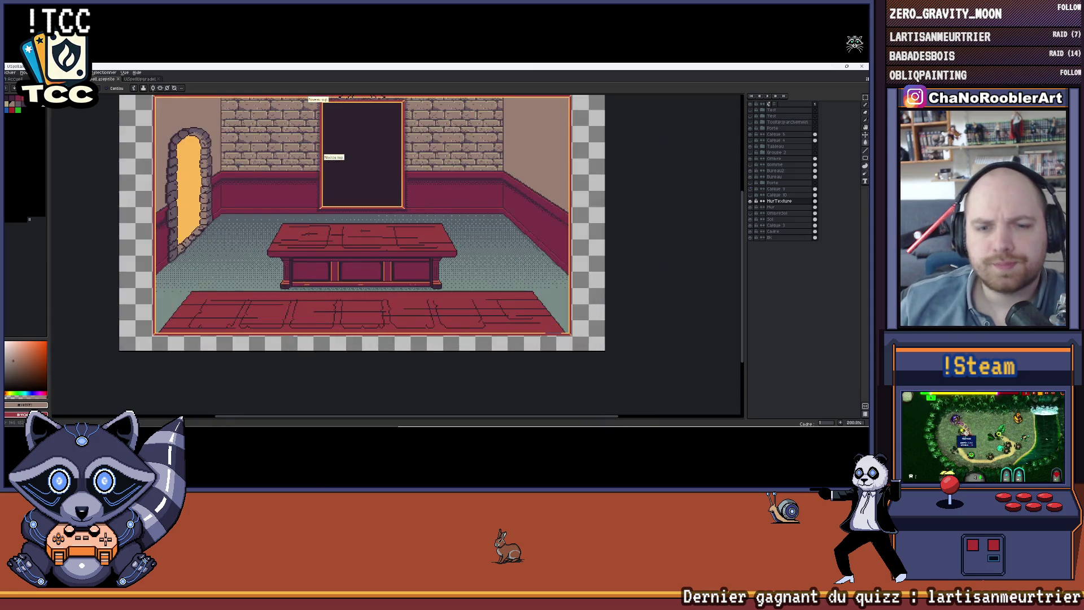
key("ctrl+Tab")
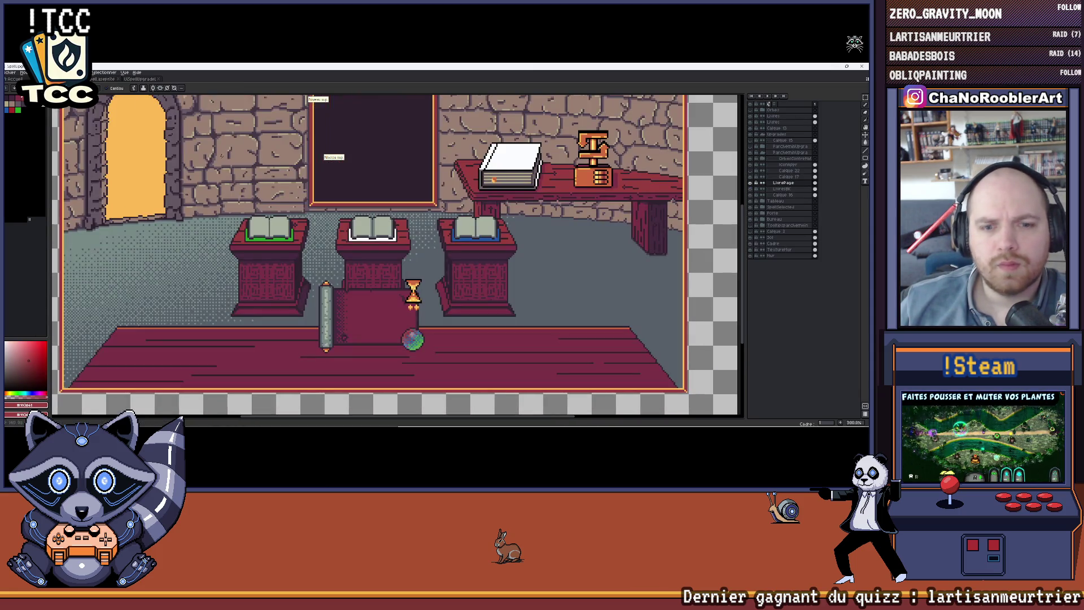
Expand and collapse OrbesContreHat, then toggle layers to find the door, desk and board
left_click(763, 160)
left_click(763, 160)
double_click(751, 213)
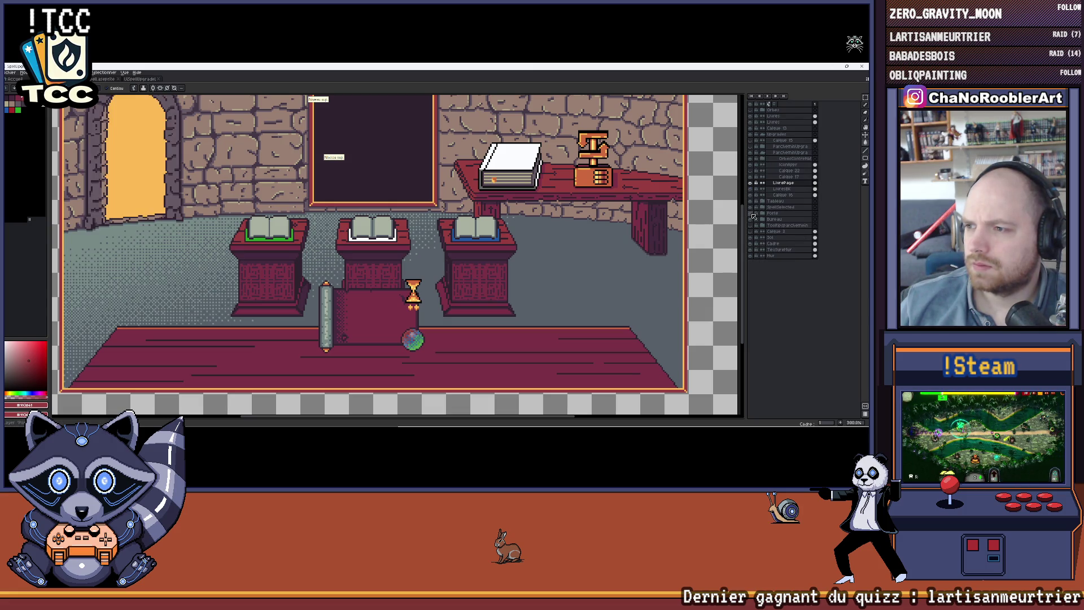
double_click(752, 212)
double_click(752, 203)
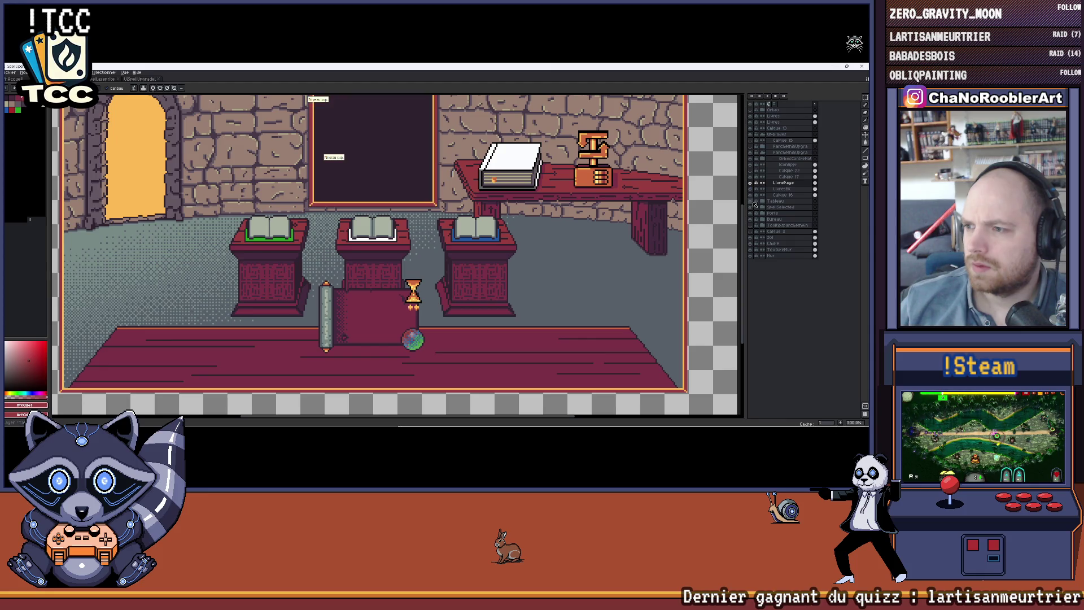
Collapse Upgrades and toggle Tableau, Upgrades and the red plank floor layer visibility
left_click(762, 136)
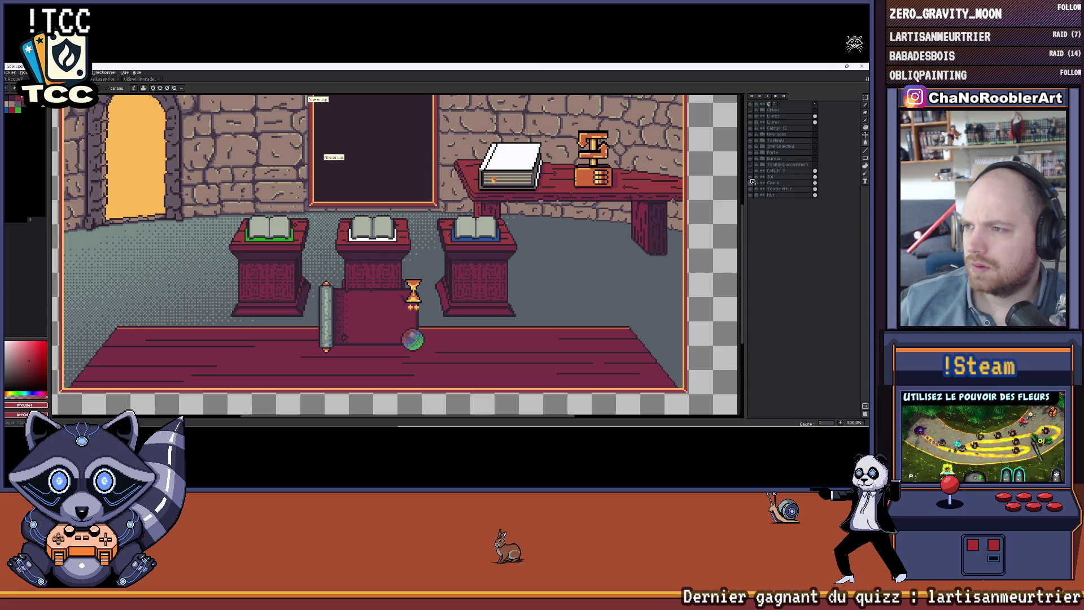
double_click(752, 140)
double_click(751, 134)
double_click(751, 134)
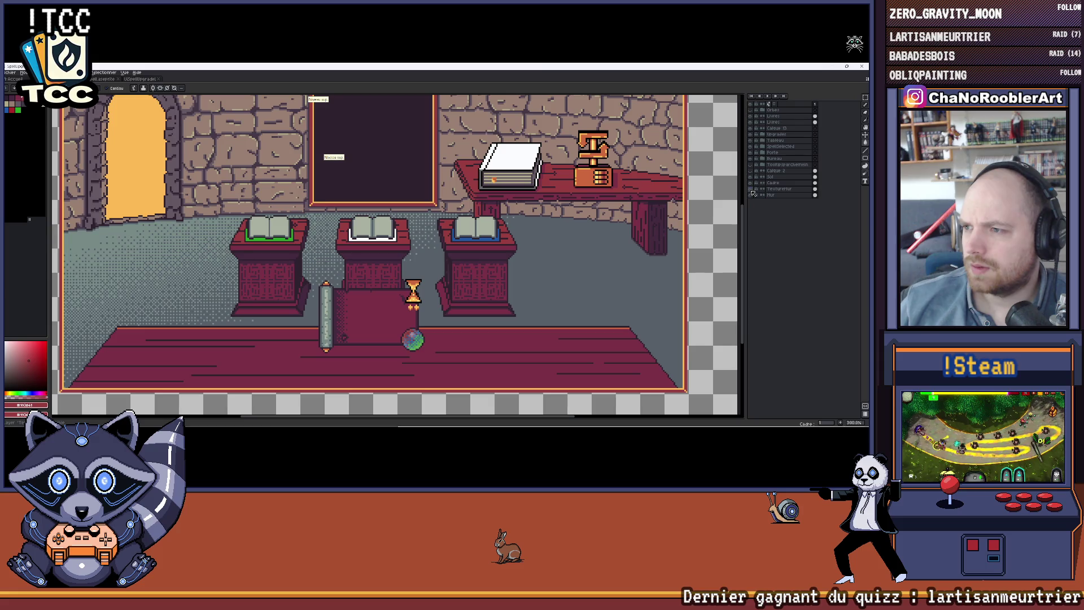
left_click(751, 159)
left_click(751, 160)
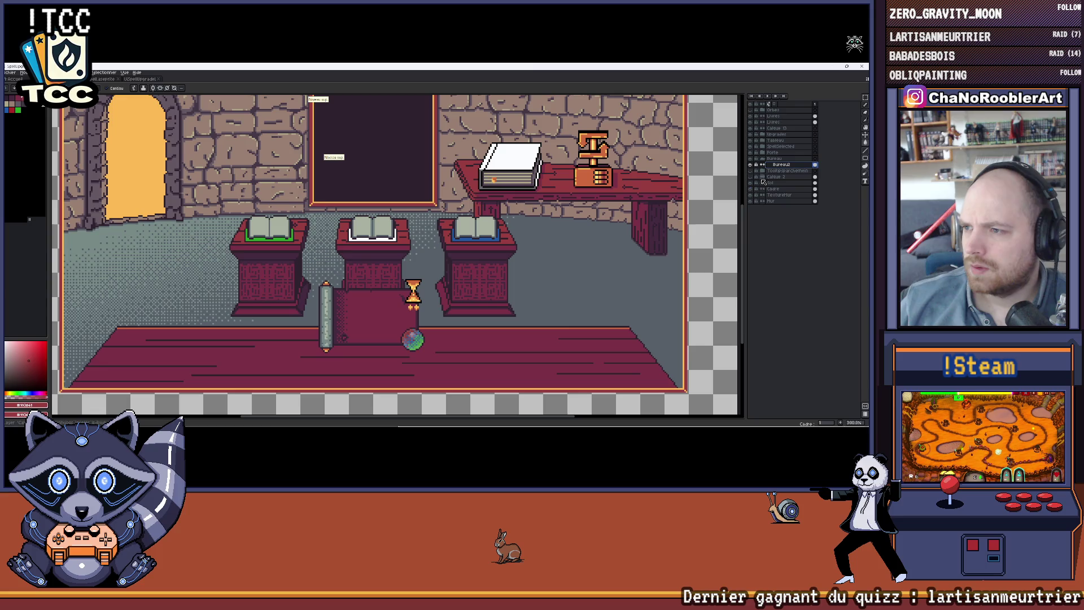
Zoom and pan around the stone library room with its three lecterns to inspect it
scroll(530, 326, "up", 1)
scroll(530, 326, "down", 1)
scroll(530, 326, "down", 1)
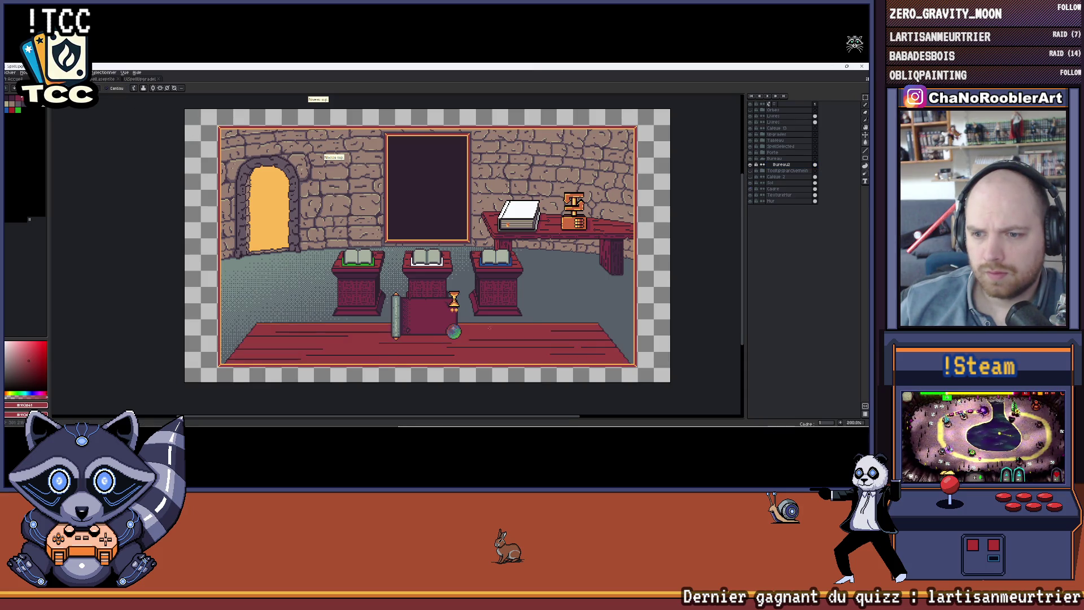
scroll(490, 323, "up", 1)
scroll(487, 310, "down", 2)
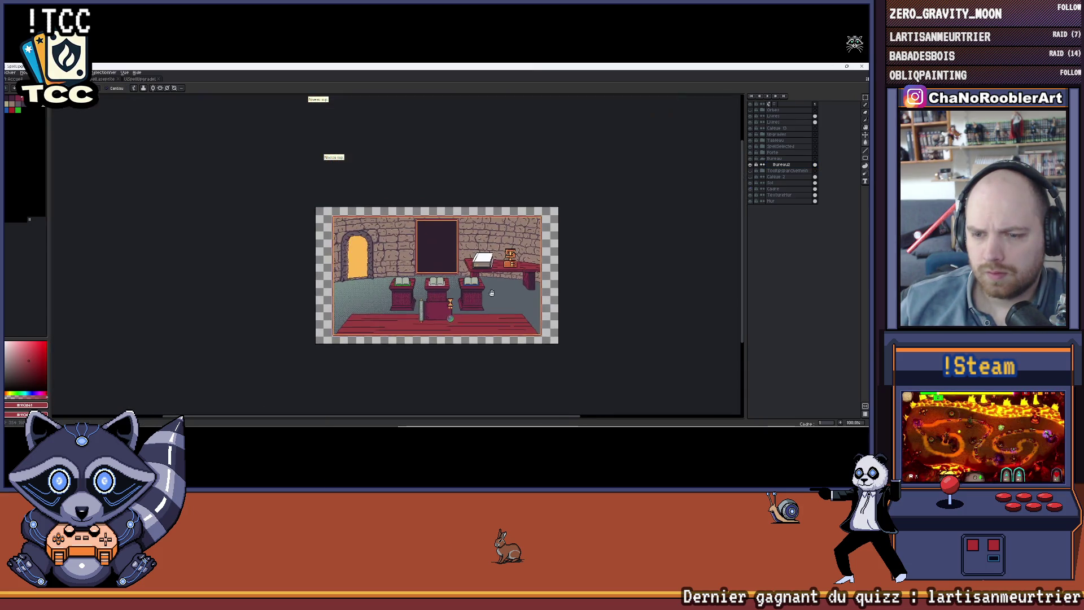
scroll(483, 294, "up", 1)
left_click_drag(470, 297, 490, 279)
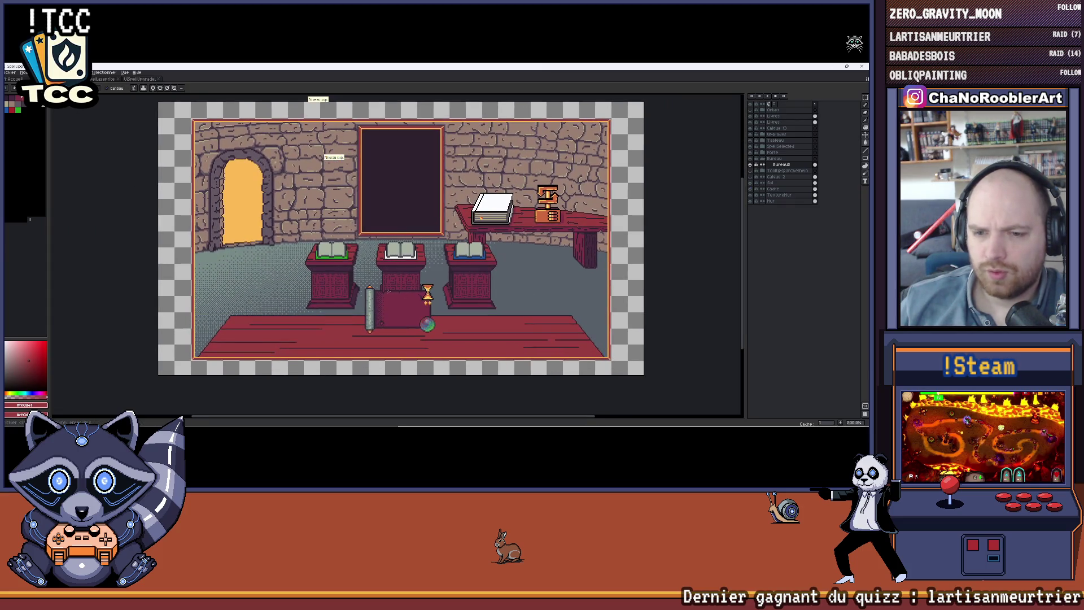
scroll(449, 305, "up", 1)
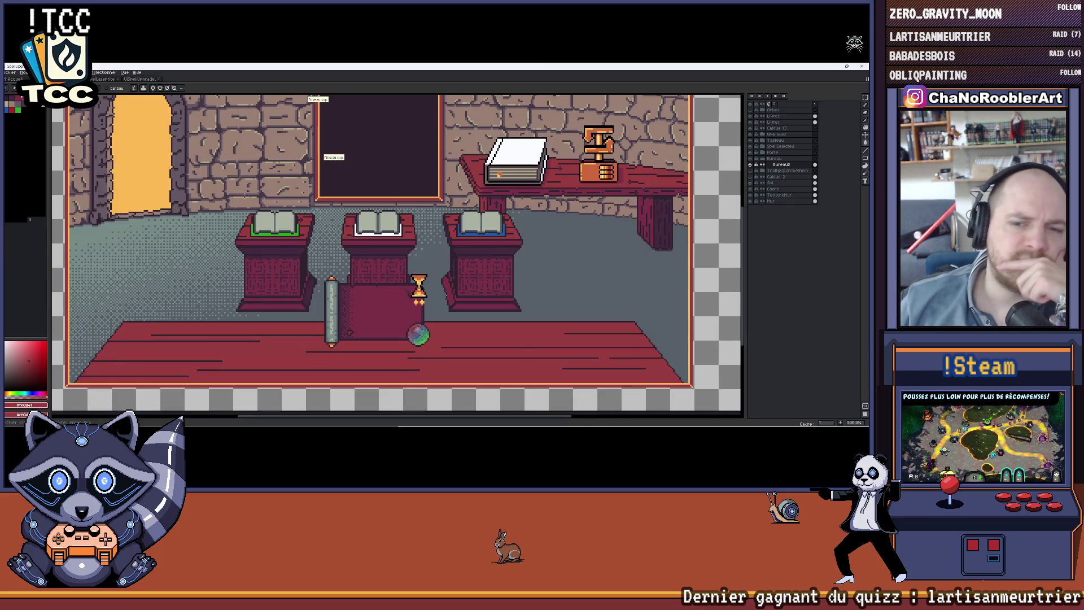
scroll(449, 299, "down", 1)
mouse_move(530, 276)
left_mouse_down()
mouse_move(477, 283)
mouse_move(513, 275)
left_mouse_up()
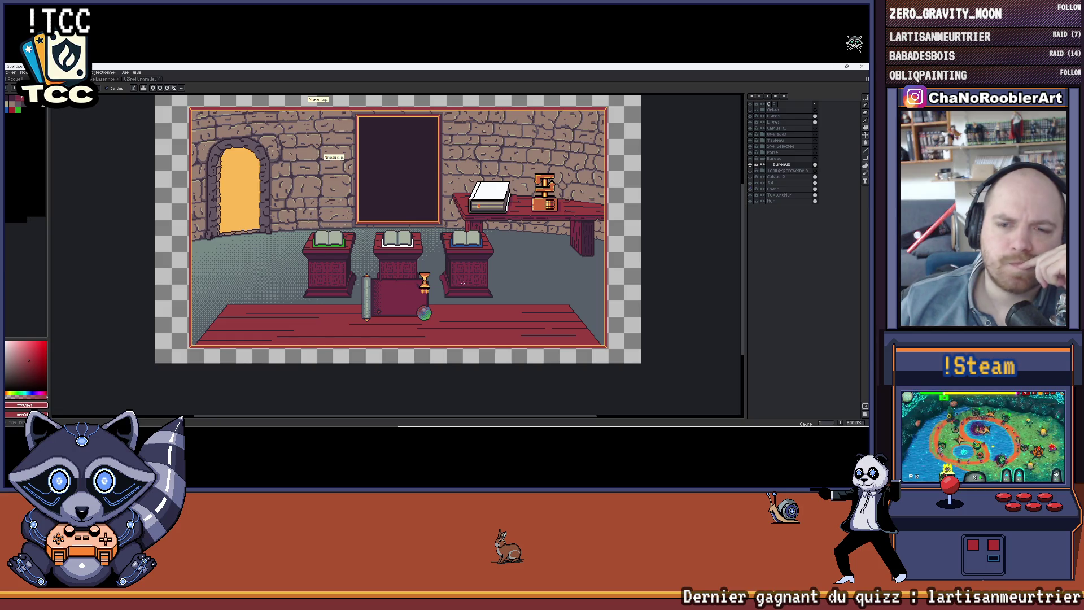
scroll(463, 283, "up", 1)
scroll(440, 257, "up", 4)
scroll(440, 258, "down", 3)
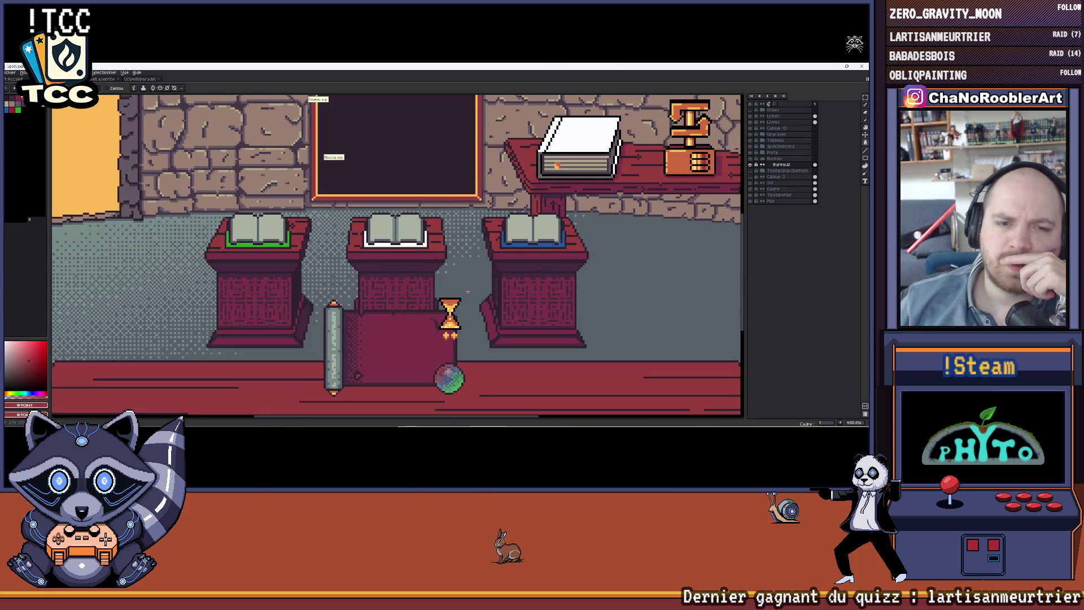
scroll(464, 292, "down", 1)
scroll(452, 248, "down", 1)
left_click_drag(452, 248, 465, 262)
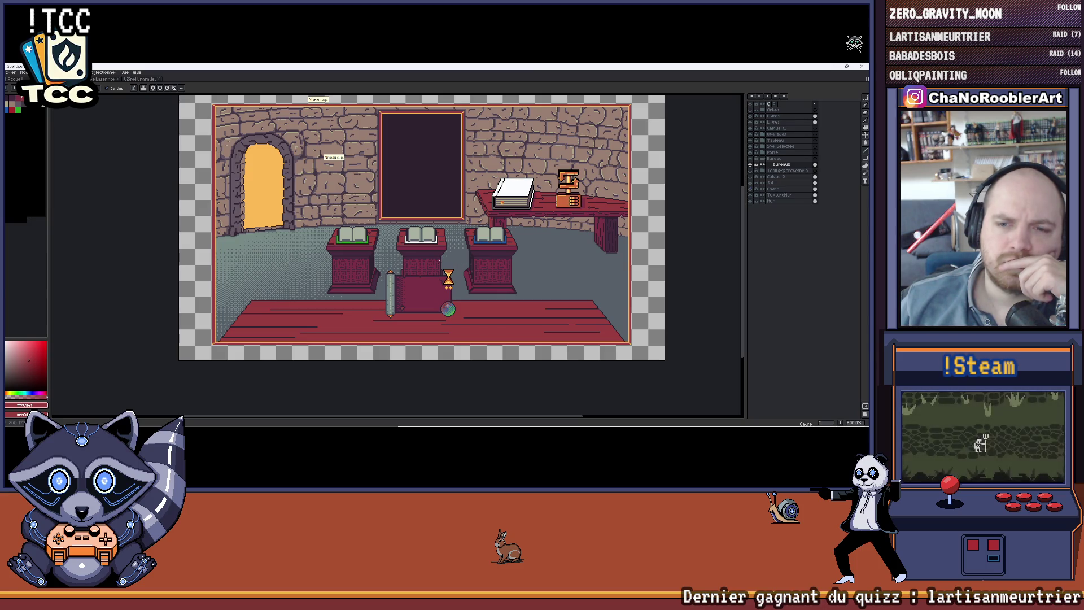
scroll(445, 261, "up", 3)
scroll(446, 261, "down", 1)
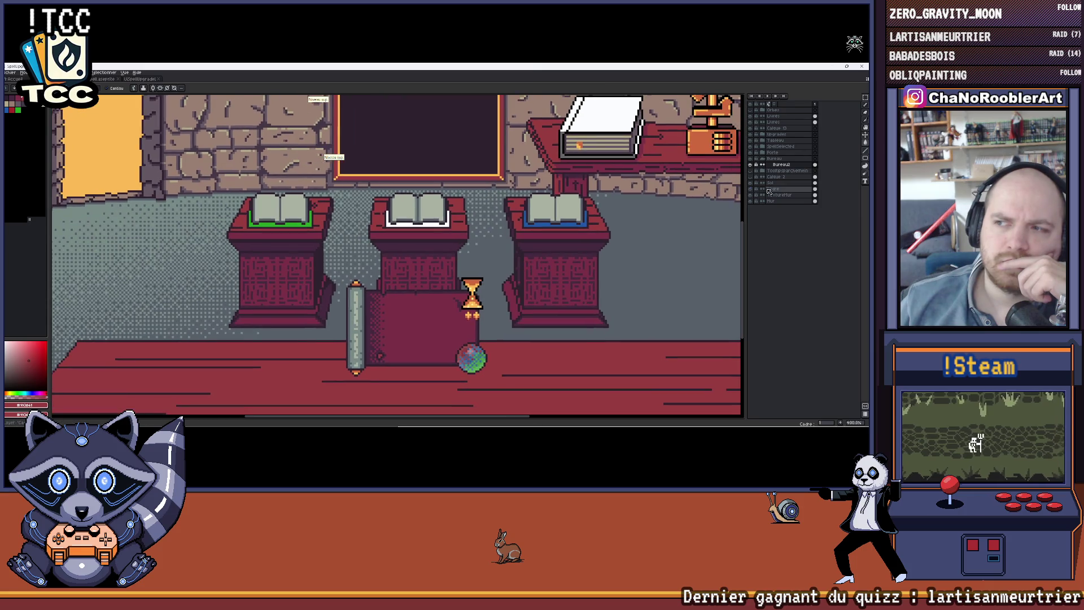
scroll(294, 277, "down", 2)
scroll(294, 277, "up", 1)
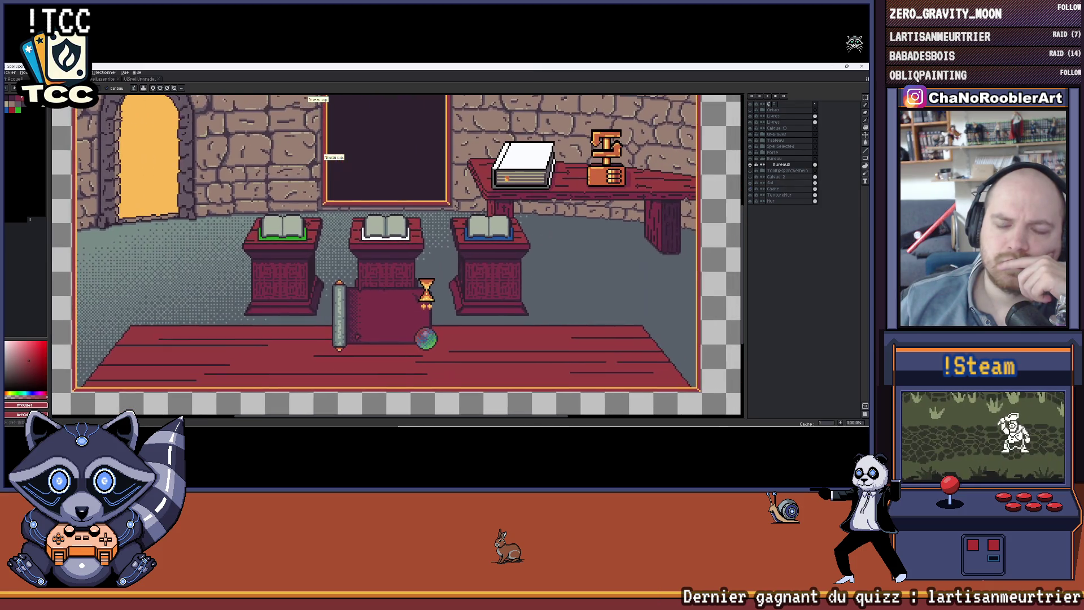
scroll(558, 237, "down", 1)
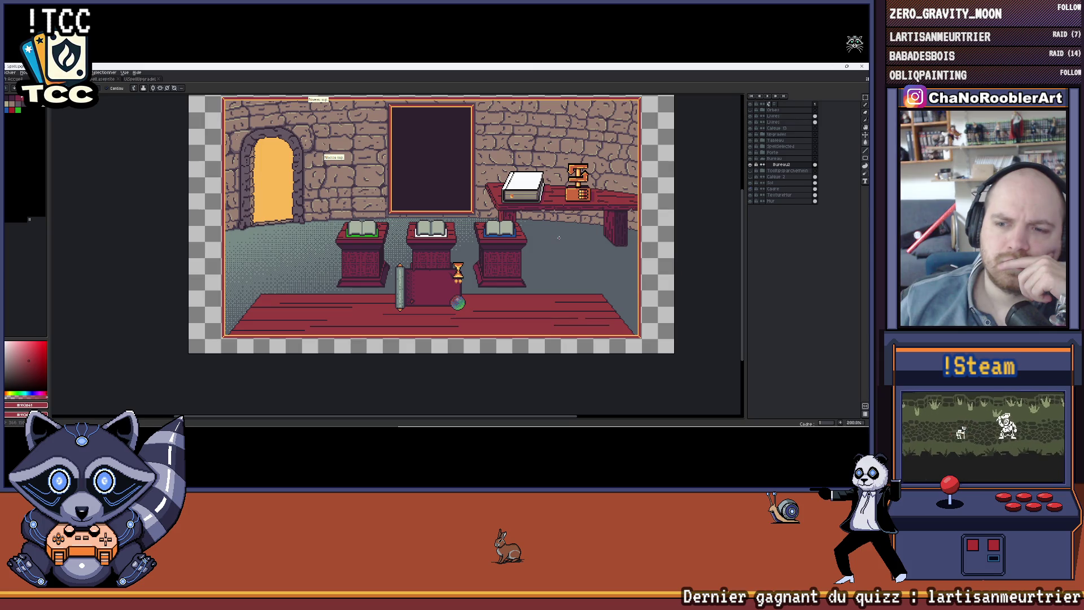
left_click_drag(558, 237, 531, 267)
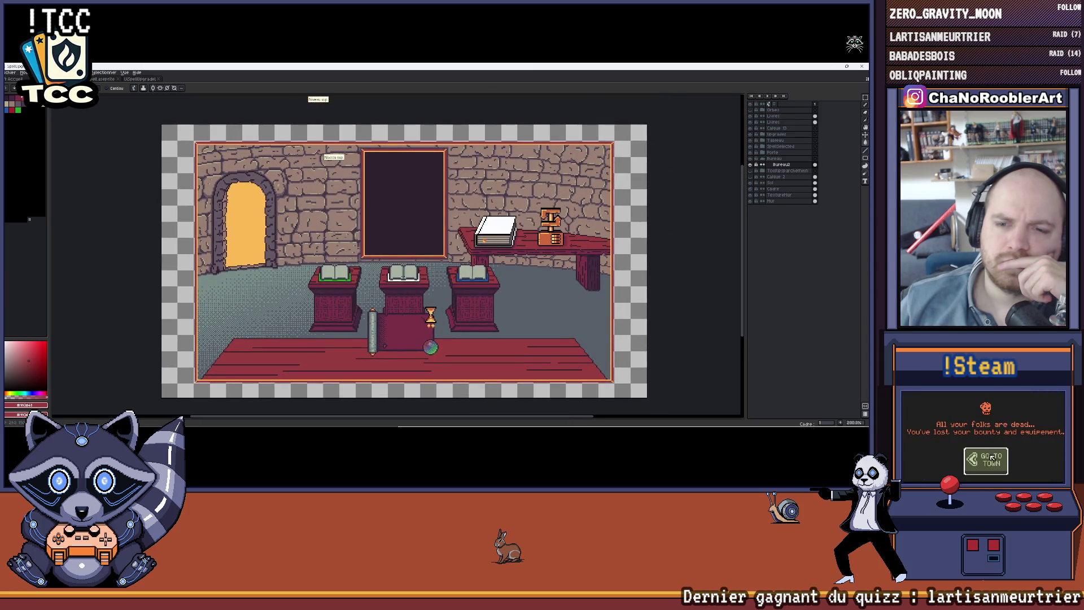
Switch to the red room sprite with the long table
scroll(471, 267, "up", 5)
scroll(445, 182, "up", 8)
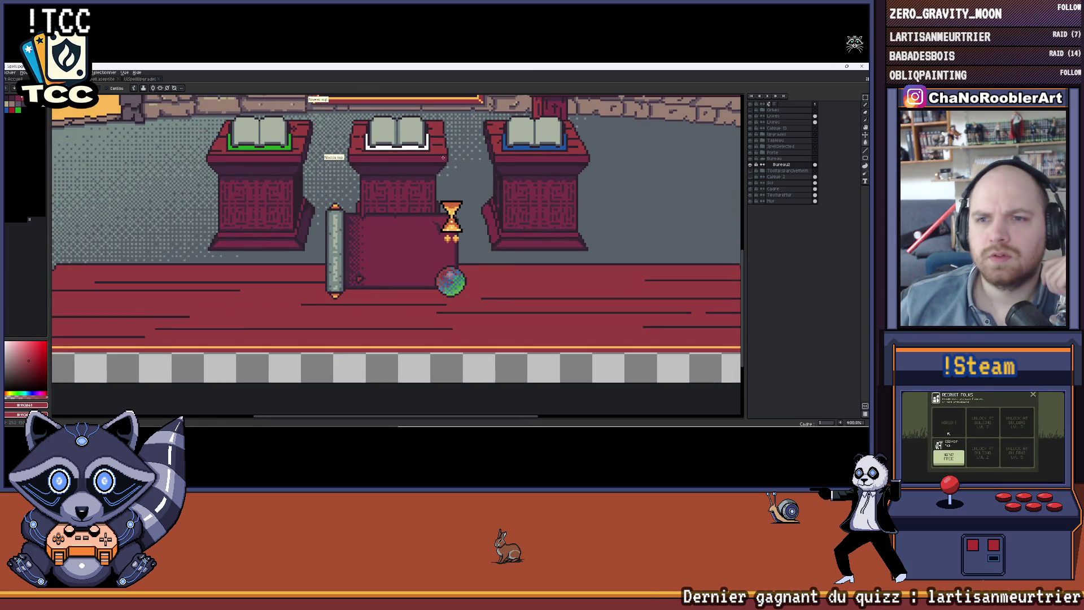
scroll(443, 158, "down", 2)
scroll(435, 172, "up", 7)
scroll(427, 188, "down", 3)
scroll(437, 185, "up", 3)
scroll(448, 185, "down", 5)
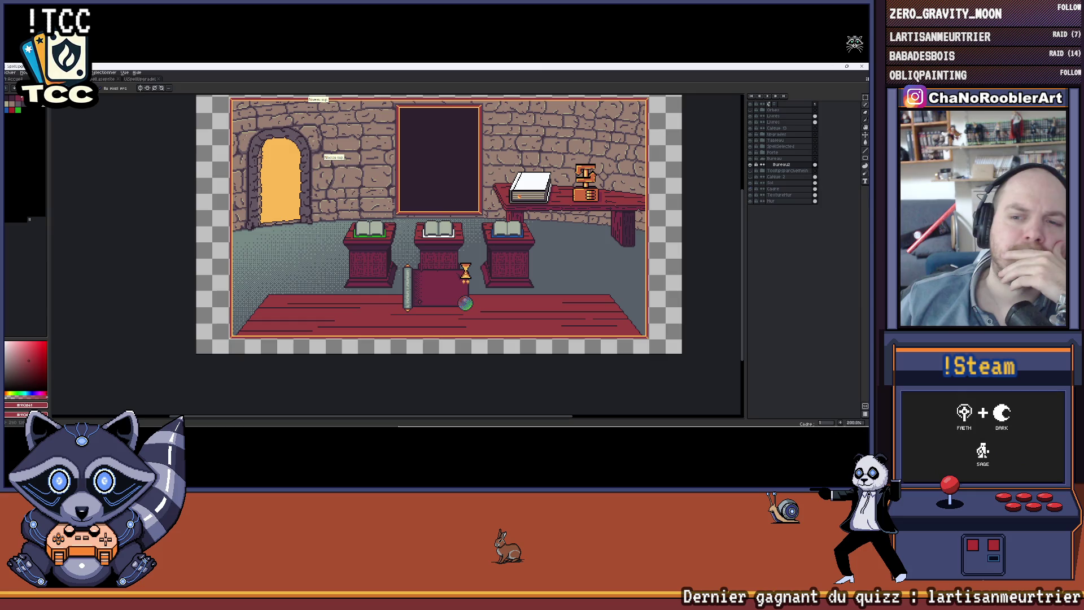
scroll(447, 226, "down", 1)
scroll(447, 226, "up", 1)
scroll(446, 226, "down", 1)
scroll(447, 226, "up", 1)
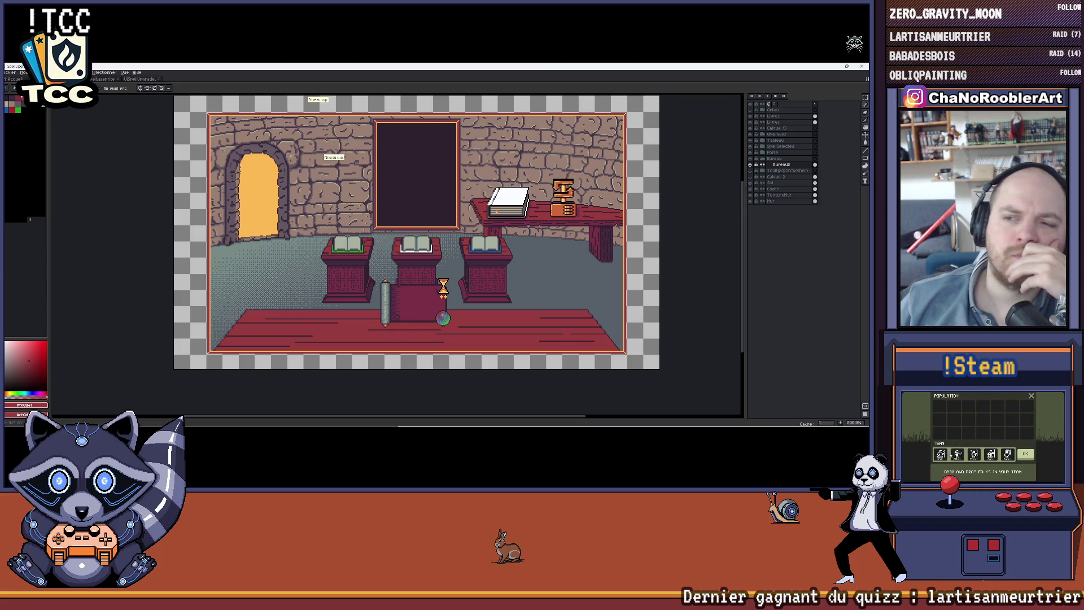
mouse_move(476, 187)
left_mouse_down()
mouse_move(479, 217)
mouse_move(462, 216)
left_mouse_up()
left_click(97, 79)
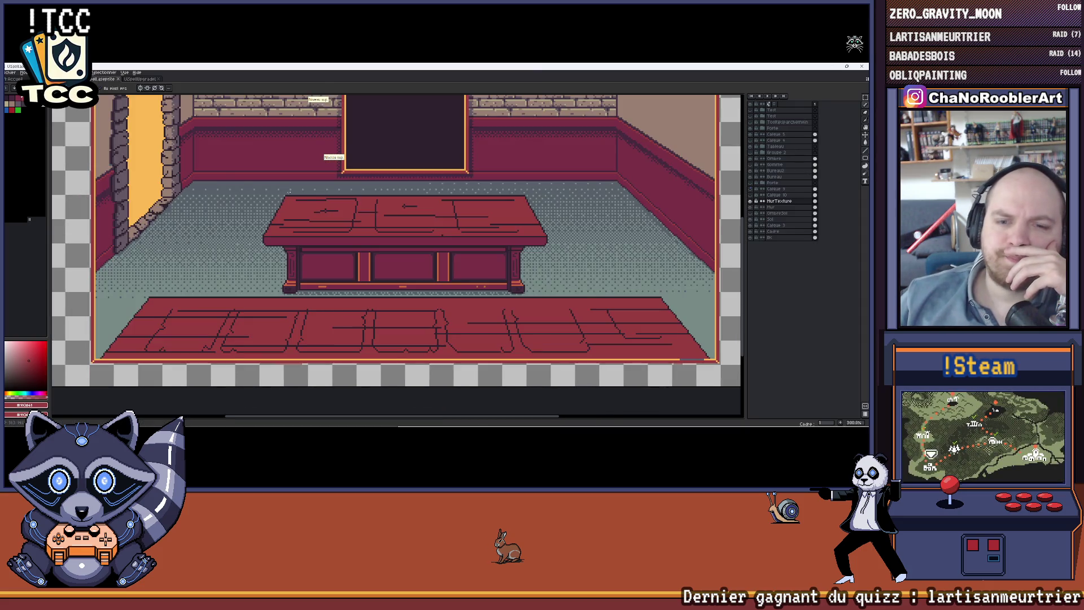
Zoom out on the red room sprite, leaving its bare long table and plank floor in view
scroll(335, 249, "down", 1)
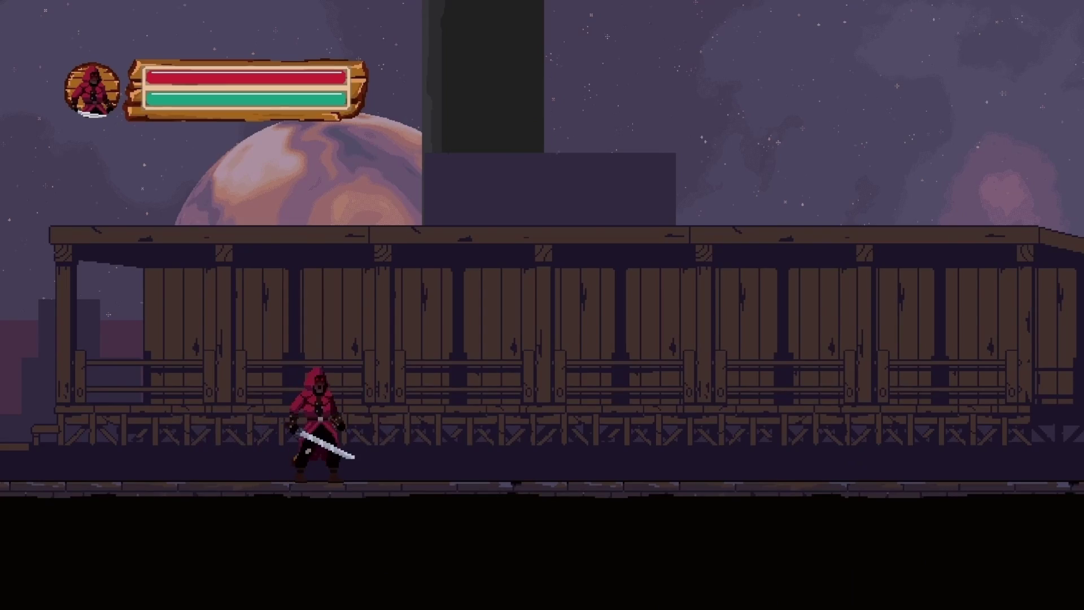
Run the hooded swordsman right through the forest village, past the house and cave
key("Right")
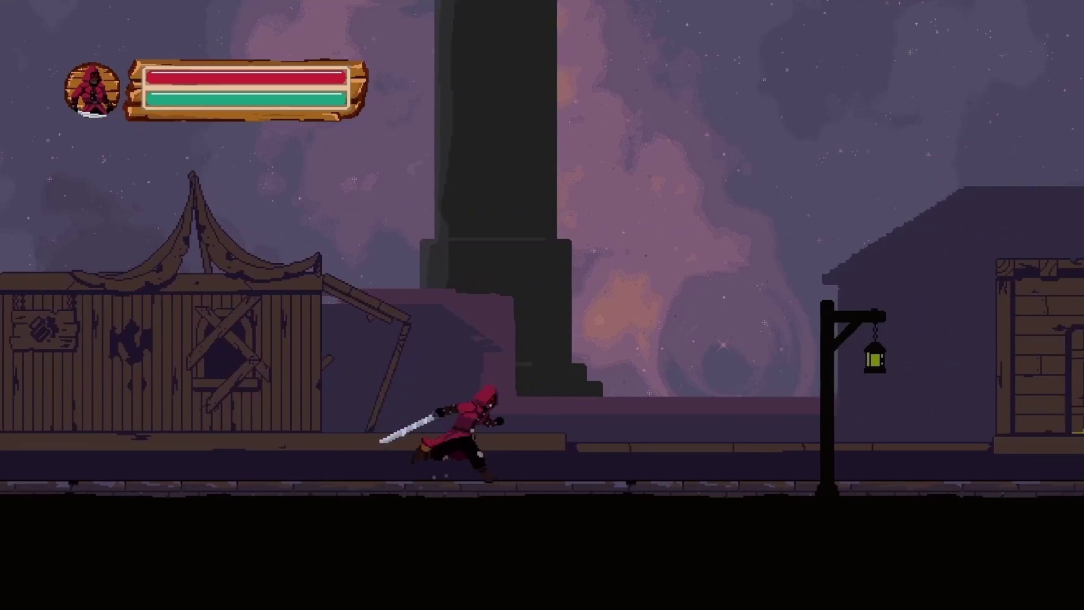
key("Right")
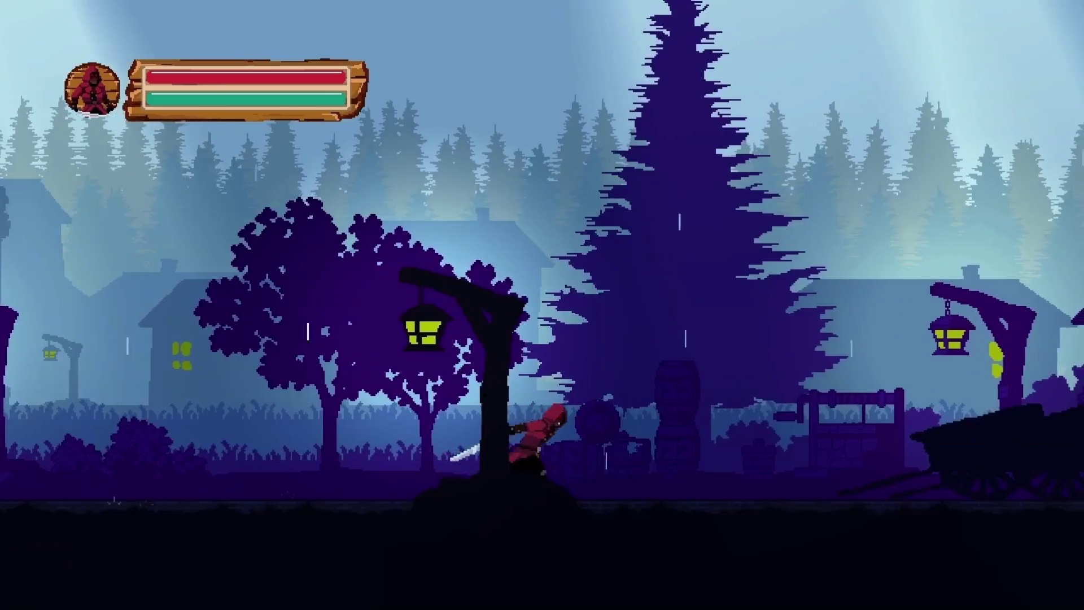
key("Right")
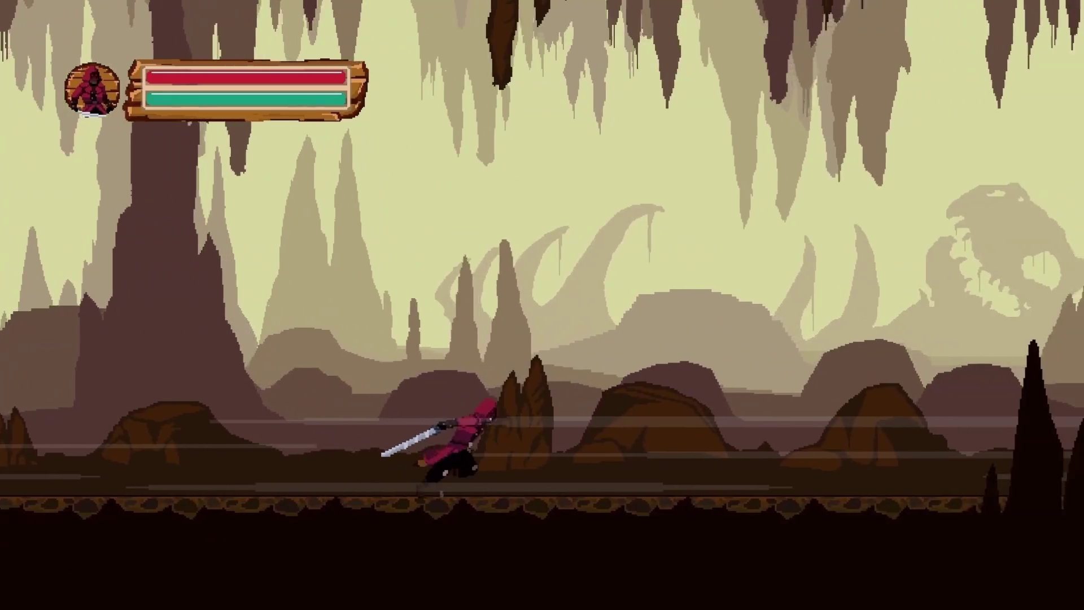
key("Right")
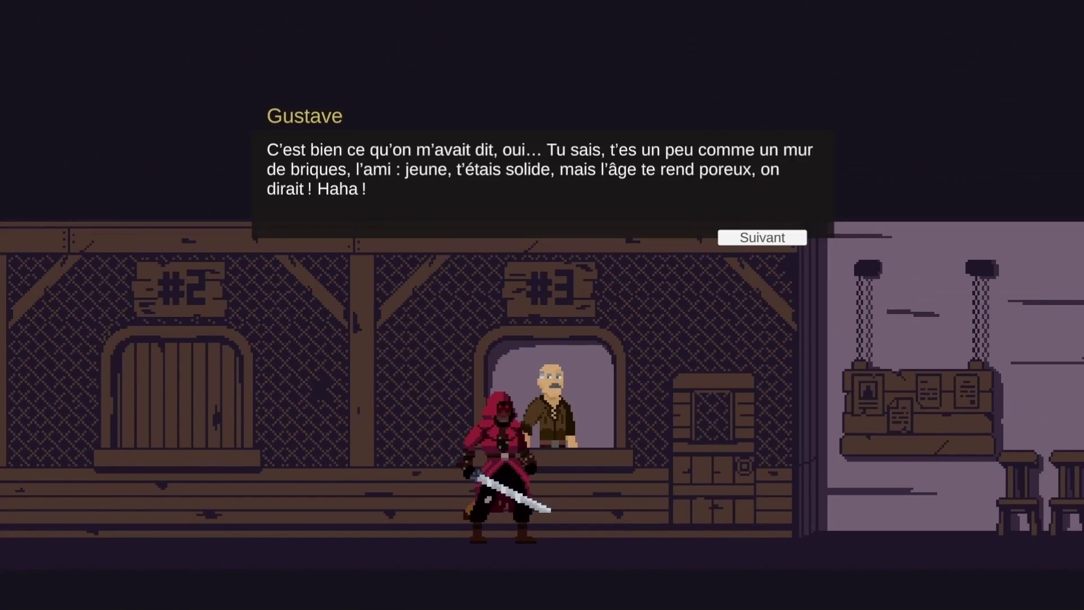
Advance Gustave's dialogue and the dead man talk, then start Fichier > Ouvrir in Aseprite
key("Return")
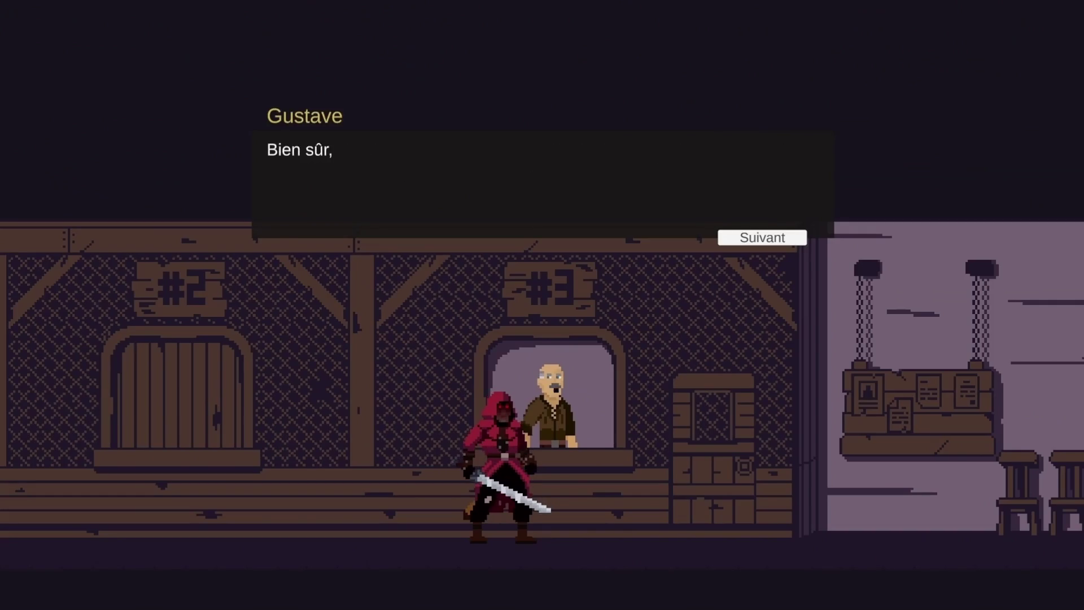
key("Return")
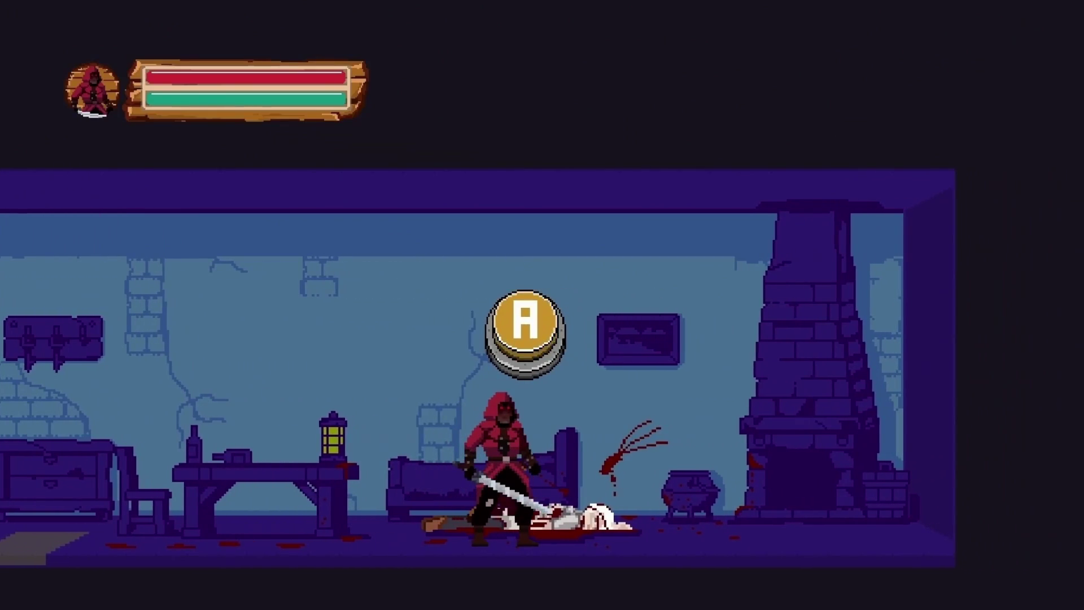
key("Return")
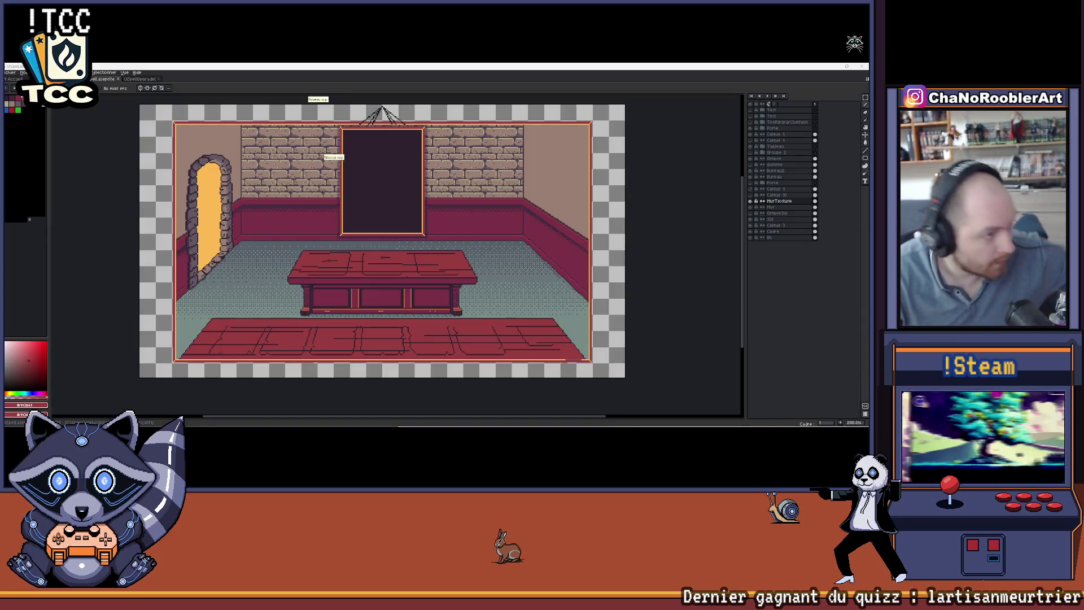
left_click(10, 72)
left_click(12, 93)
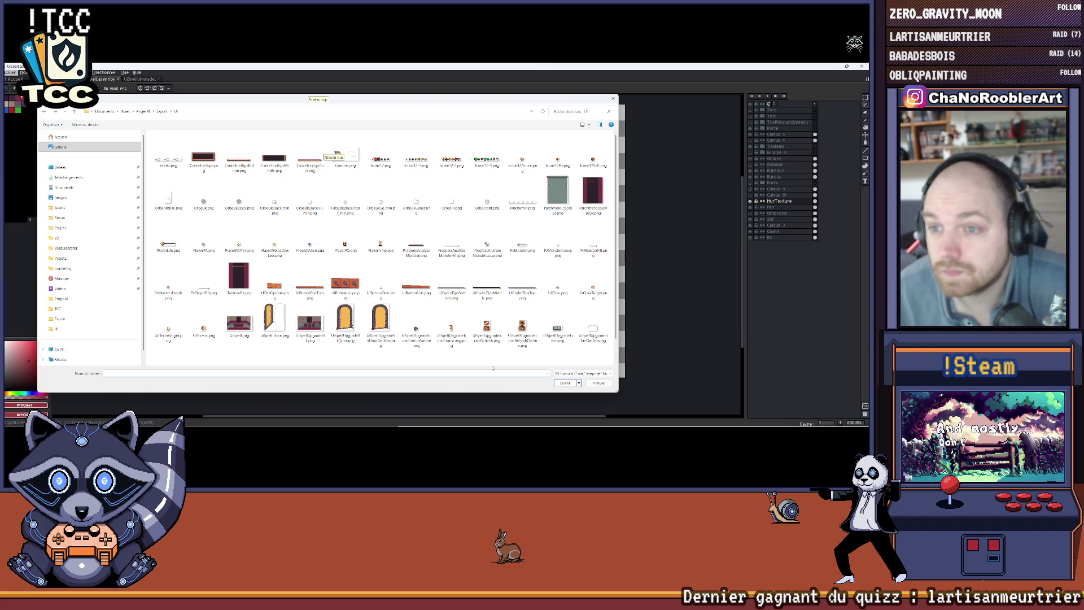
Open Parchemin.png and zoom in to inspect its pale green parchment frames
double_click(522, 197)
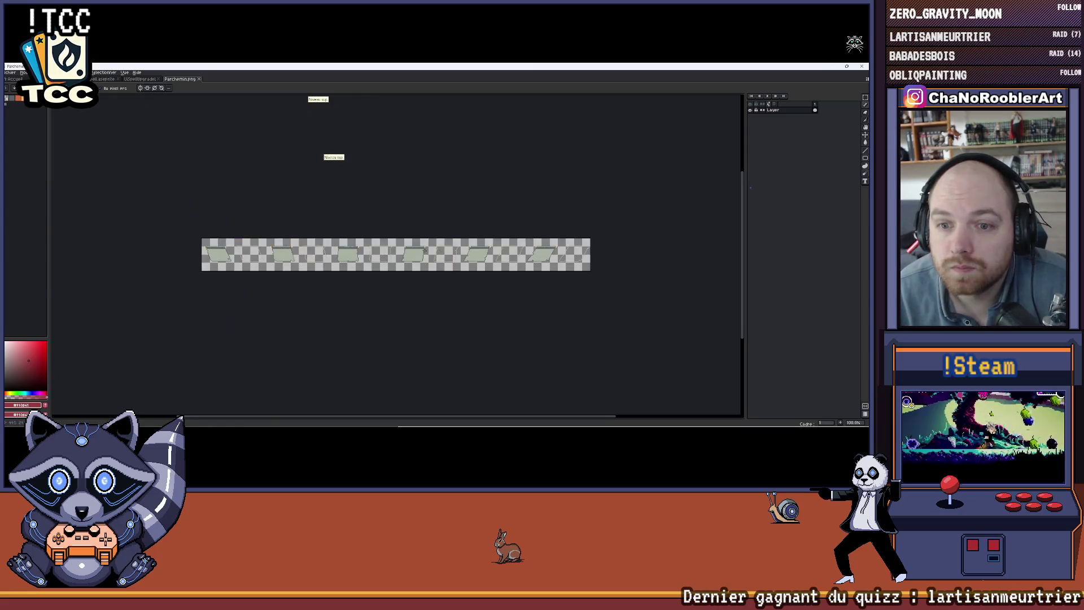
scroll(430, 251, "up", 2)
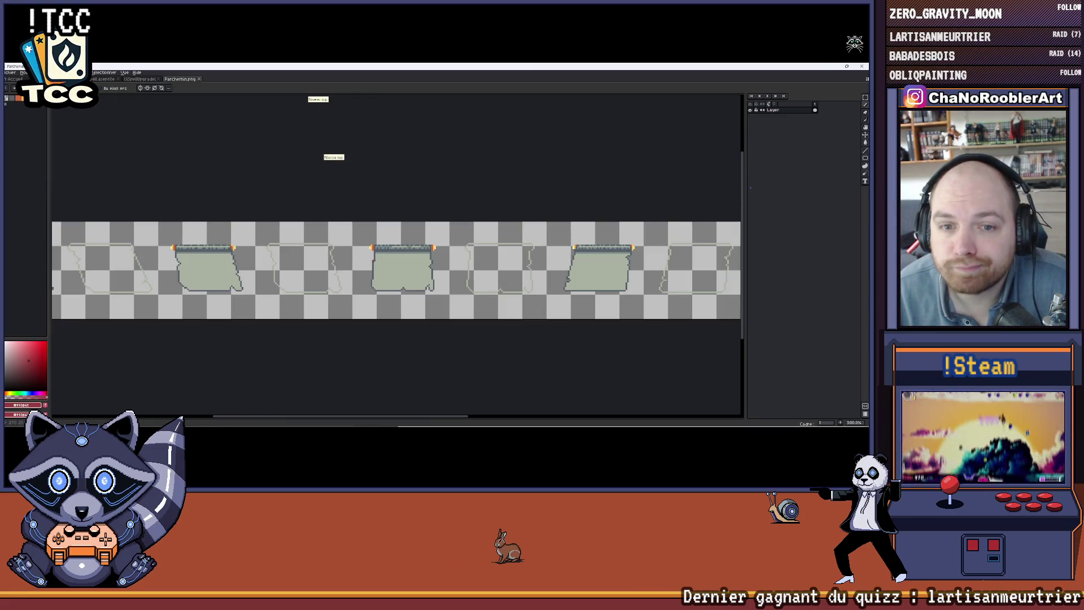
scroll(396, 259, "down", 3)
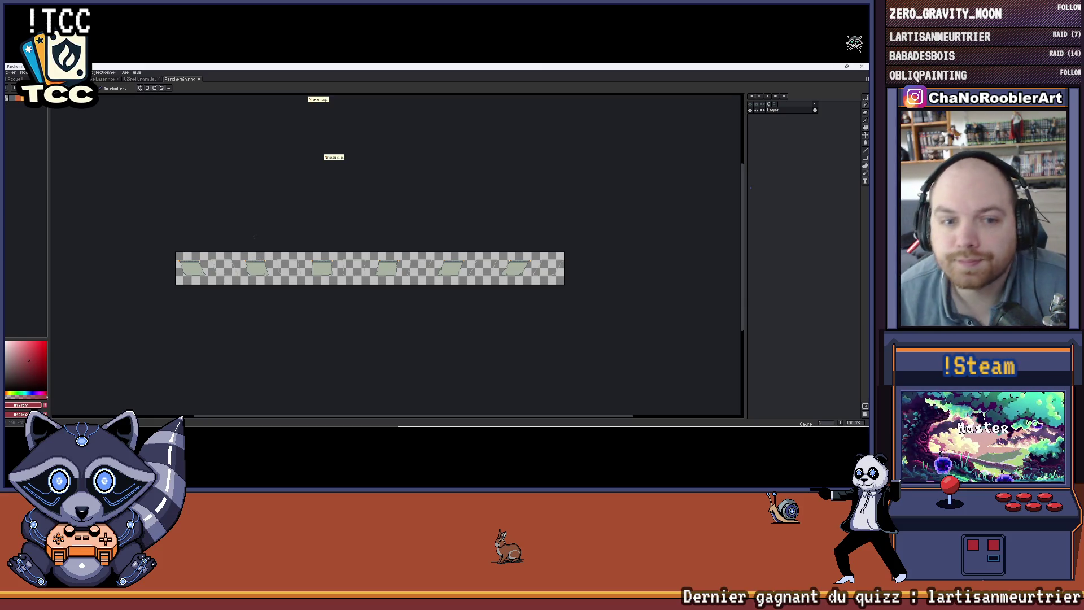
scroll(226, 245, "up", 4)
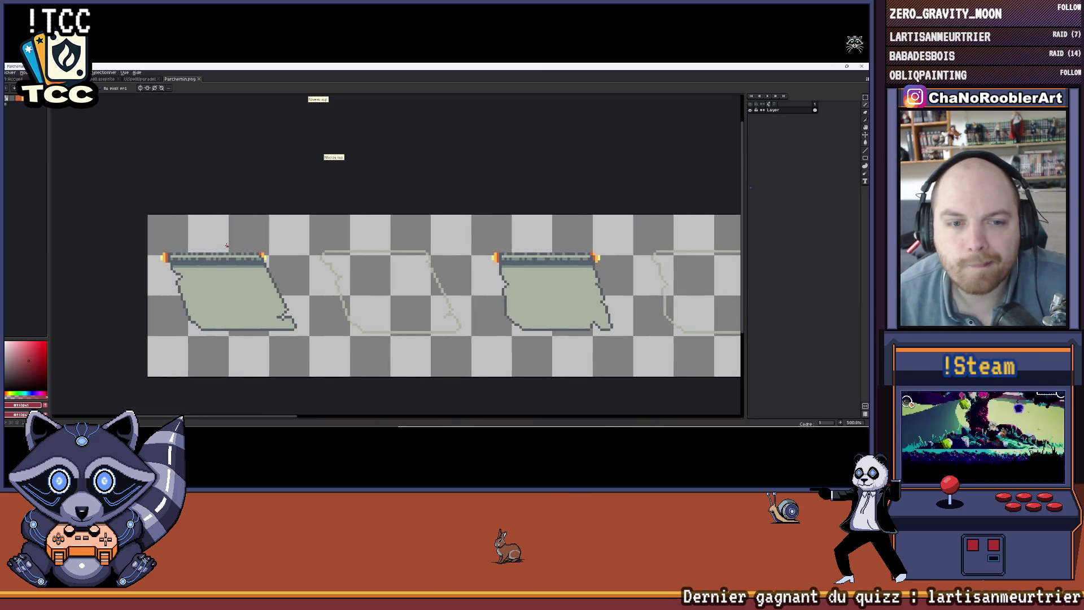
scroll(230, 224, "down", 4)
scroll(292, 240, "up", 4)
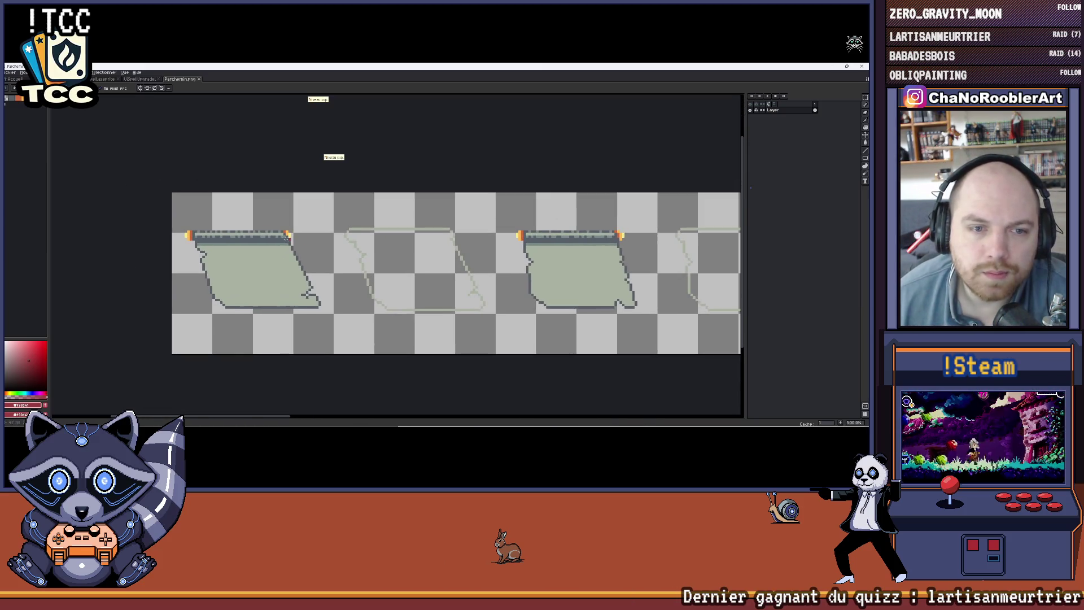
In the red room, toggle the right-wall bench and ropes layer on and off, leaving it hidden
left_click(134, 80)
left_click(108, 80)
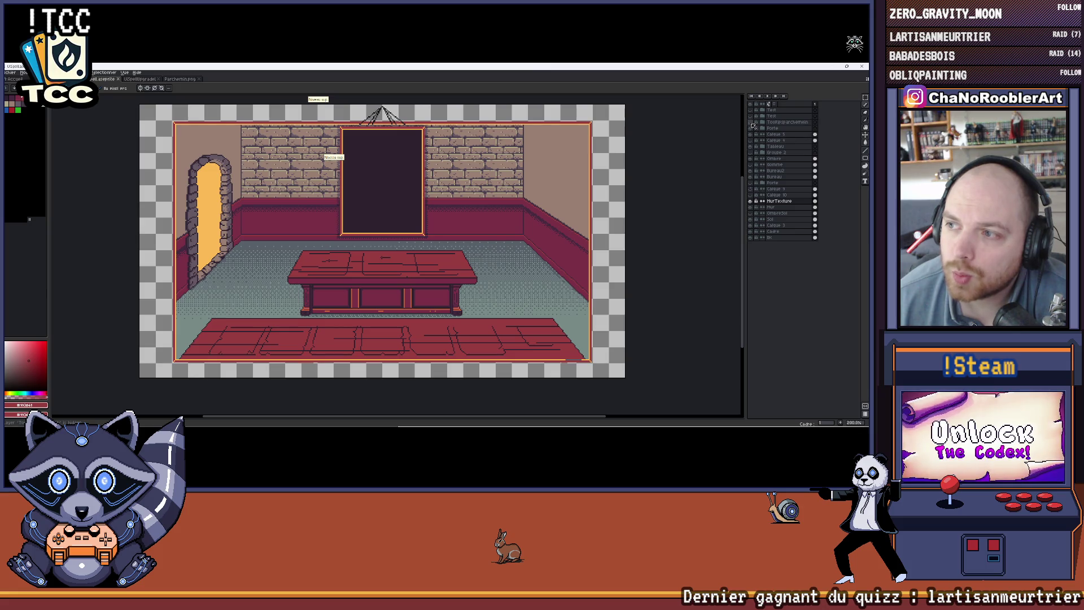
left_click(750, 194)
left_click(751, 195)
left_click(751, 194)
left_click(751, 195)
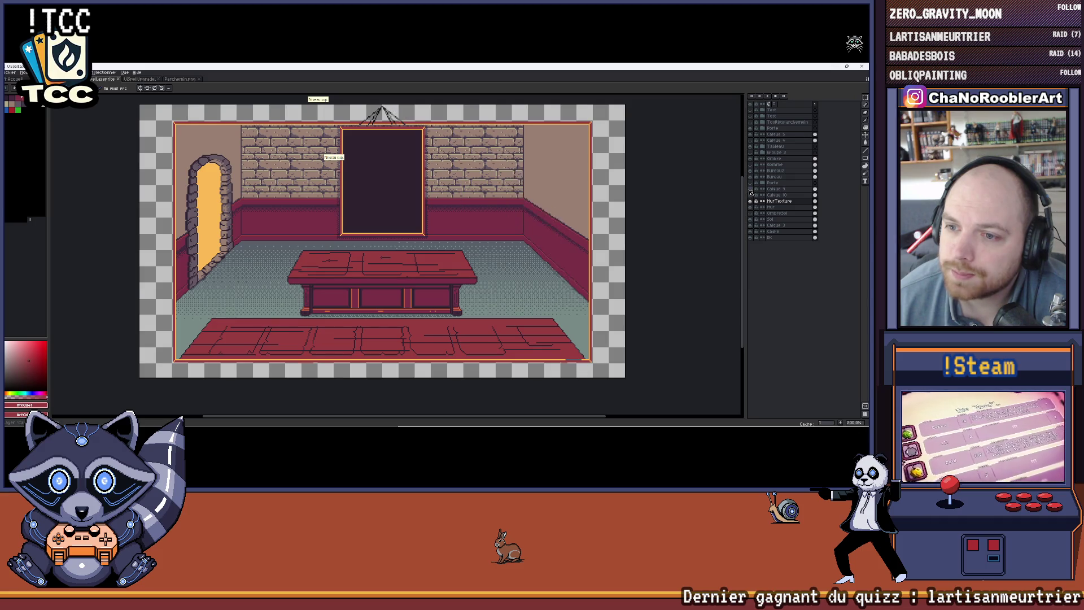
left_click(750, 194)
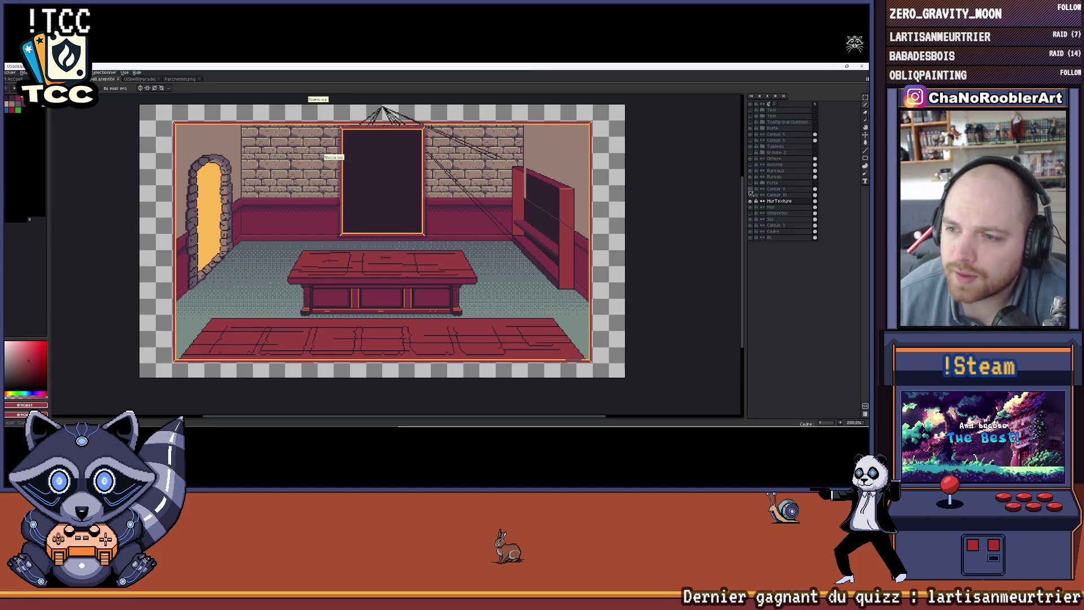
left_click(751, 195)
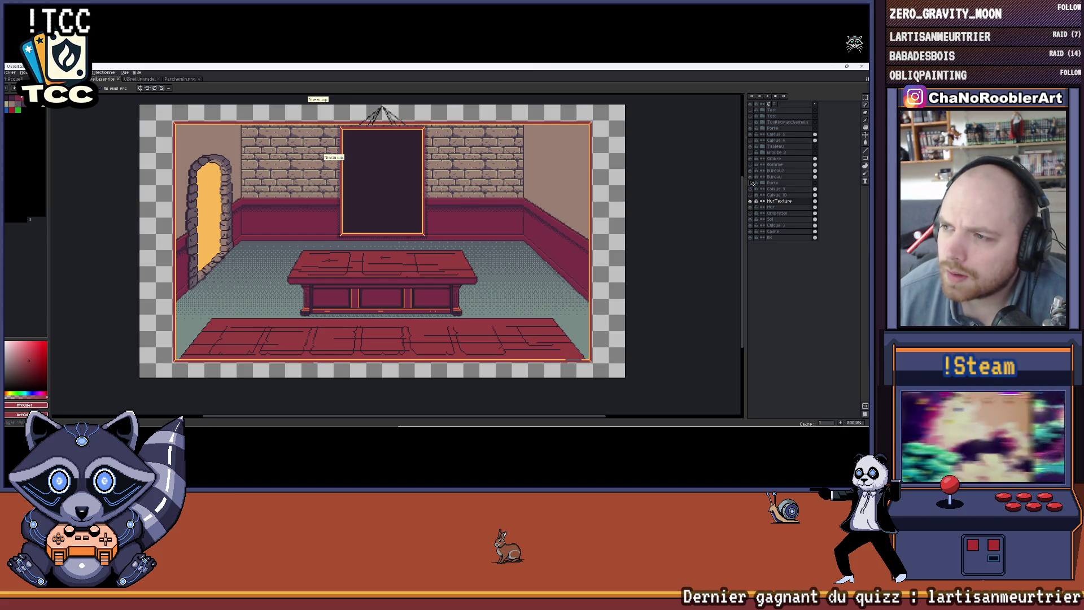
left_click(752, 190)
left_click(751, 190)
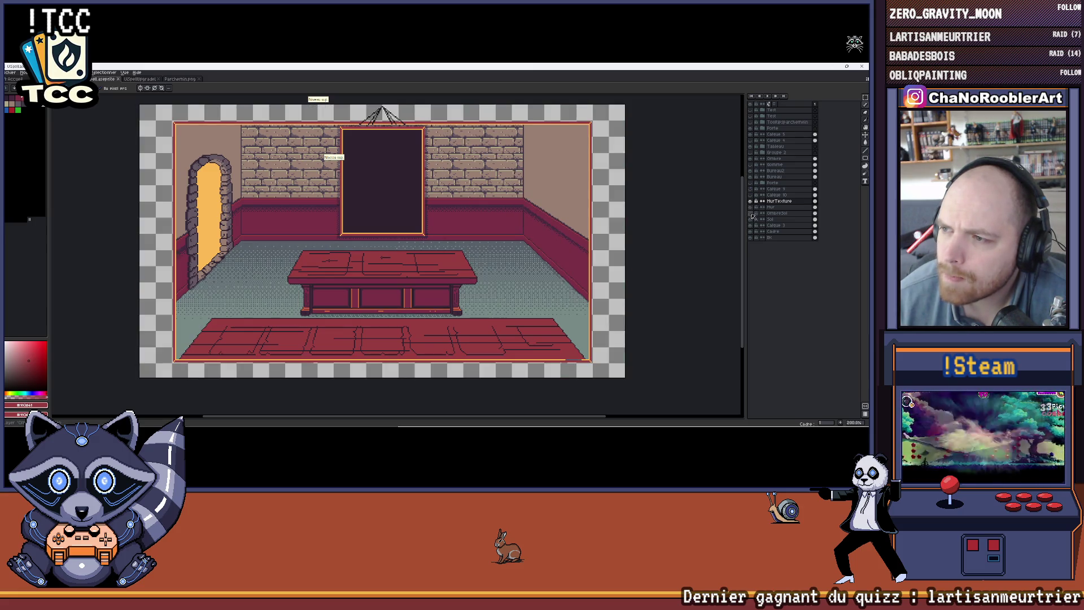
Preview the books, floor slabs and Ombre shading, hide them, then bring up the UI tile sprite
left_click(751, 154)
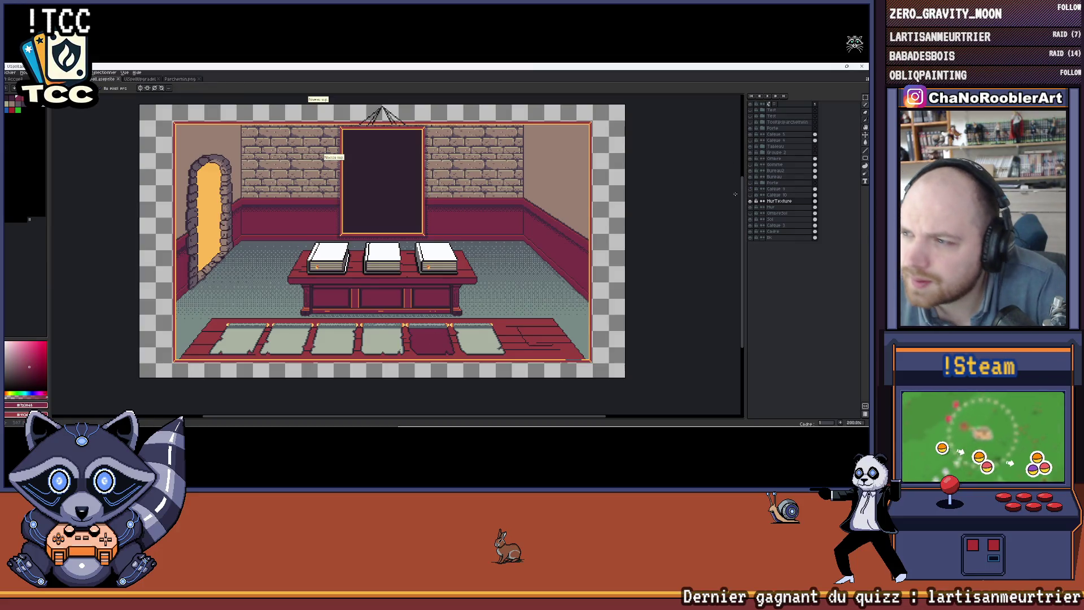
left_click(752, 160)
left_click(752, 154)
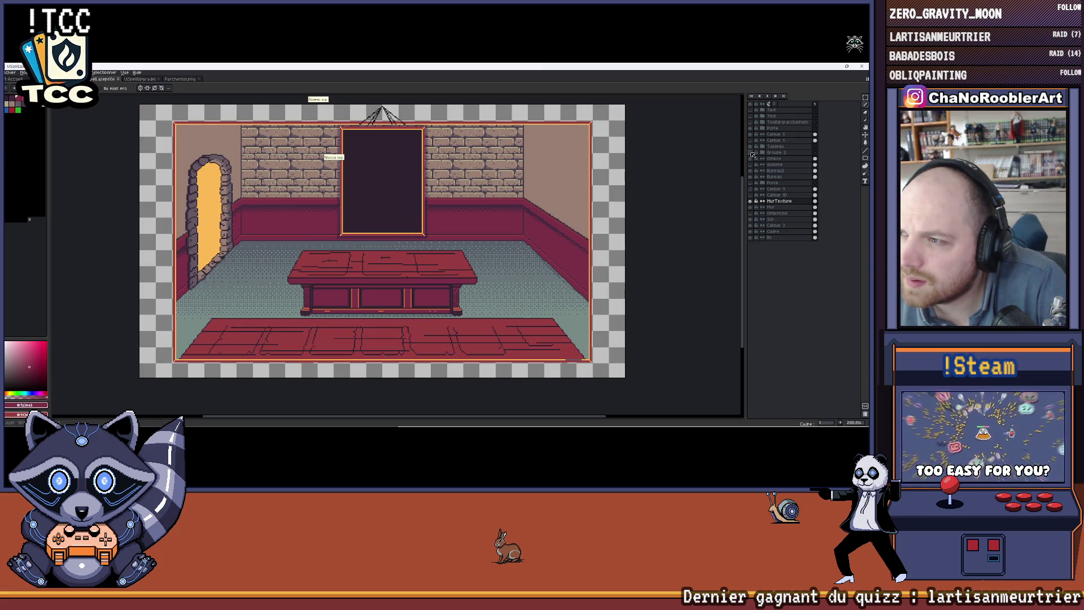
left_click(136, 80)
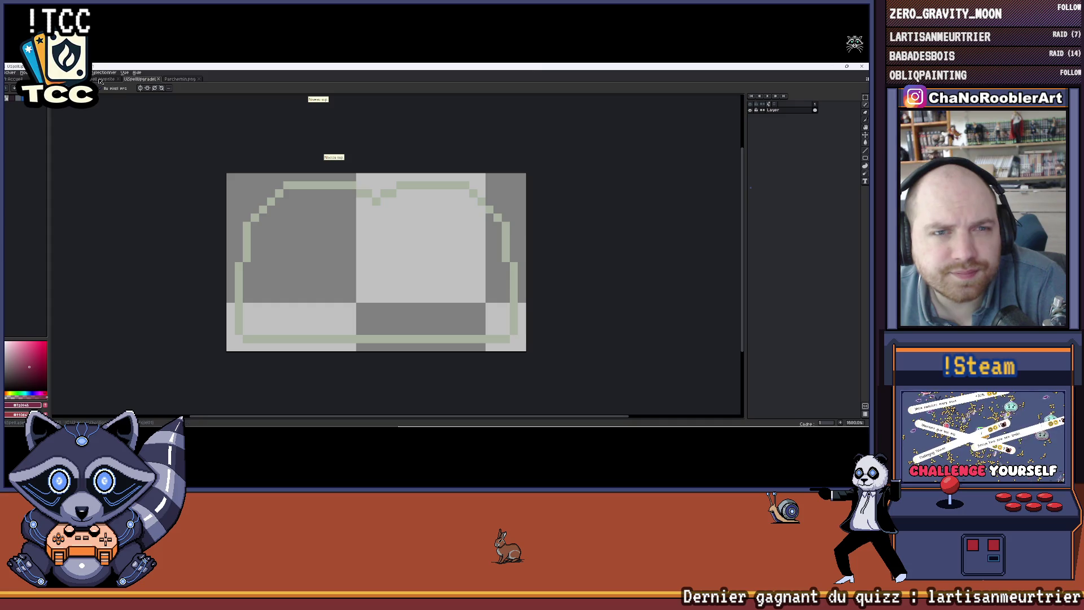
Back in Parchemin.png, bucket-fill the first three parchment frames with maroon
left_click(179, 81)
key("g")
left_click(236, 240)
scroll(197, 231, "down", 3)
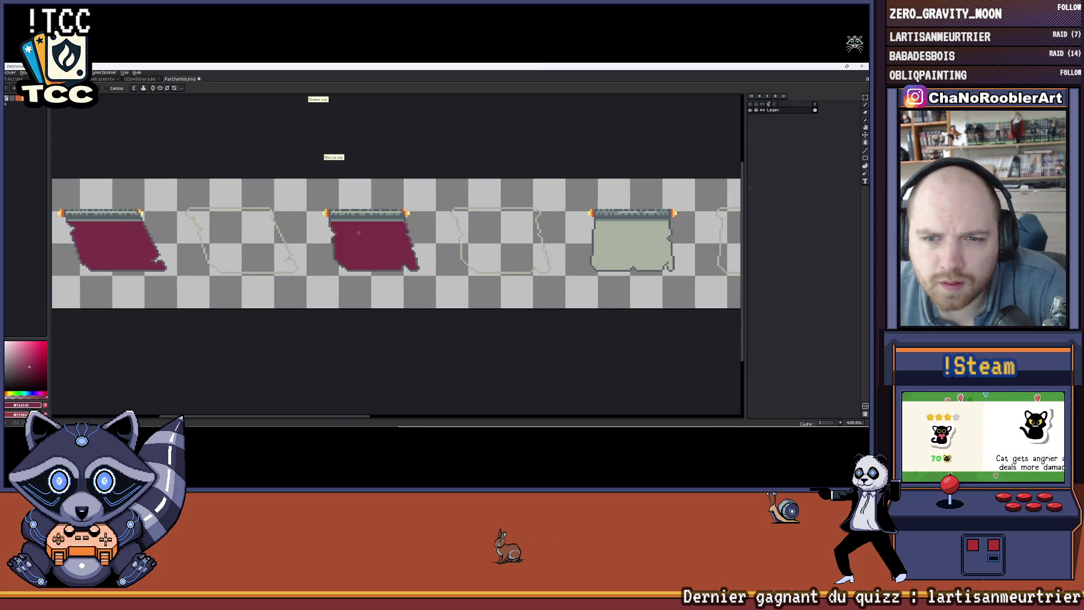
left_click(358, 232)
left_click_drag(358, 232, 203, 214)
left_click(426, 218)
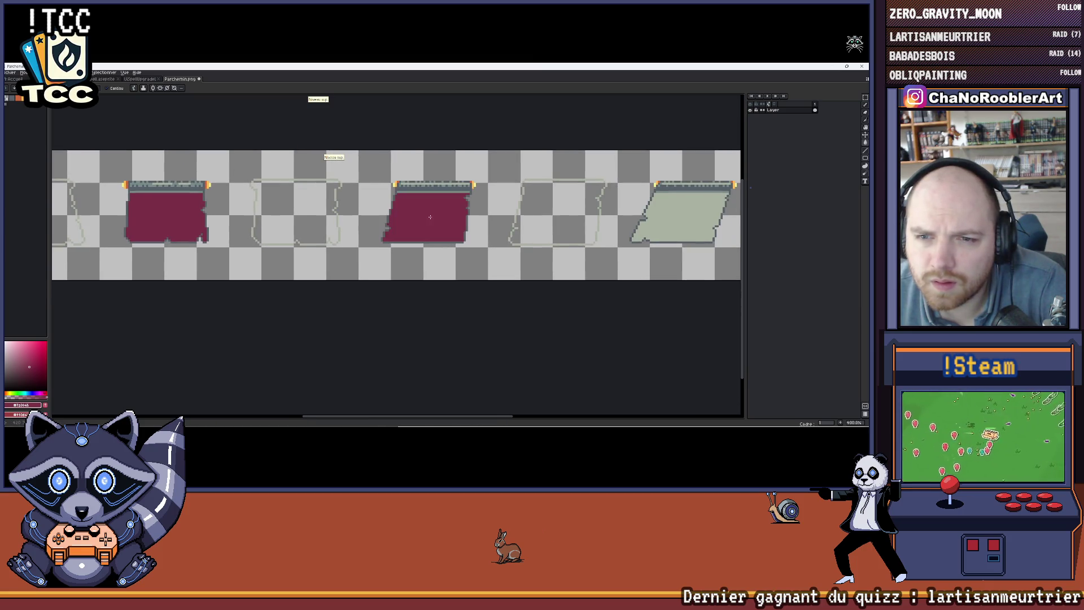
Fill the remaining green parchment frames with maroon
left_click_drag(477, 223, 283, 213)
left_click(507, 219)
mouse_move(507, 219)
left_mouse_down()
mouse_move(205, 219)
mouse_move(278, 229)
left_mouse_up()
left_click(466, 217)
scroll(226, 220, "down", 4)
scroll(278, 229, "up", 1)
scroll(278, 229, "up", 4)
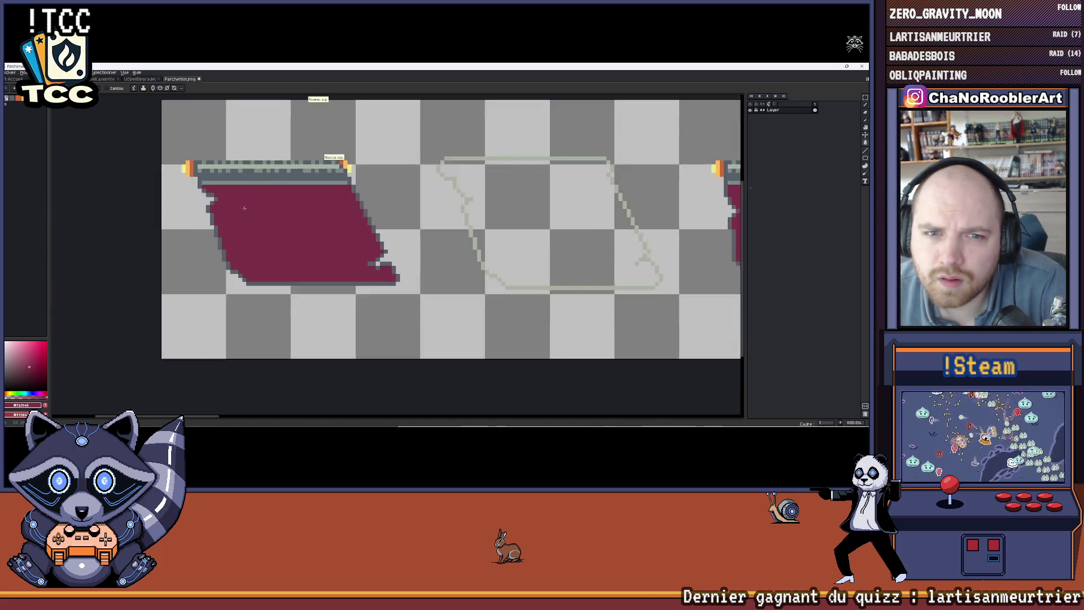
scroll(307, 247, "up", 6)
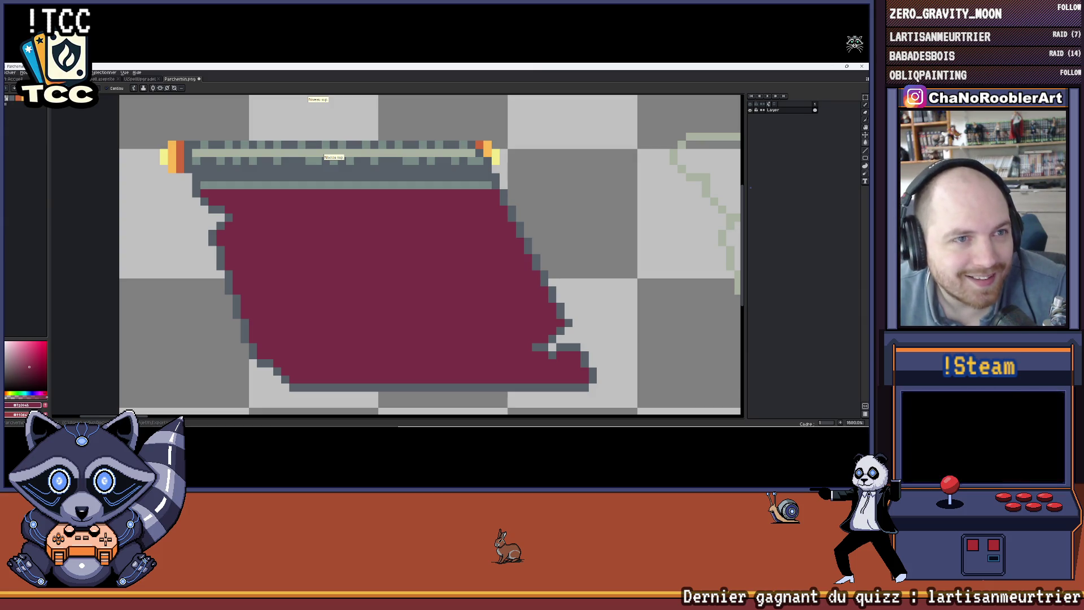
left_click(7, 95)
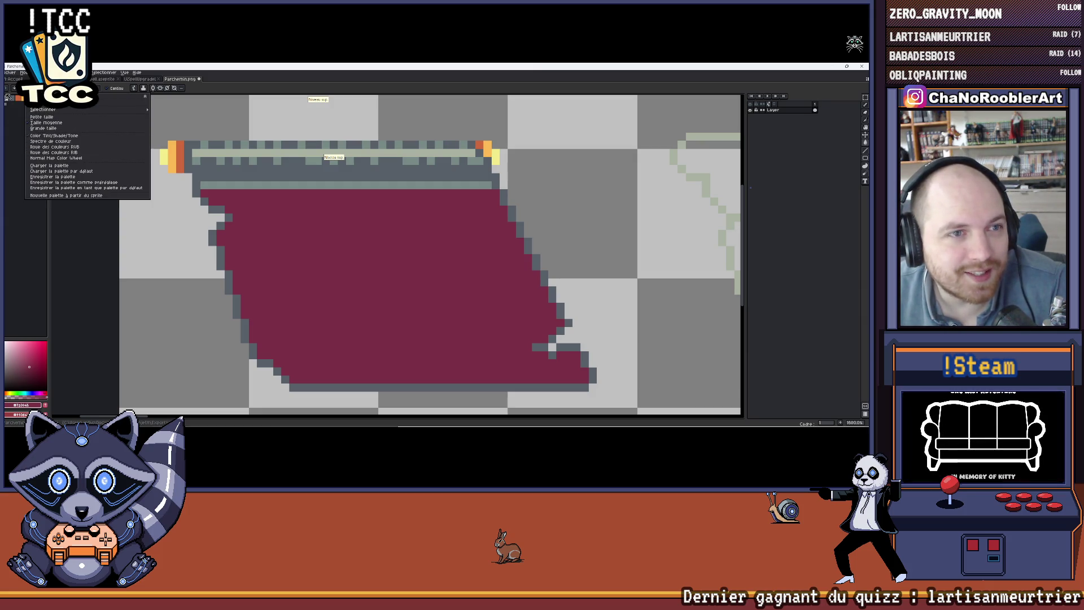
Load palette.aseprite from the ProjetM folder with Charger la palette
left_click(50, 165)
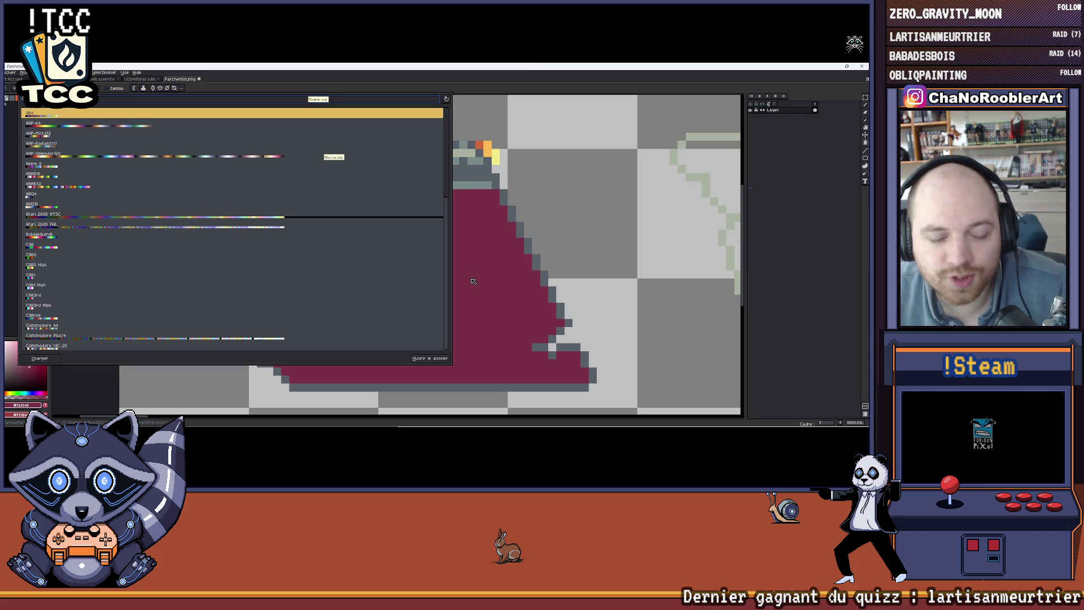
key("Escape")
left_click(21, 97)
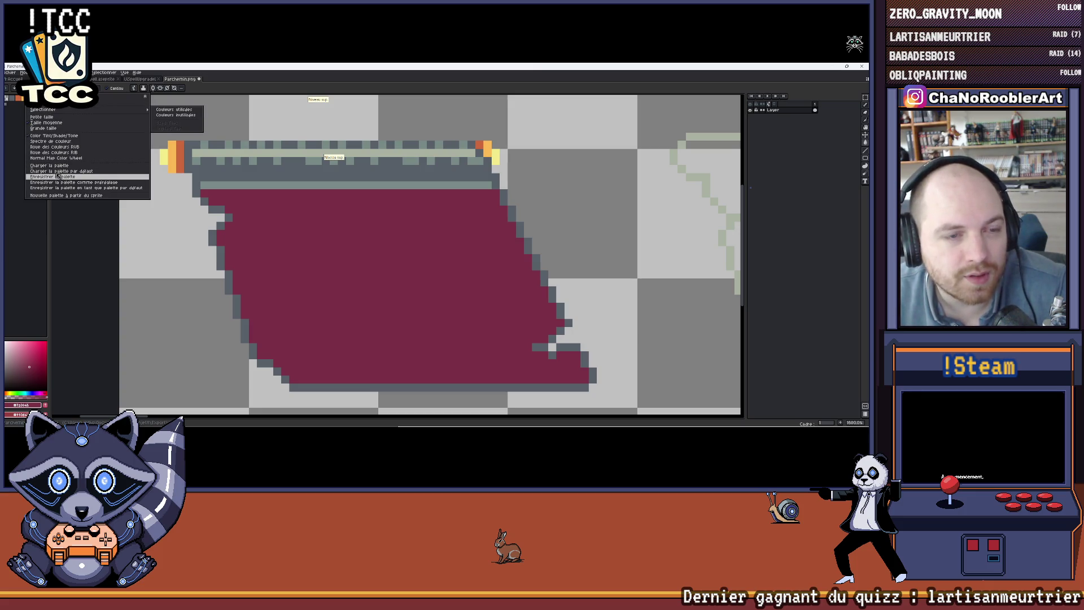
left_click(58, 167)
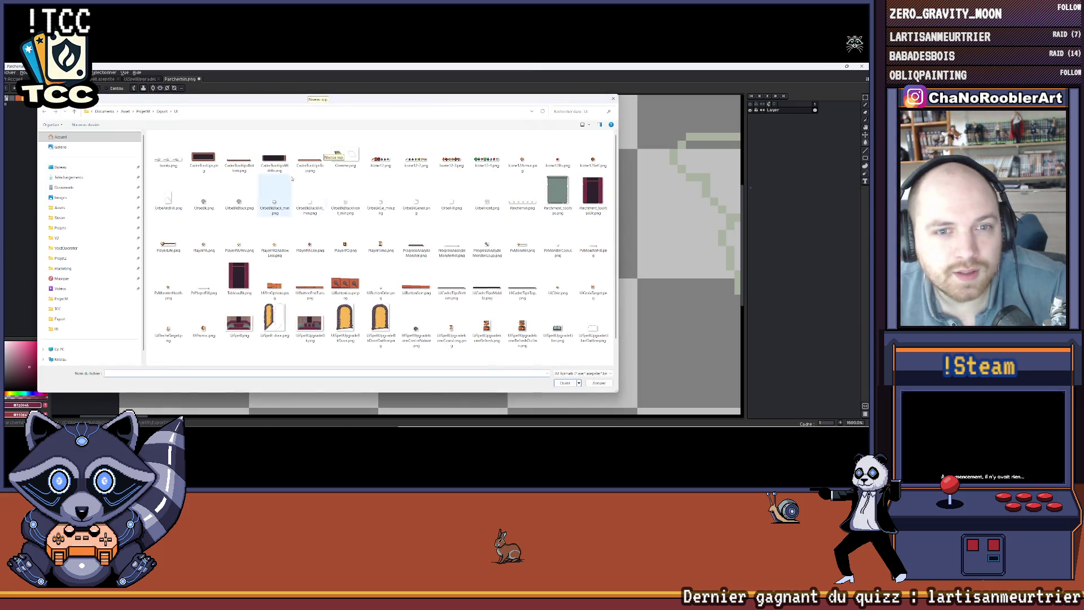
scroll(366, 291, "down", 1)
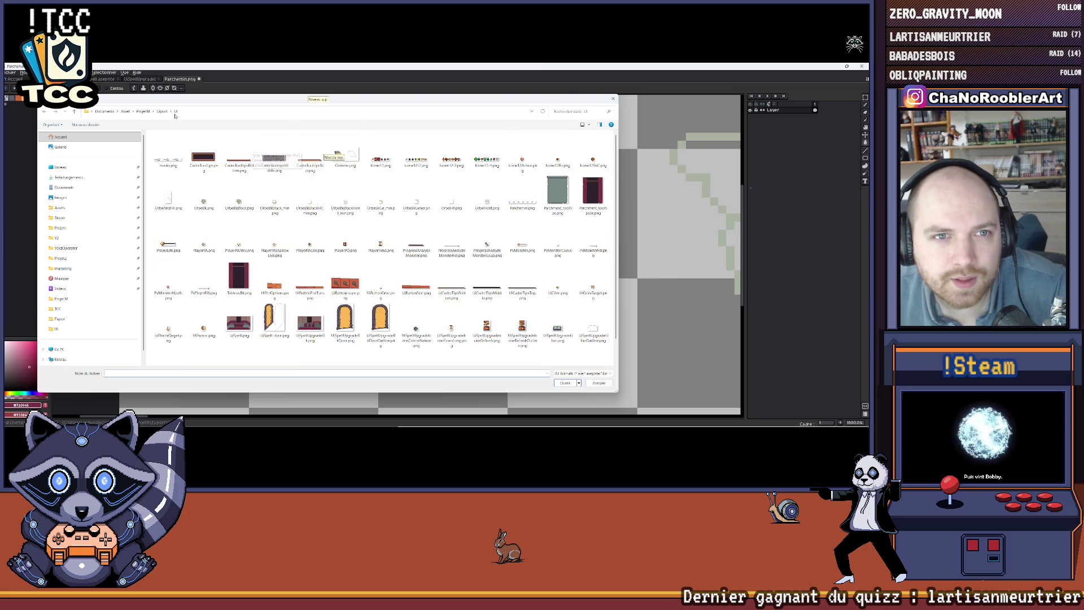
key("alt+Up")
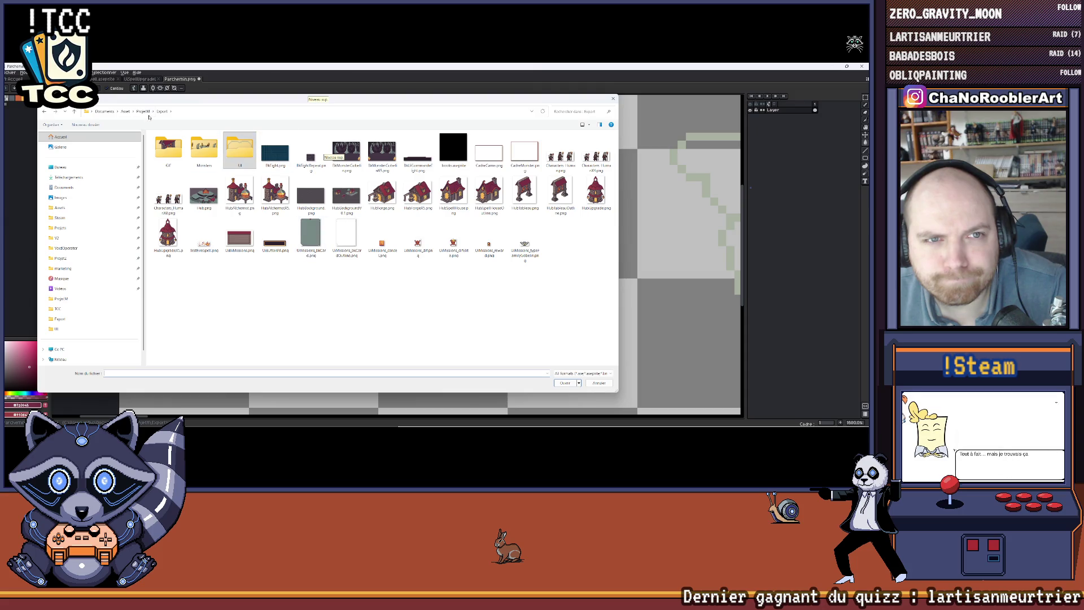
key("alt+Up")
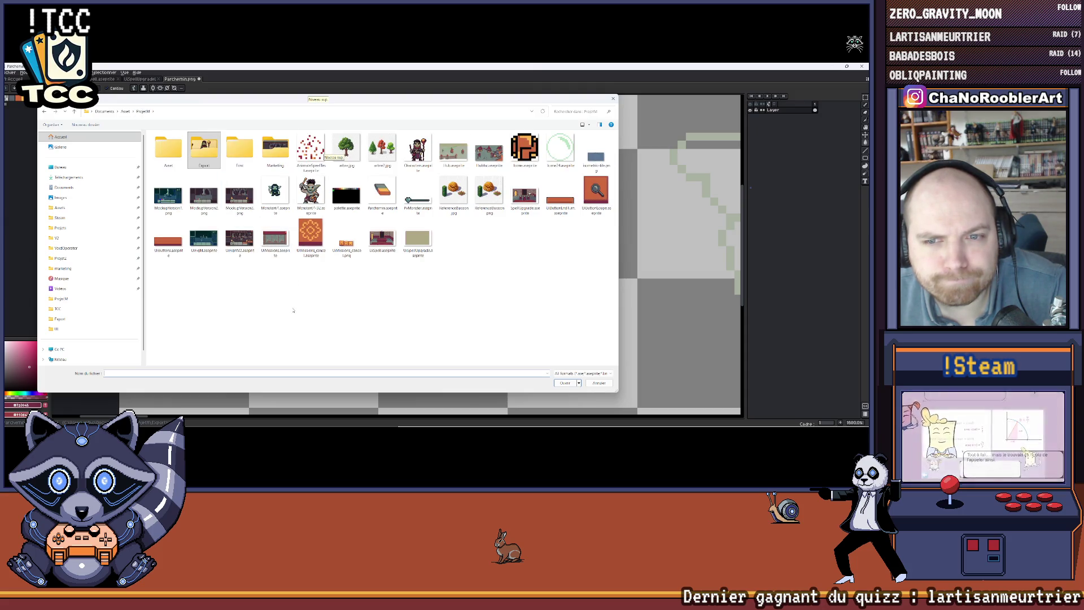
double_click(344, 207)
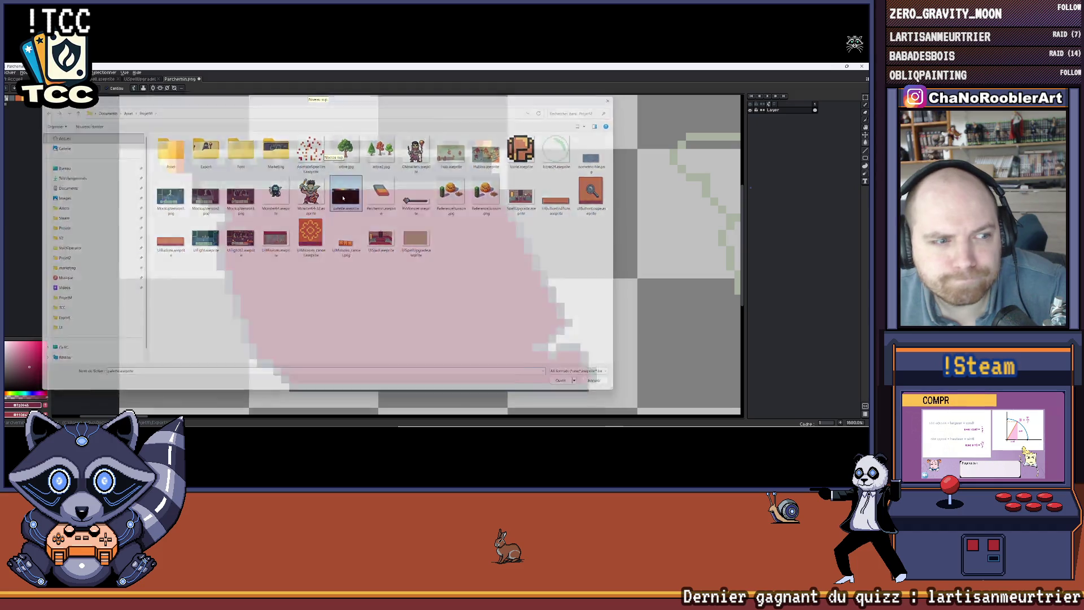
left_click_drag(142, 218, 131, 220)
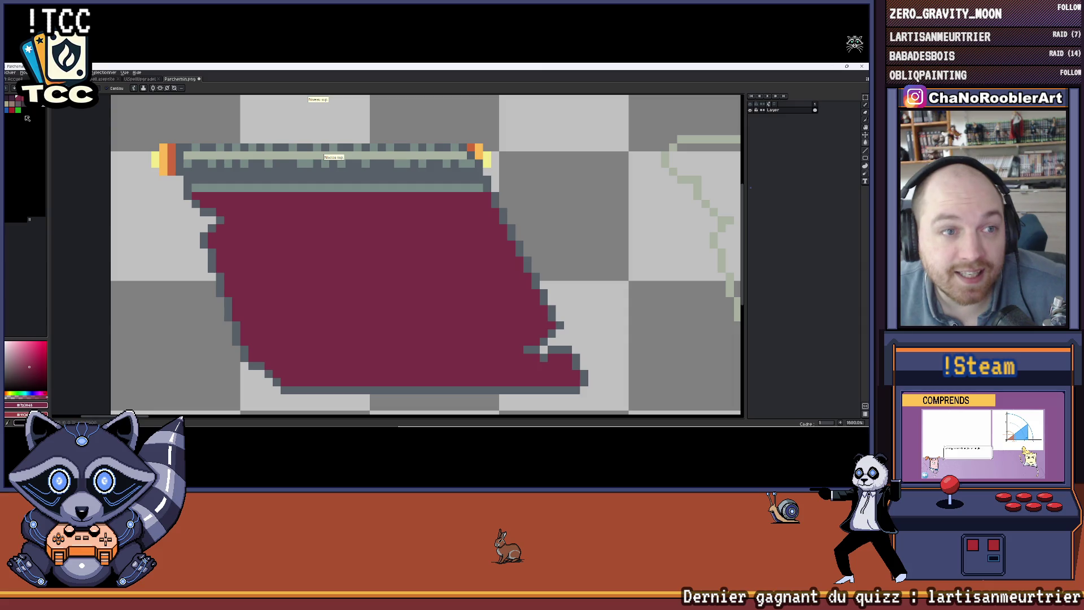
Pick a magenta swatch from the loaded palette and switch to the spell room scene
key("i")
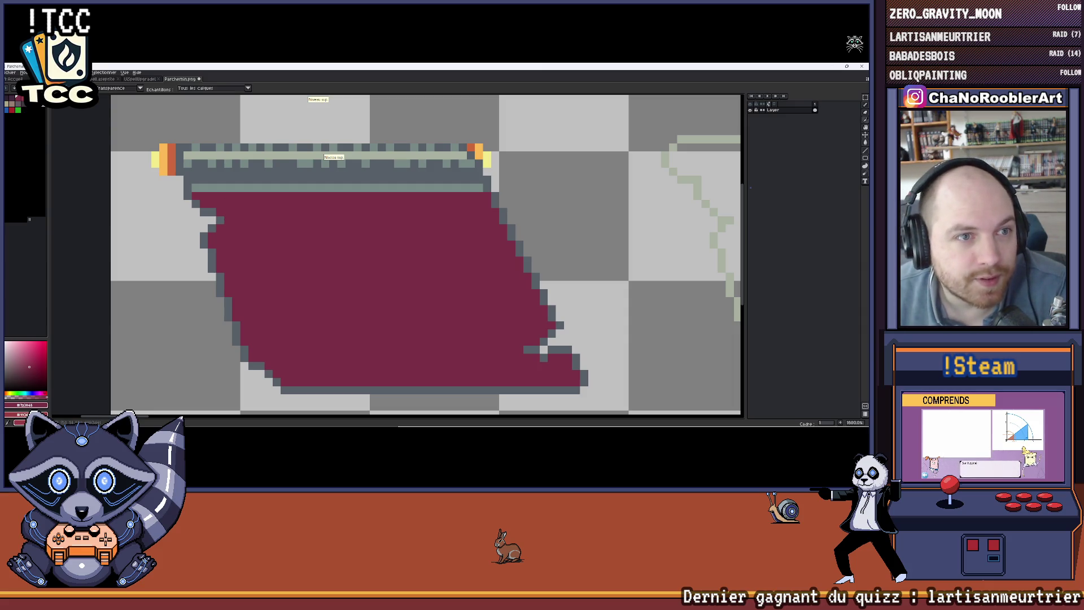
left_click(15, 102)
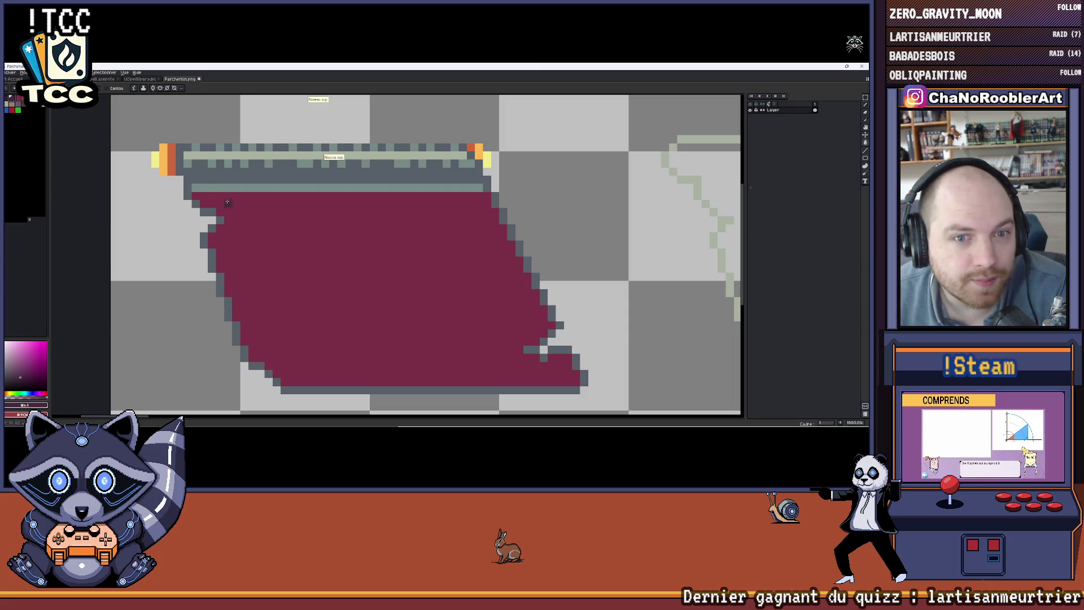
left_click(137, 80)
left_click(97, 81)
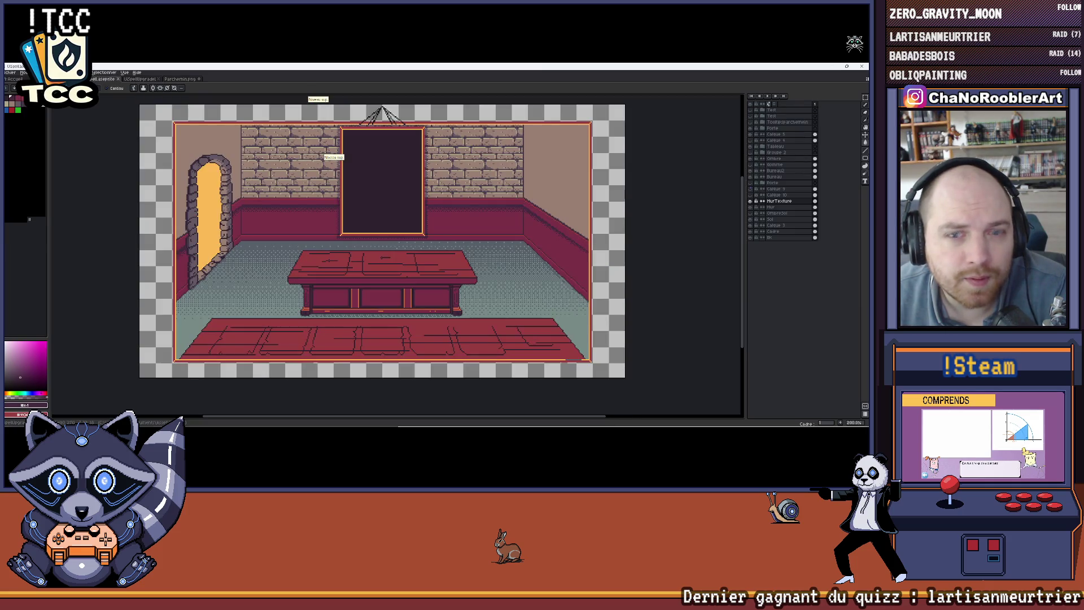
Toggle the Groupe 2 books and parchments group, leave it hidden, and return to Parchemin.png
left_click(751, 153)
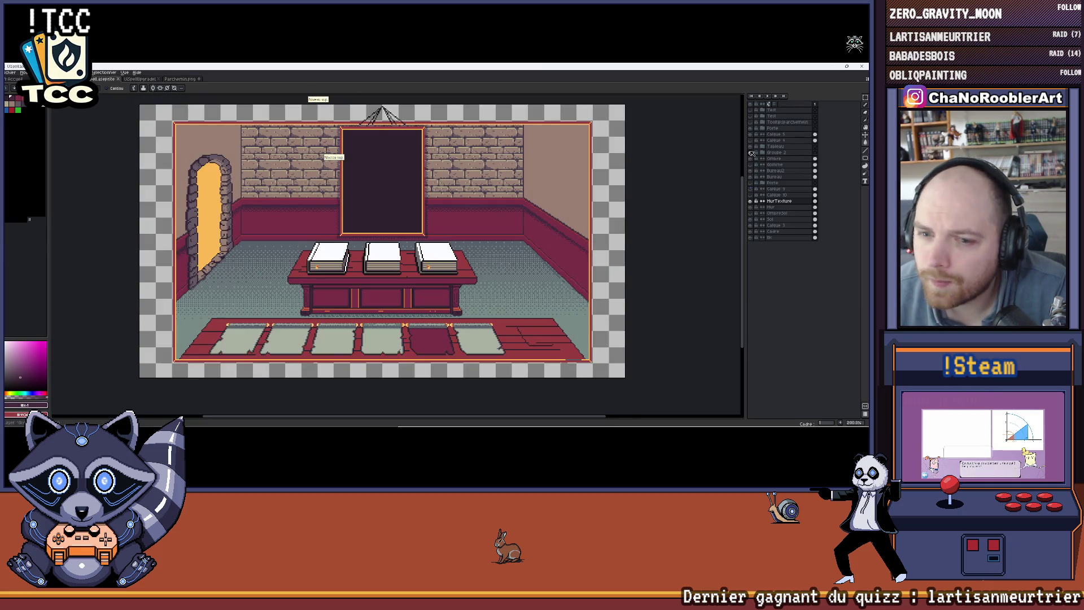
left_click(751, 152)
left_click(751, 152)
left_click(751, 153)
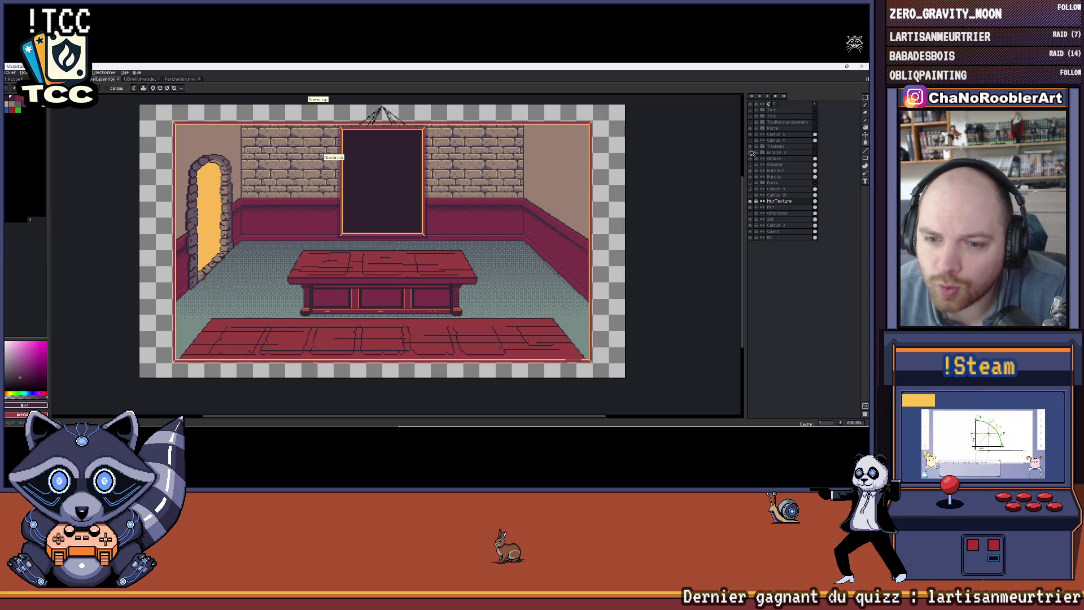
left_click(134, 82)
left_click(169, 79)
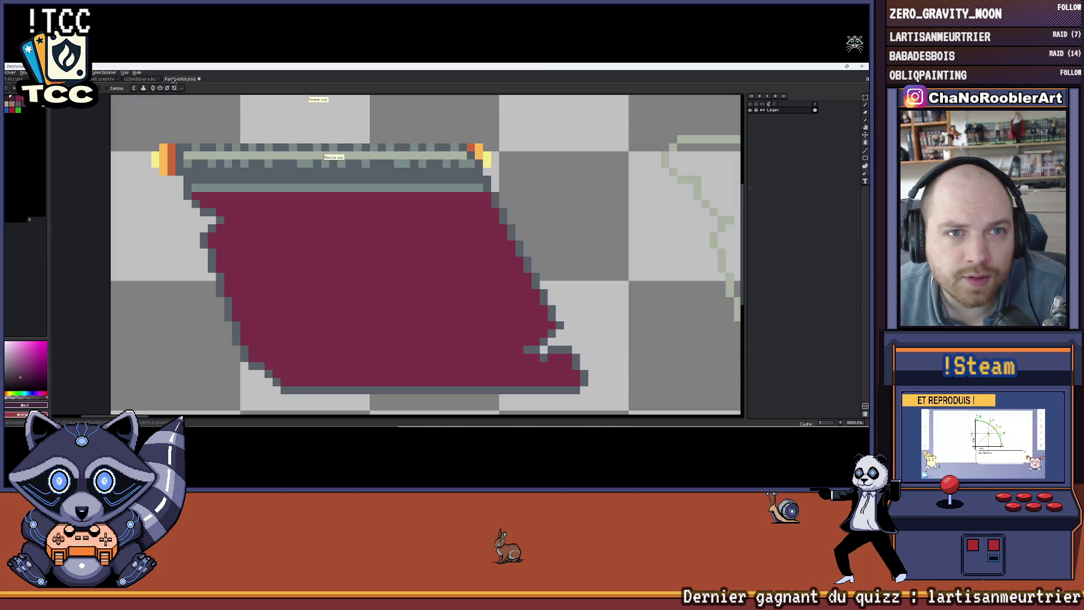
scroll(225, 196, "up", 1)
Draw dark lines along the parchment's top row and bottom edge
scroll(226, 196, "down", 1)
scroll(225, 196, "up", 2)
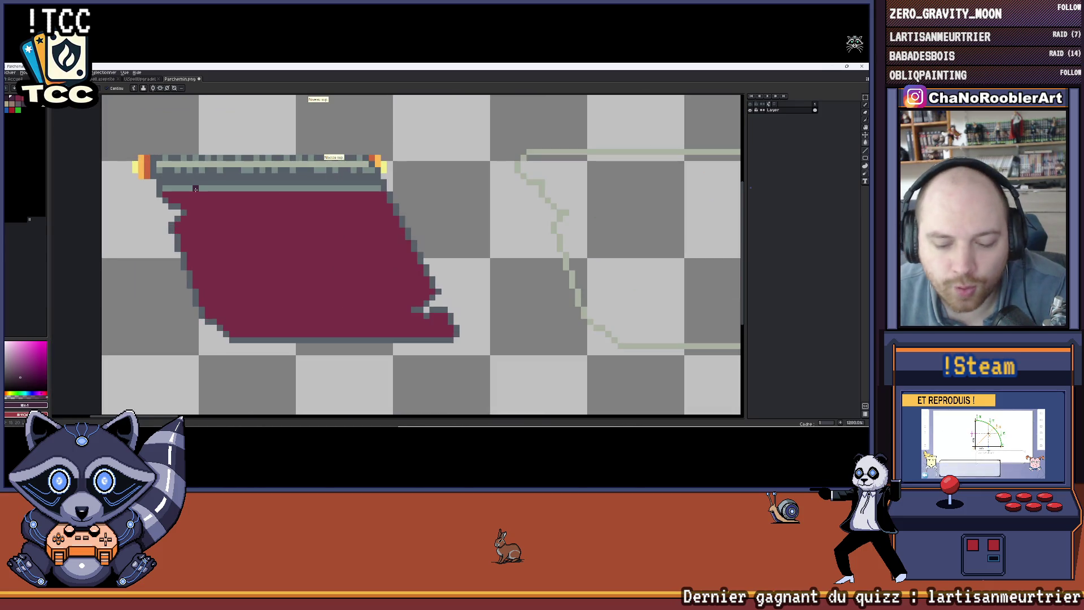
key("b")
left_click_drag(169, 189, 376, 190)
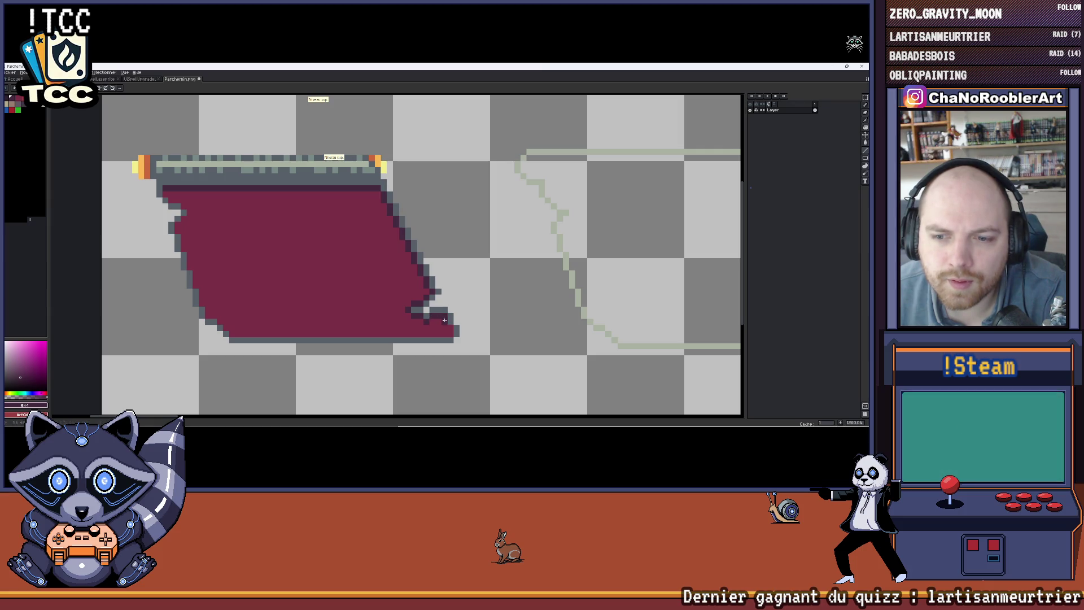
mouse_move(433, 331)
left_mouse_down()
mouse_move(239, 333)
mouse_move(251, 312)
mouse_move(233, 262)
mouse_move(250, 231)
mouse_move(298, 258)
mouse_move(300, 285)
left_mouse_up()
Paint dark outline pixels down the parchment's left edge
scroll(233, 330, "up", 5)
left_click_drag(309, 223, 320, 278)
left_click_drag(291, 261, 291, 293)
left_click_drag(275, 229, 275, 246)
left_click_drag(308, 232, 356, 319)
Add dark outline pixels up the diagonal edge and around the top-left corner
left_click(307, 268)
left_click(306, 283)
left_click(323, 251)
left_click(340, 234)
left_click(324, 218)
left_click(307, 203)
left_click(290, 202)
left_click(274, 186)
left_click(290, 186)
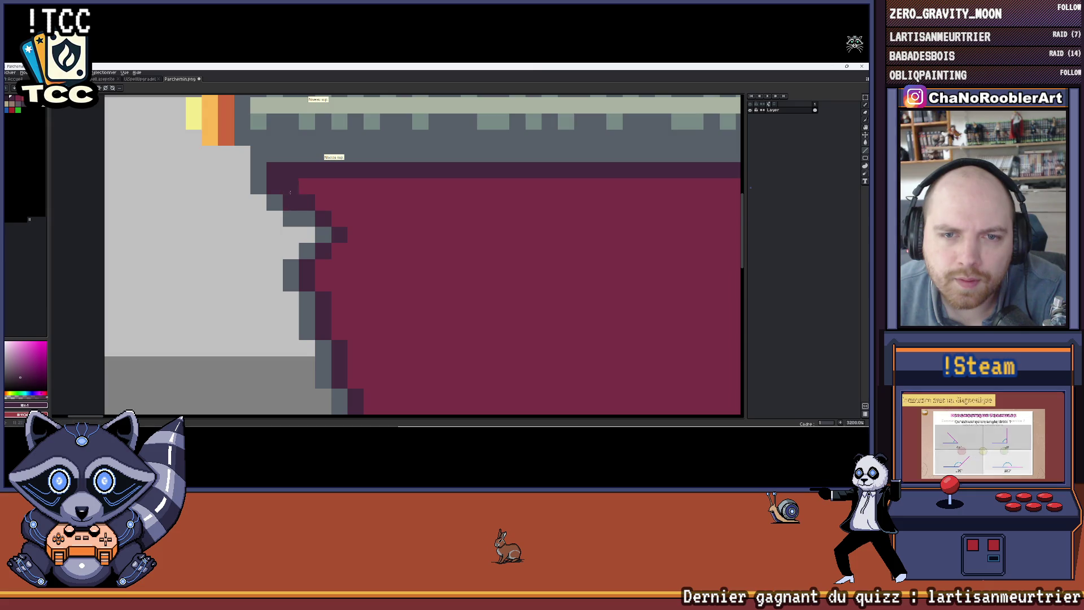
scroll(395, 225, "down", 6)
left_click_drag(401, 223, 314, 231)
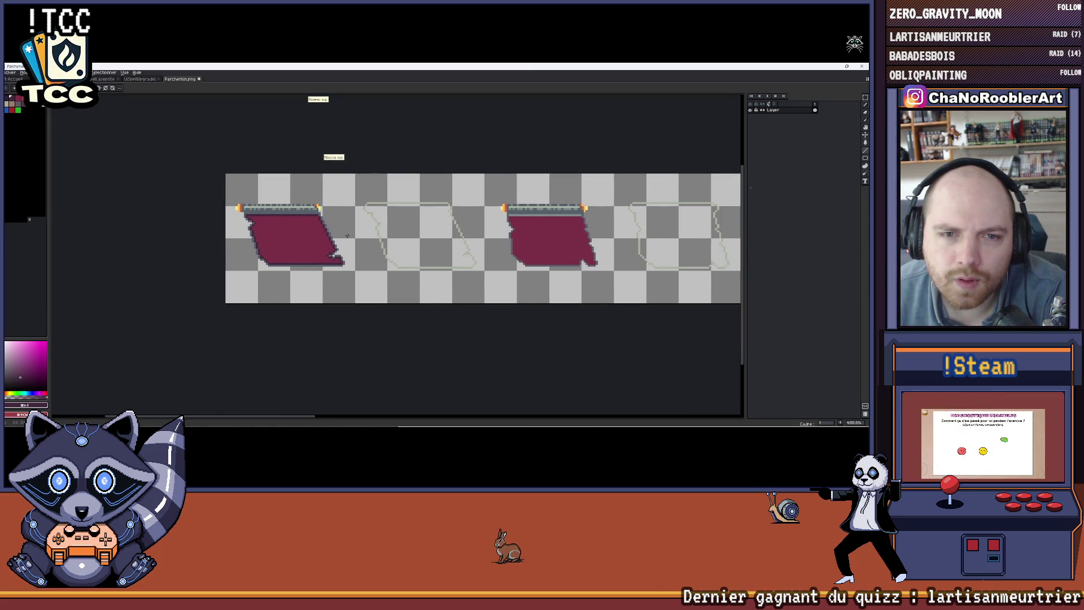
In the spell room scene, show the hidden papers and light rugs layer
scroll(347, 235, "down", 1)
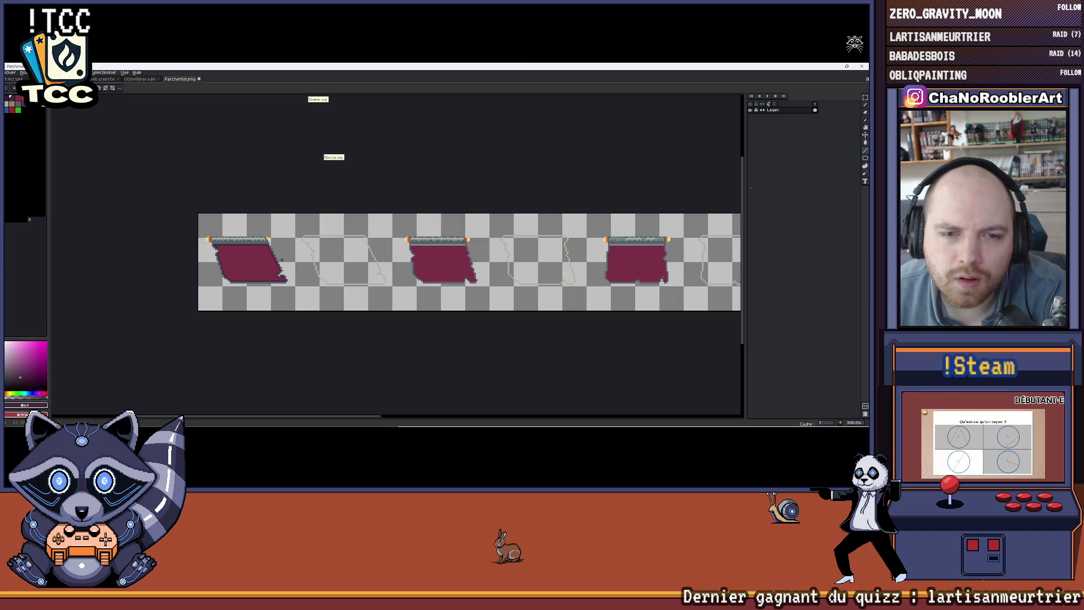
scroll(281, 260, "down", 1)
left_click(145, 80)
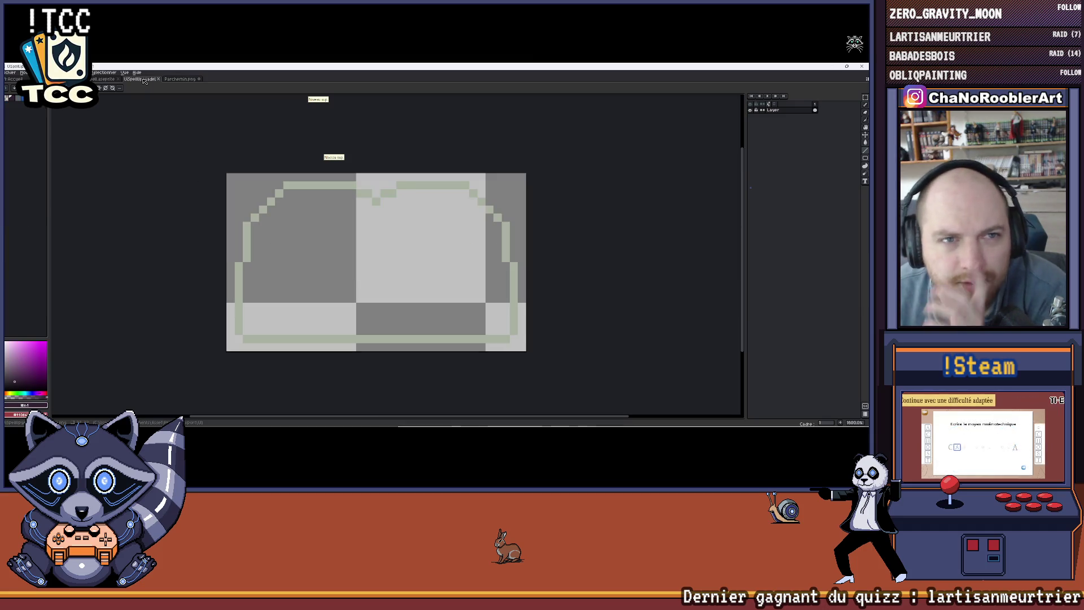
left_click(104, 80)
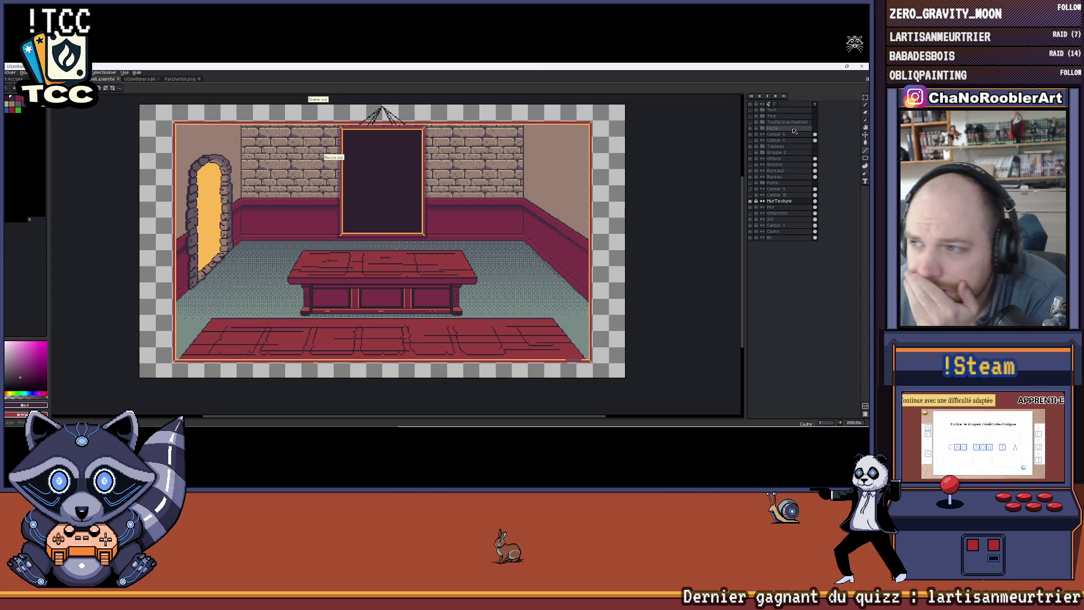
left_click(751, 164)
Zoom in on the rugs, then return to the Parchemin.png strip
scroll(423, 328, "up", 5)
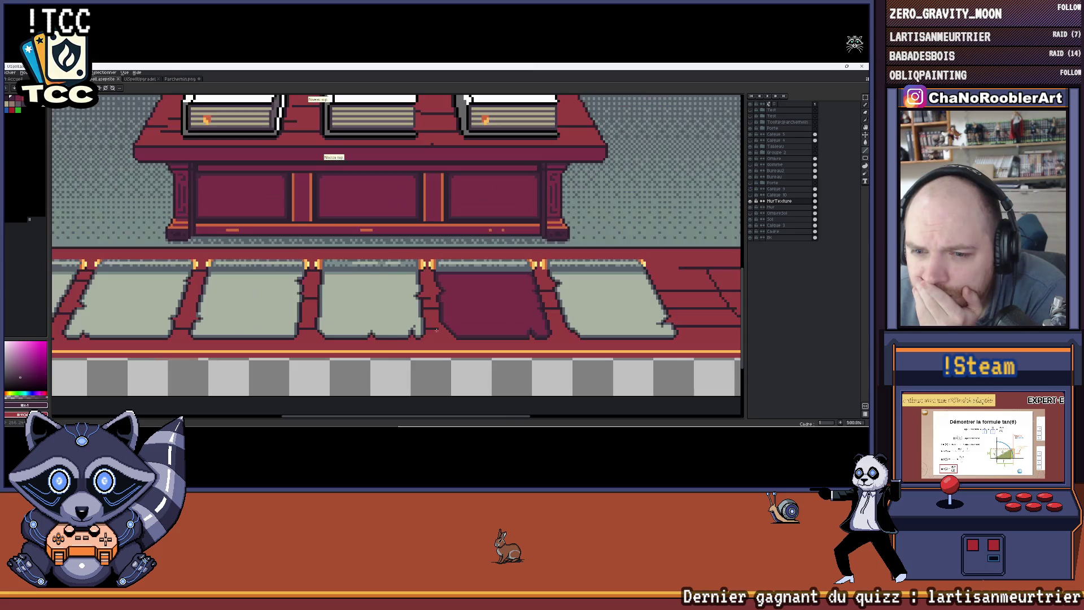
left_click_drag(392, 262, 473, 277)
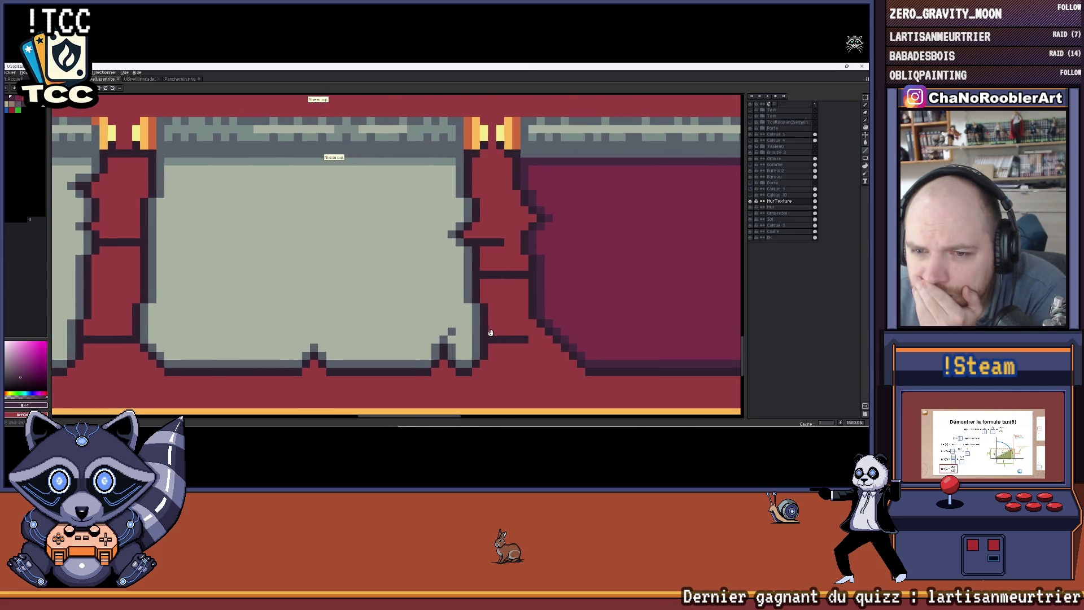
scroll(473, 277, "down", 1)
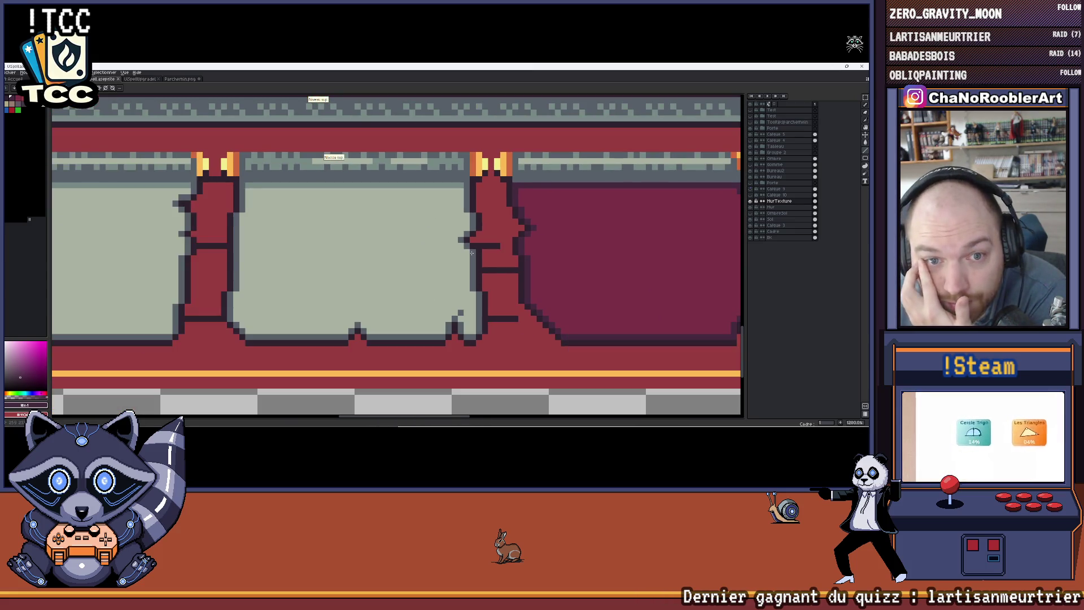
scroll(157, 99, "down", 4)
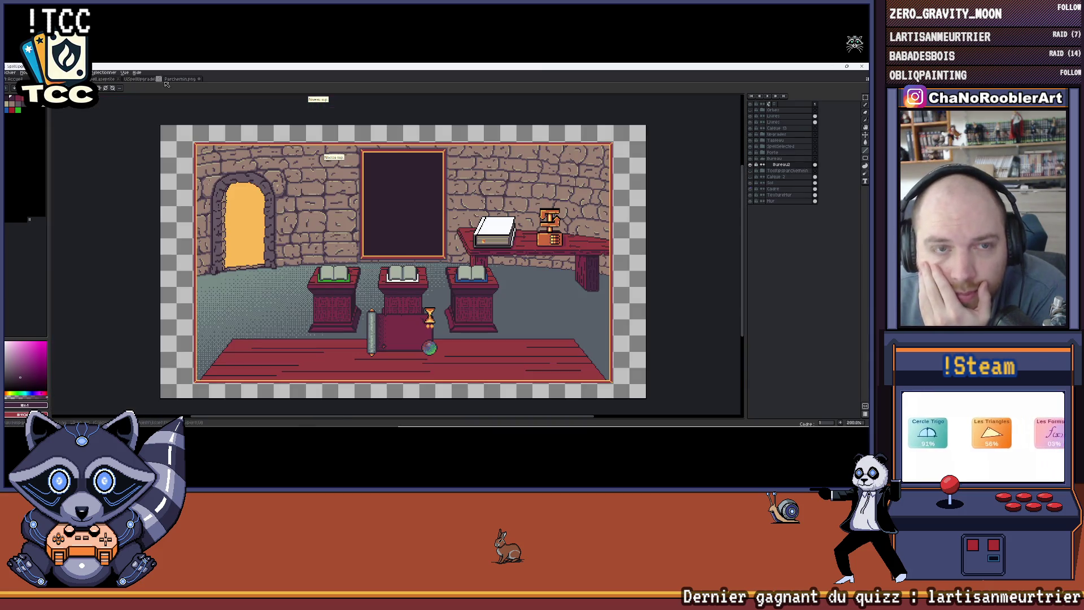
left_click(149, 80)
left_click(179, 79)
scroll(238, 269, "up", 3)
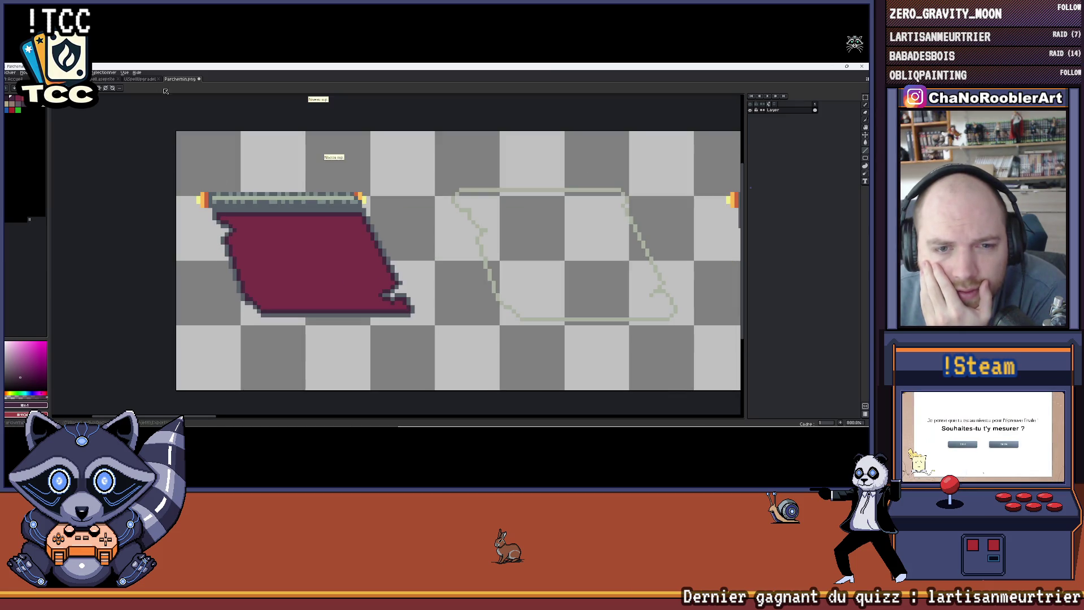
Return to Parchemin.png, undo the last stroke and clear the selection
left_click(103, 79)
left_click(109, 79)
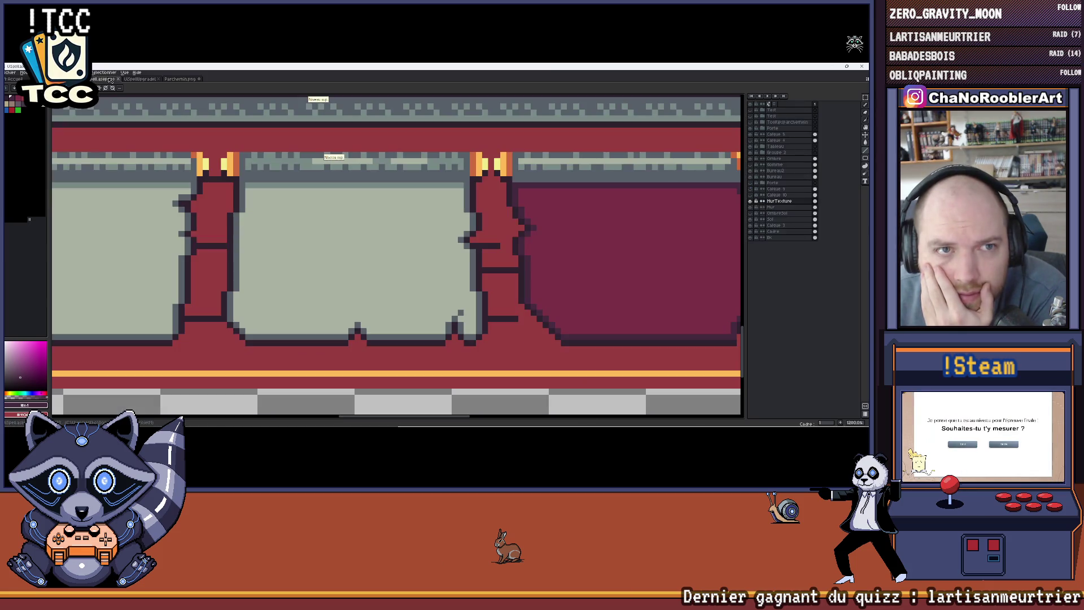
scroll(195, 196, "up", 1)
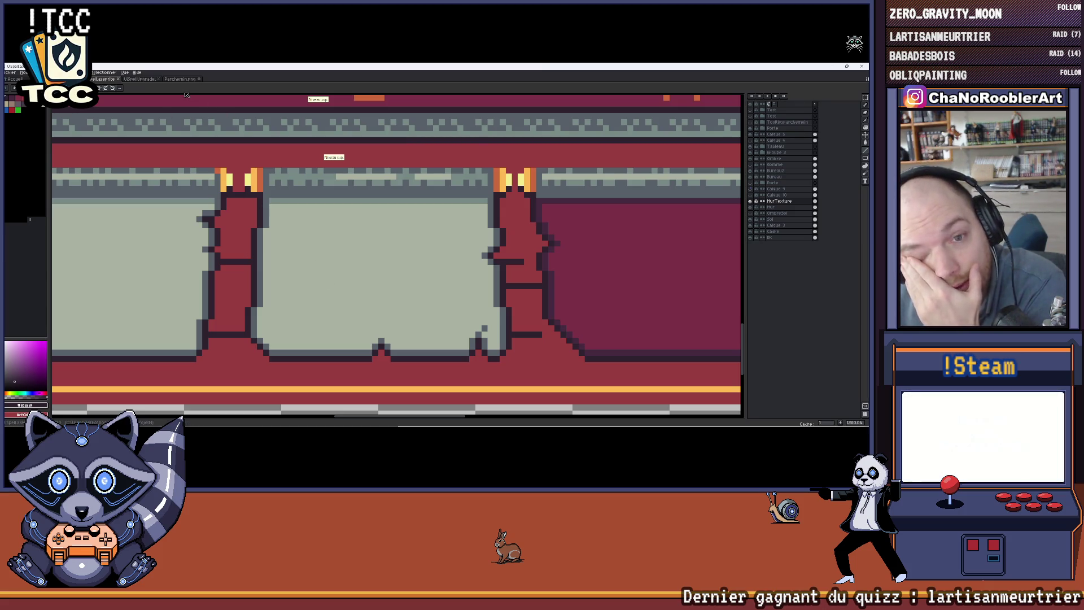
left_click(180, 79)
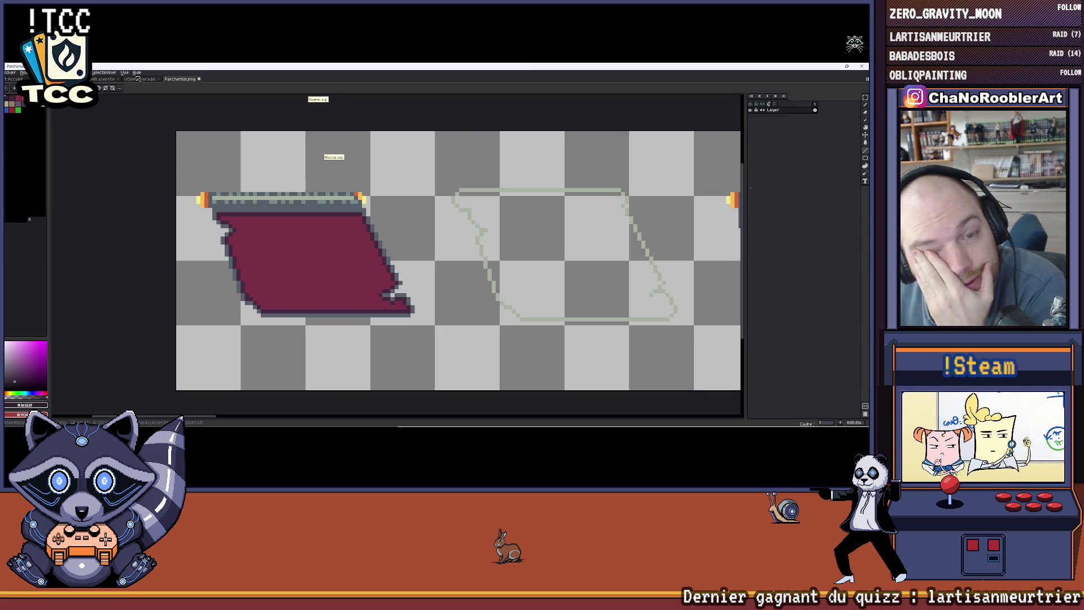
key("v")
key("ctrl+z")
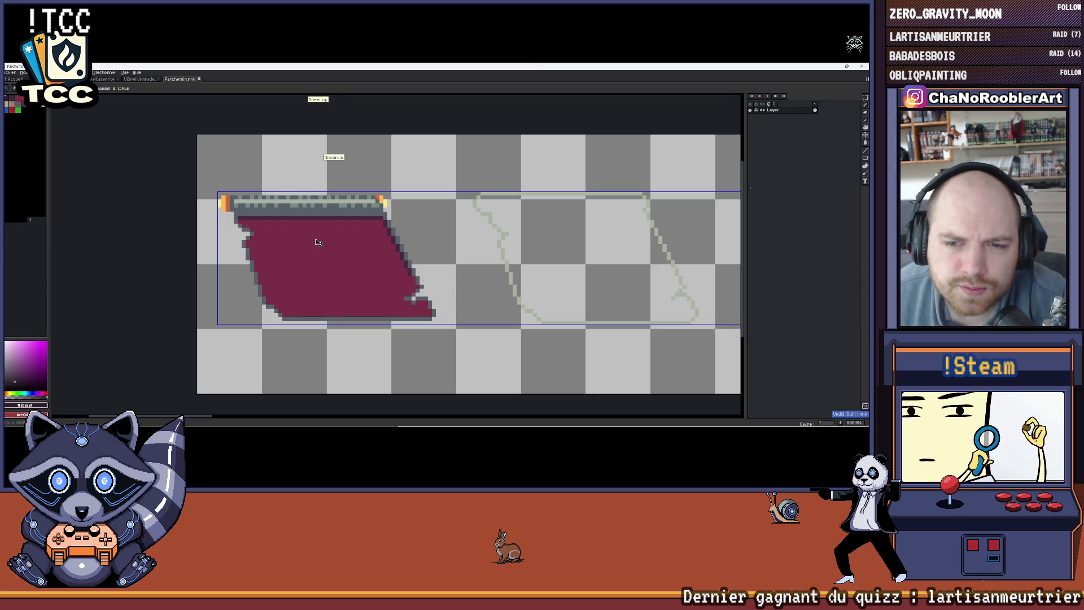
key("m")
left_click(231, 229)
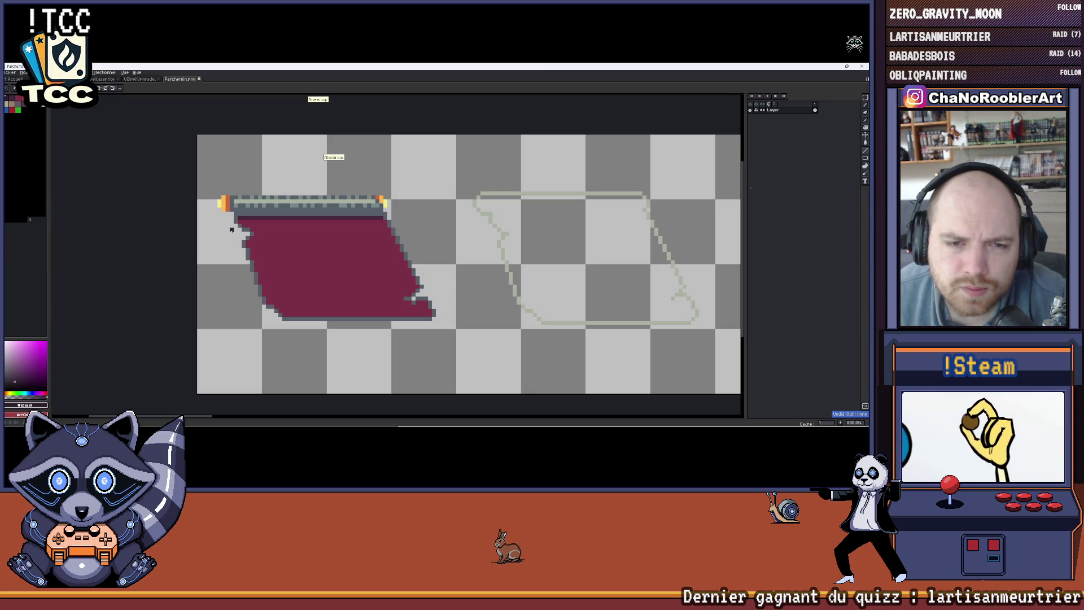
scroll(231, 229, "up", 3)
Sample the top strip's dark colour and bucket-fill the bottom outline row and nearby pixels dark maroon
left_click(246, 205, "alt")
scroll(581, 211, "down", 1)
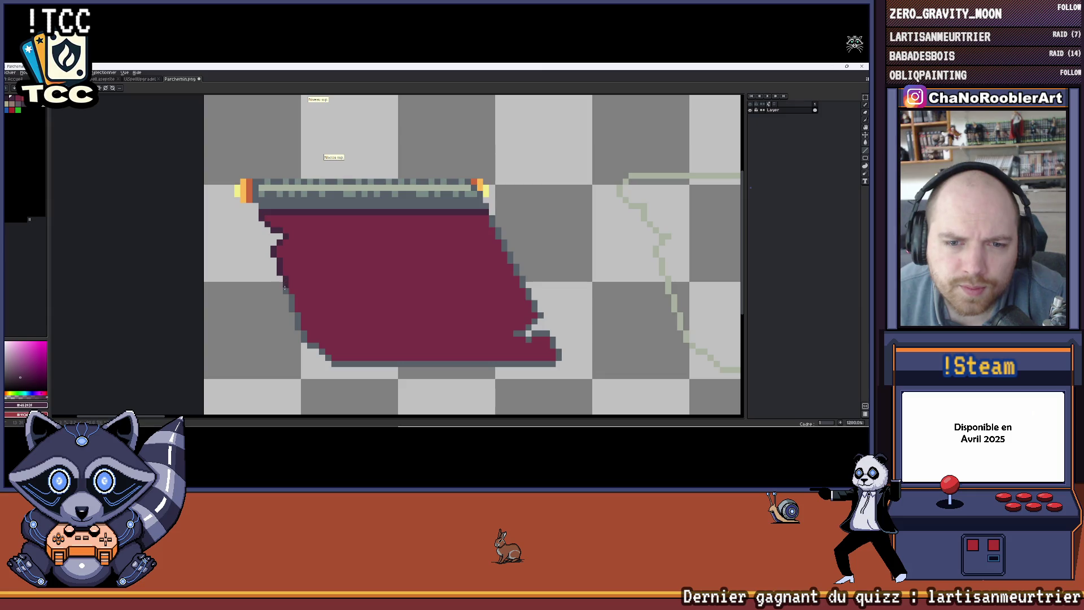
scroll(327, 327, "down", 1)
key("g")
left_click(333, 337)
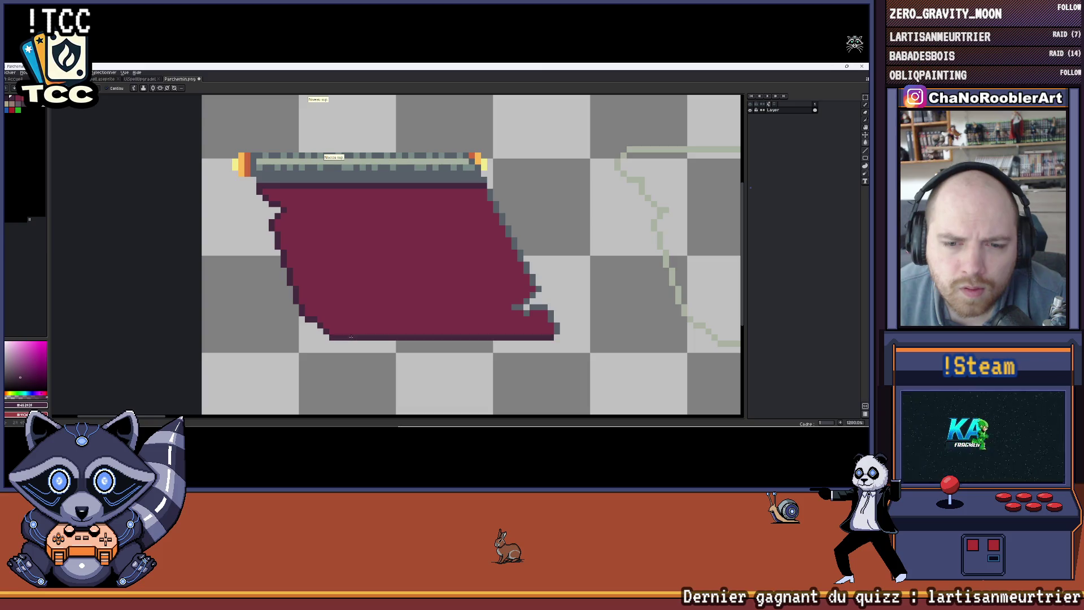
left_click(543, 306)
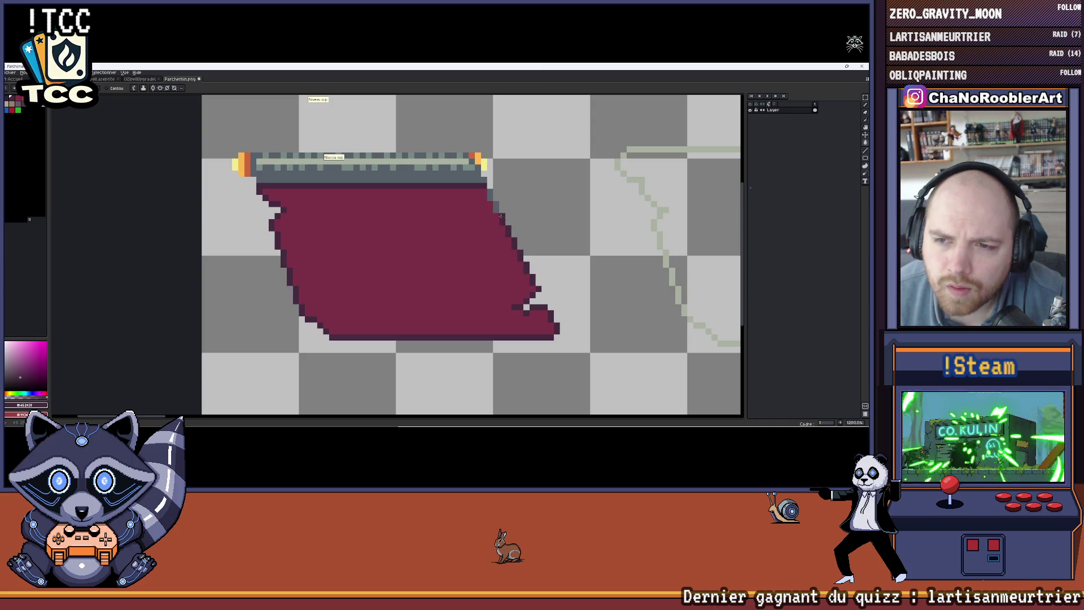
scroll(374, 219, "down", 5)
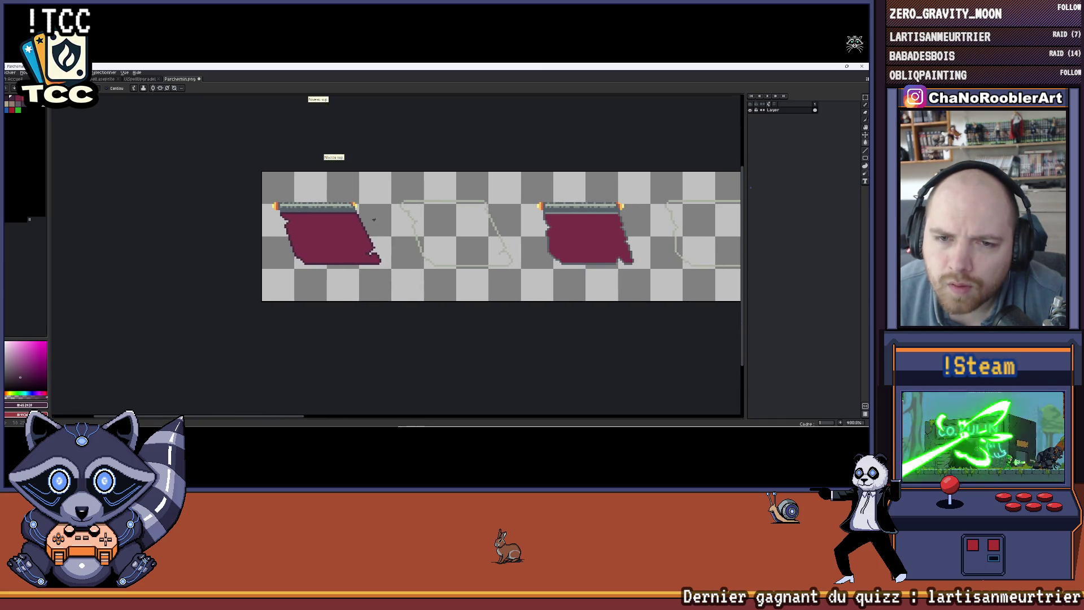
Paint the grey band under the rod dark purple with a pencil stroke
scroll(282, 208, "up", 6)
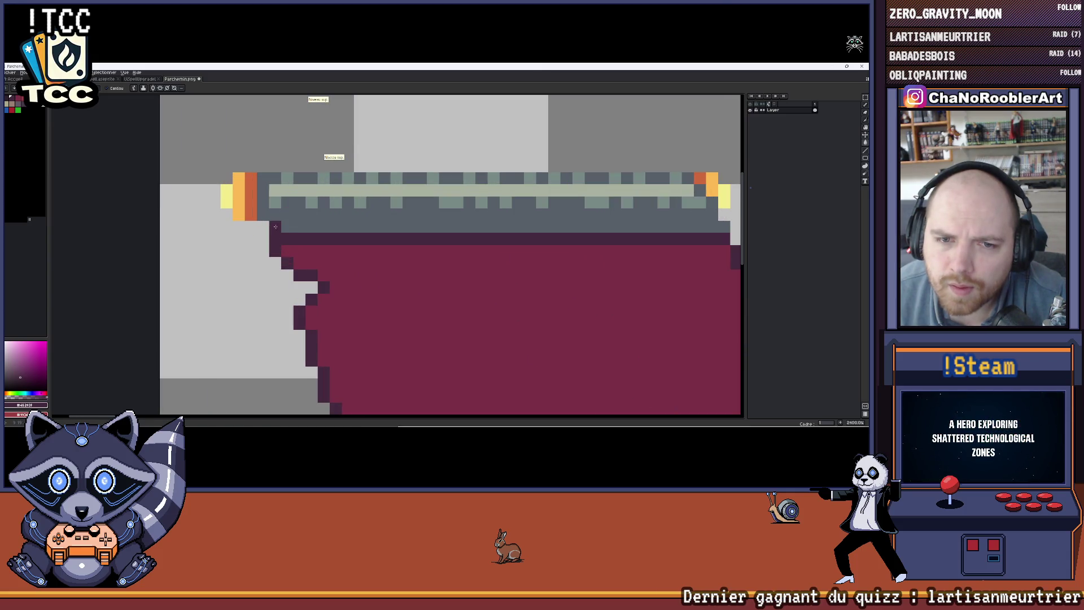
scroll(275, 227, "down", 1)
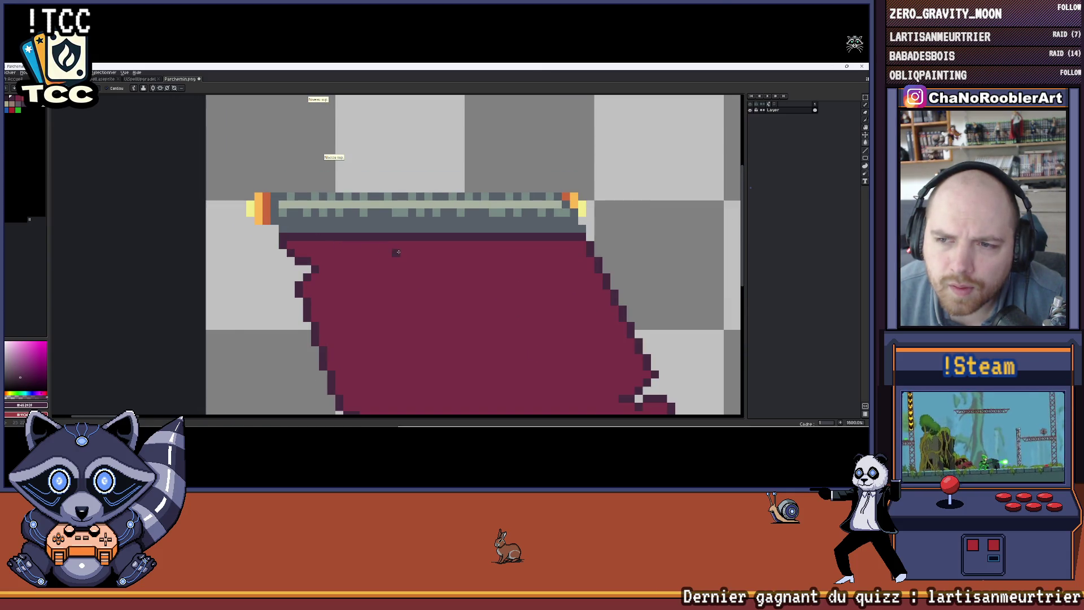
scroll(397, 253, "down", 1)
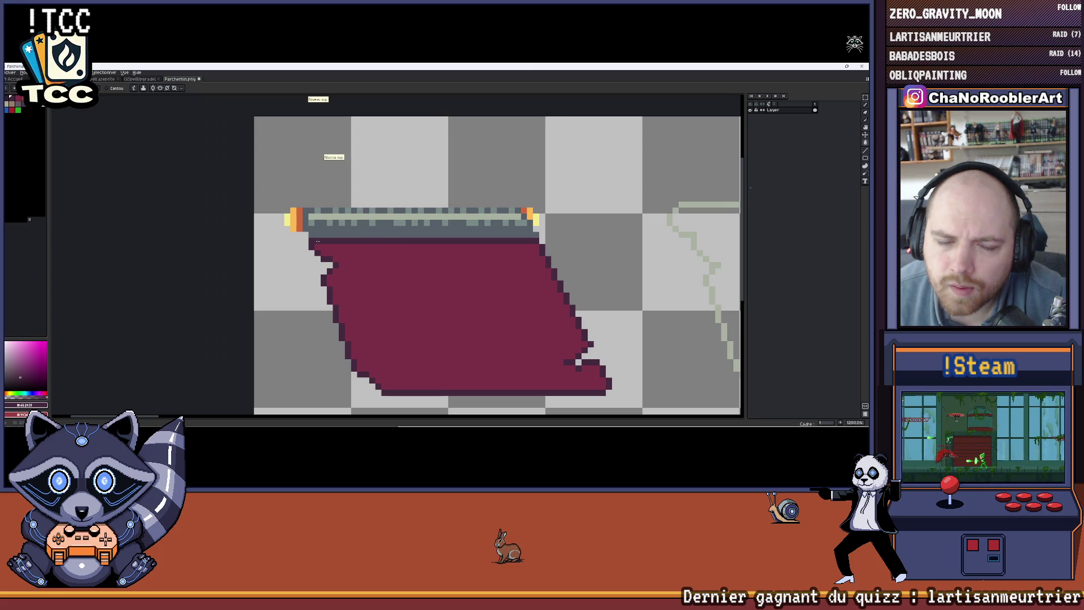
left_click(312, 234)
key("ctrl+z")
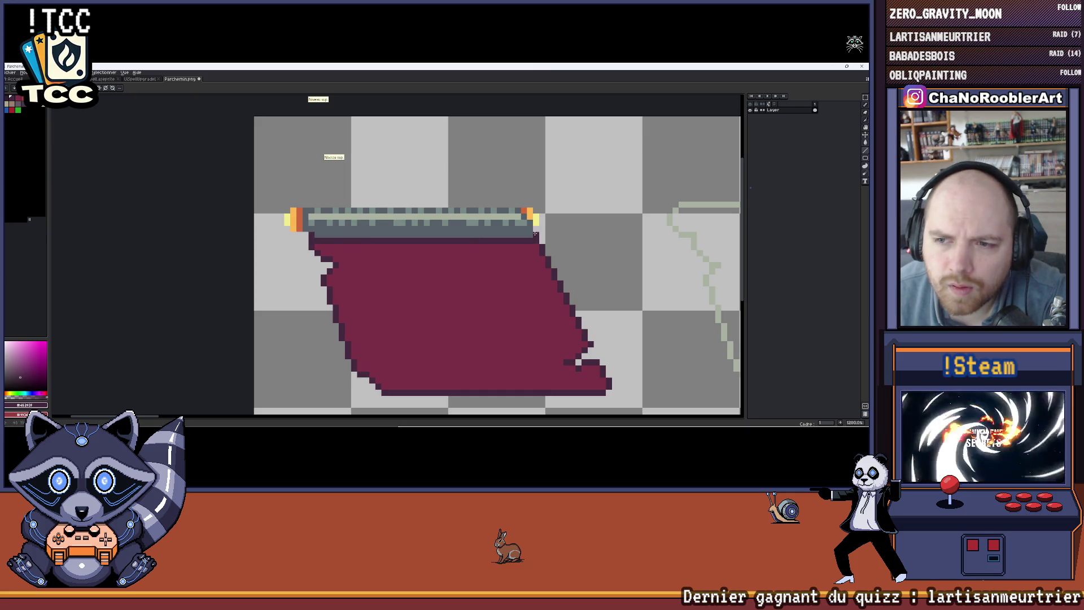
left_click_drag(526, 234, 318, 235)
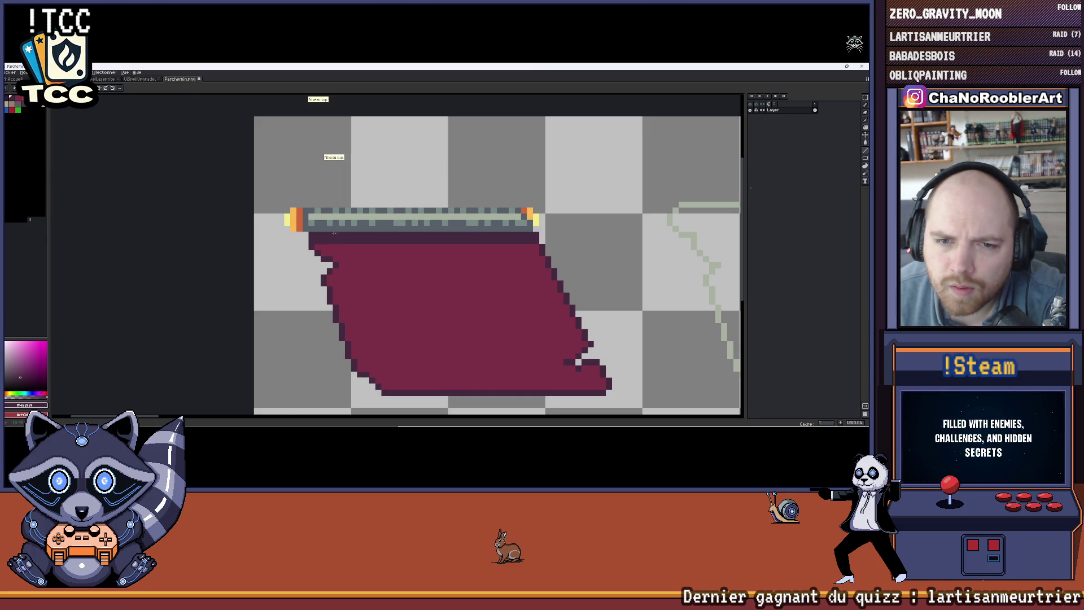
Touch up the band further and save Parchemin.png
scroll(329, 233, "down", 2)
left_click_drag(455, 242, 321, 247)
key("ctrl+s")
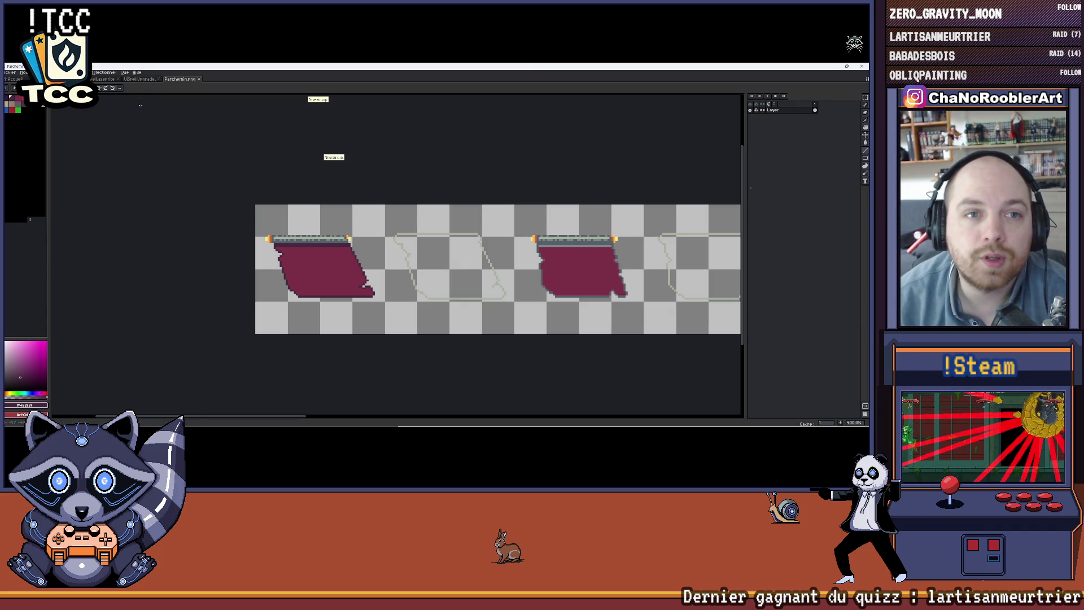
mouse_move(395, 425)
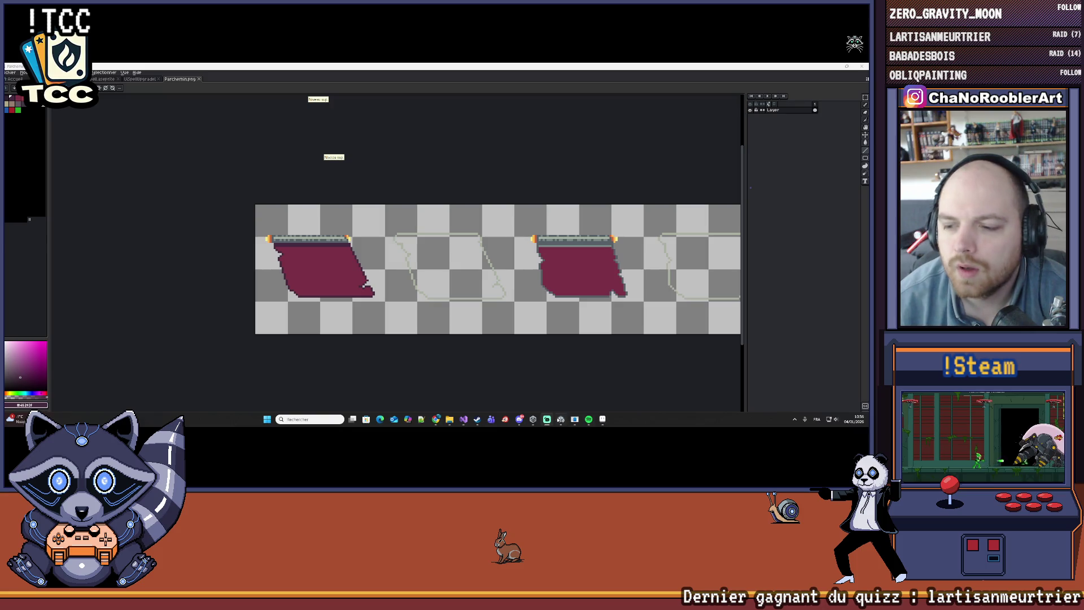
left_click(602, 420)
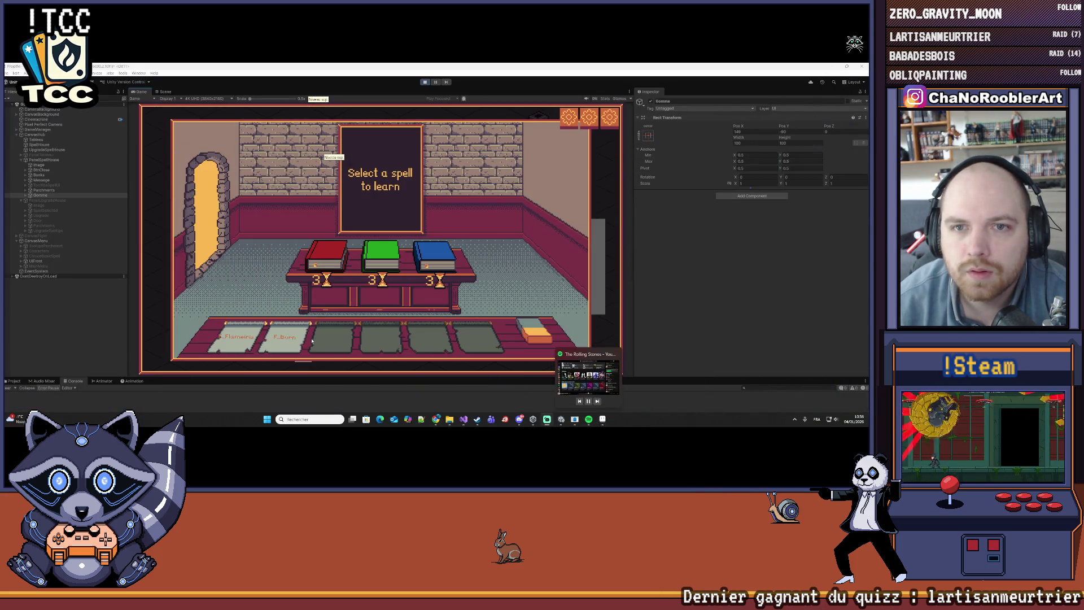
mouse_move(242, 335)
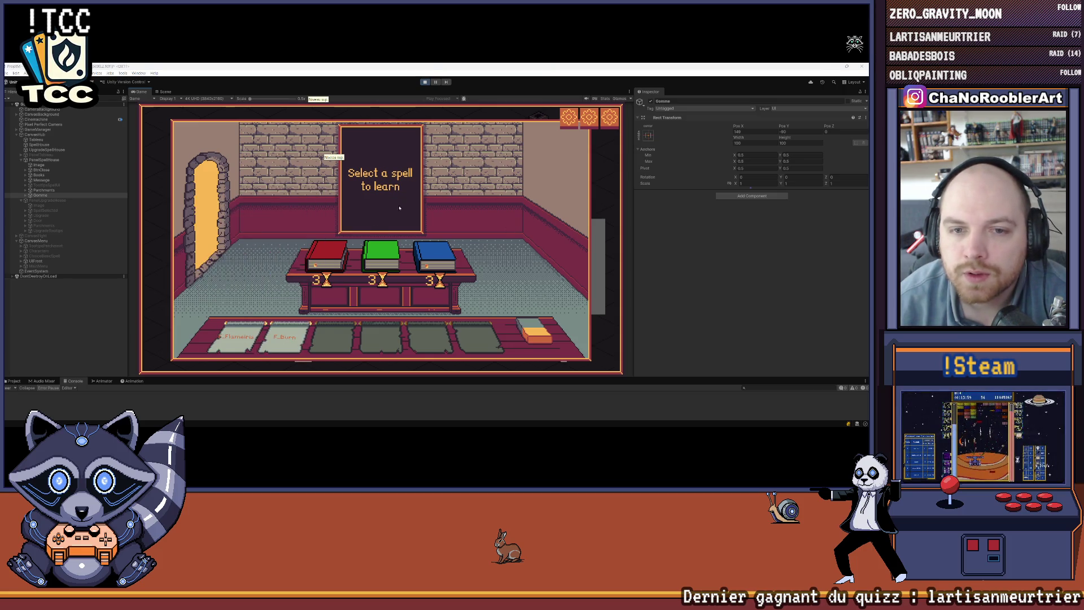
mouse_move(562, 427)
left_click(603, 419)
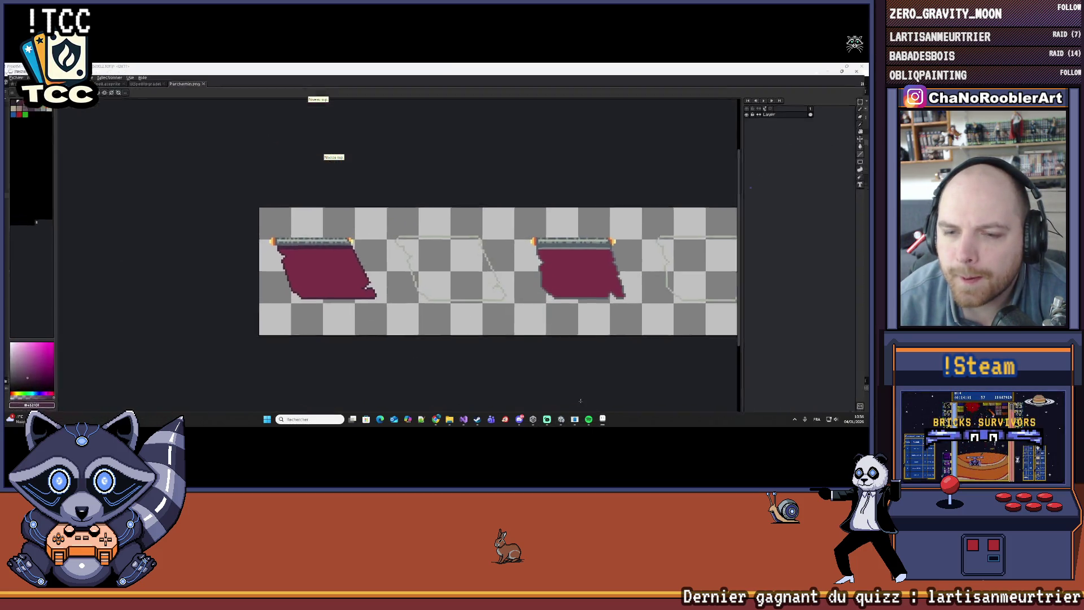
Zoom in and pencil a dark outline along the parchment's top
scroll(356, 259, "up", 2)
scroll(356, 259, "up", 4)
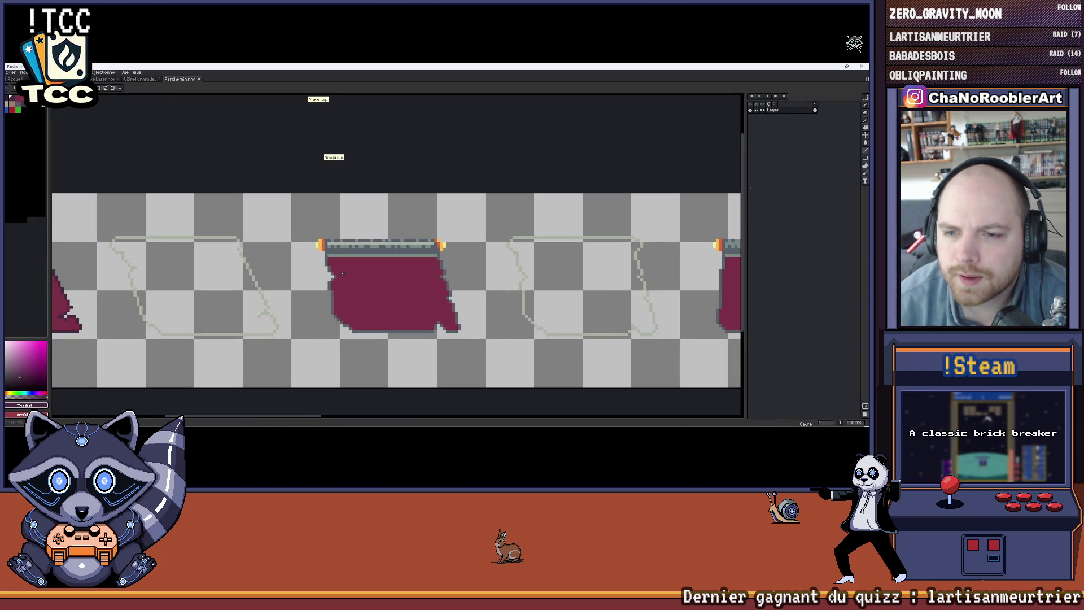
scroll(286, 258, "up", 1)
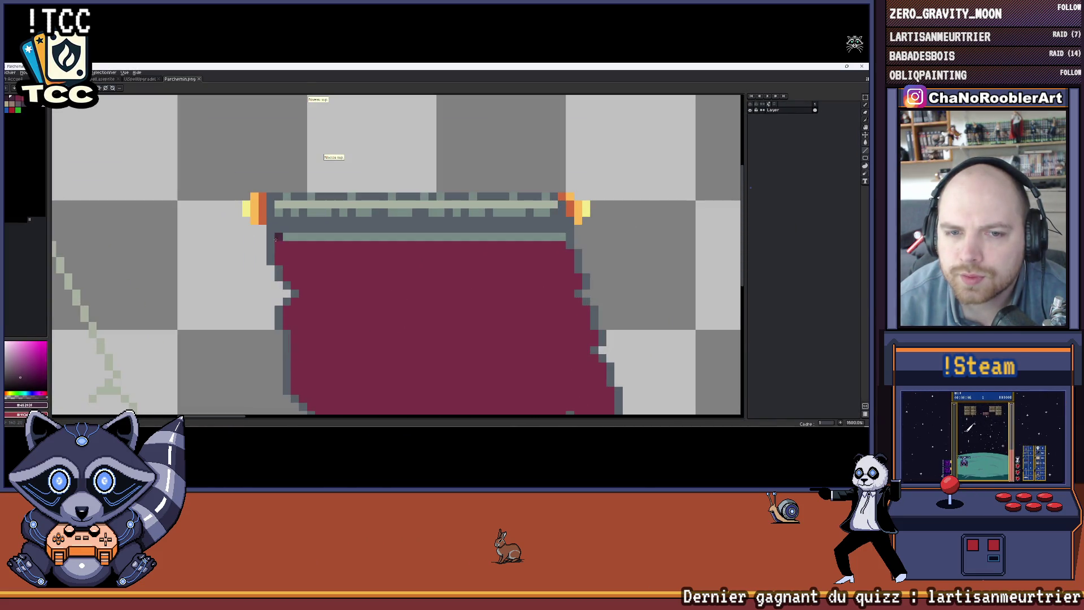
mouse_move(270, 246)
left_mouse_down()
mouse_move(271, 230)
mouse_move(555, 229)
mouse_move(275, 237)
left_mouse_up()
Add a stepped run of dark outline pixels along the parchment's edge
scroll(356, 263, "down", 8)
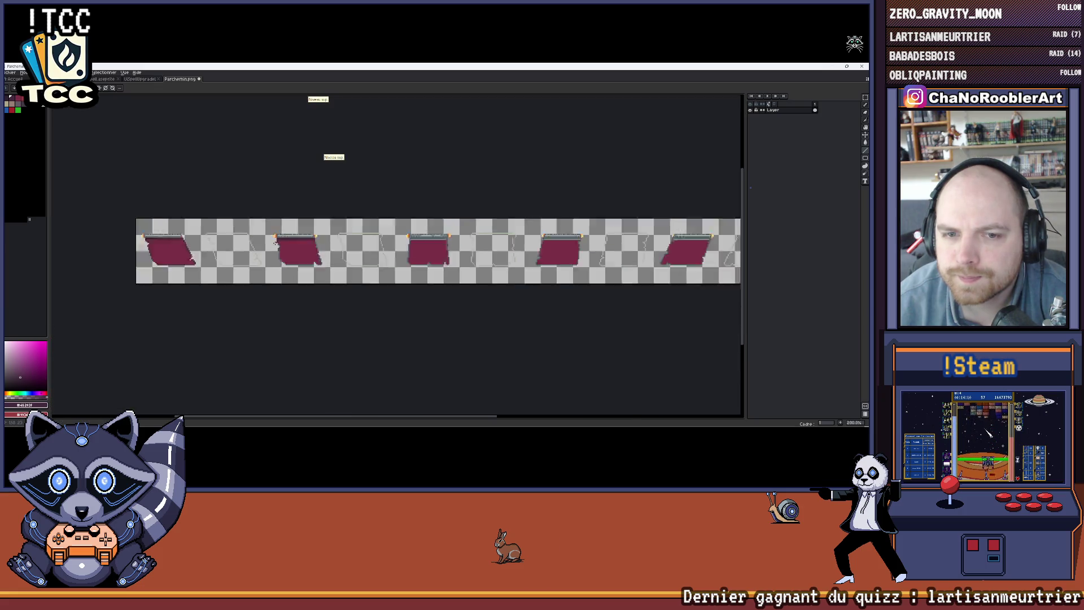
scroll(357, 266, "up", 2)
scroll(347, 255, "up", 1)
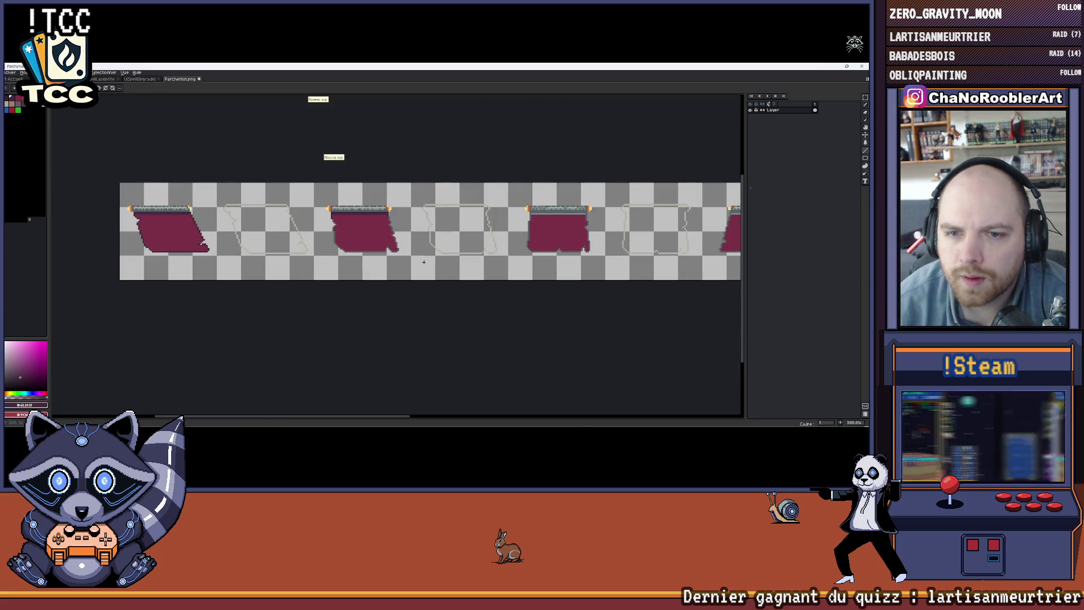
scroll(369, 215, "up", 10)
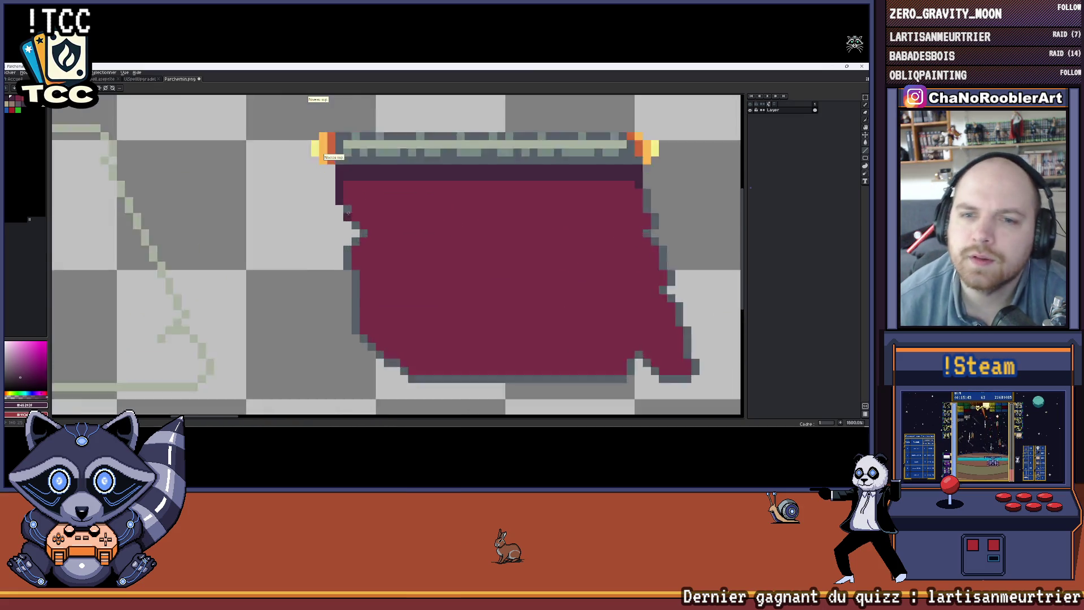
left_click(348, 223)
left_click(364, 239)
left_click(380, 255)
left_click(364, 271)
Outline the lower-left diagonal and bottom edge in dark maroon
scroll(365, 269, "down", 2)
left_click_drag(349, 170, 349, 209)
scroll(338, 226, "down", 4)
scroll(310, 210, "up", 1)
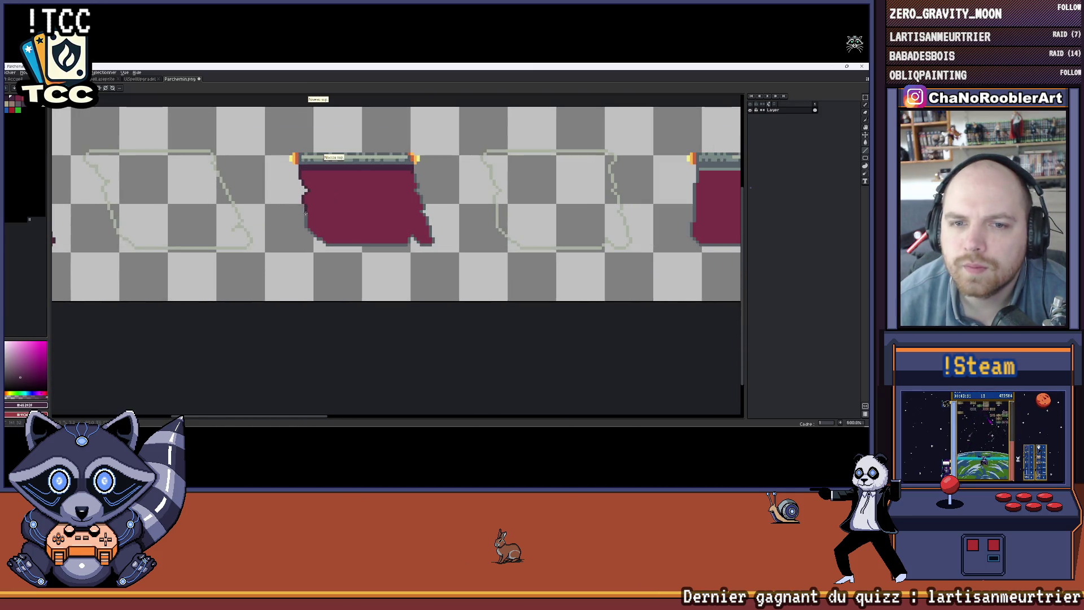
scroll(308, 226, "up", 4)
mouse_move(307, 246)
left_mouse_down()
mouse_move(356, 268)
mouse_move(452, 277)
mouse_move(536, 278)
mouse_move(566, 245)
mouse_move(599, 277)
mouse_move(638, 281)
mouse_move(650, 257)
mouse_move(588, 240)
mouse_move(517, 245)
mouse_move(517, 286)
mouse_move(505, 220)
mouse_move(516, 209)
left_mouse_up()
Darken the leftover grey and grey-blue edge pixels around the parchment with the pencil
left_click_drag(491, 201, 518, 259)
left_click(518, 263)
left_click(531, 229)
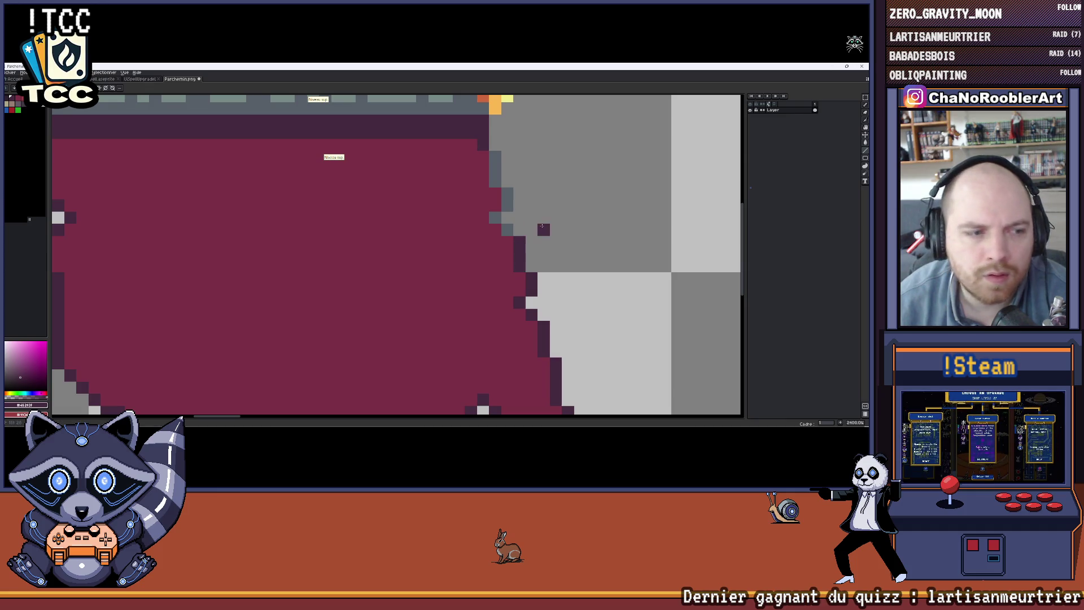
scroll(514, 248, "down", 4)
scroll(506, 254, "up", 4)
scroll(498, 257, "down", 1)
scroll(474, 248, "up", 1)
left_click(450, 265)
left_click_drag(438, 252, 452, 241)
scroll(452, 241, "down", 5)
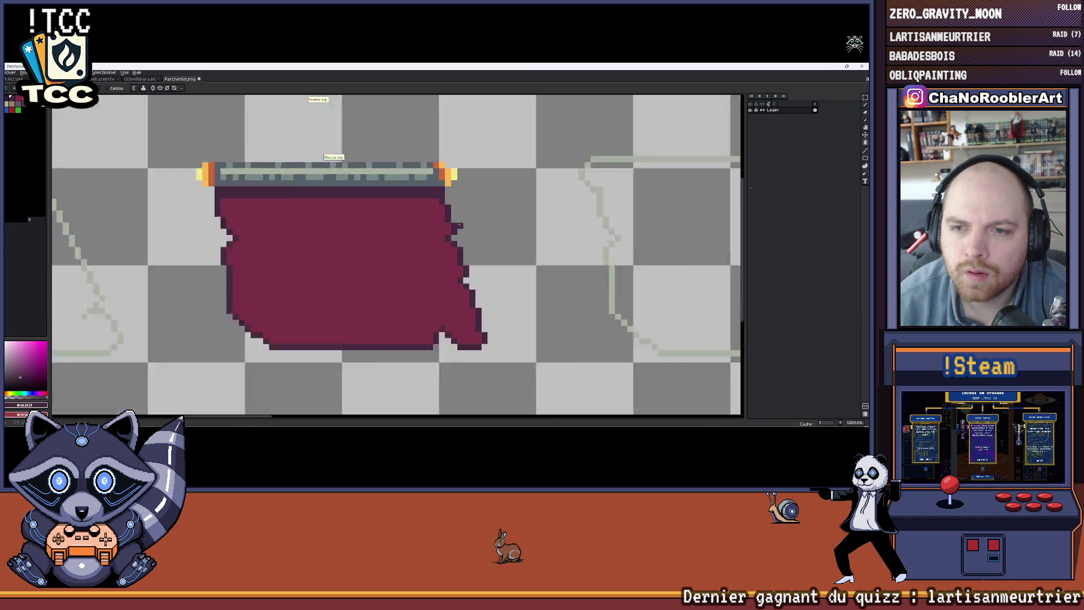
scroll(359, 220, "up", 3)
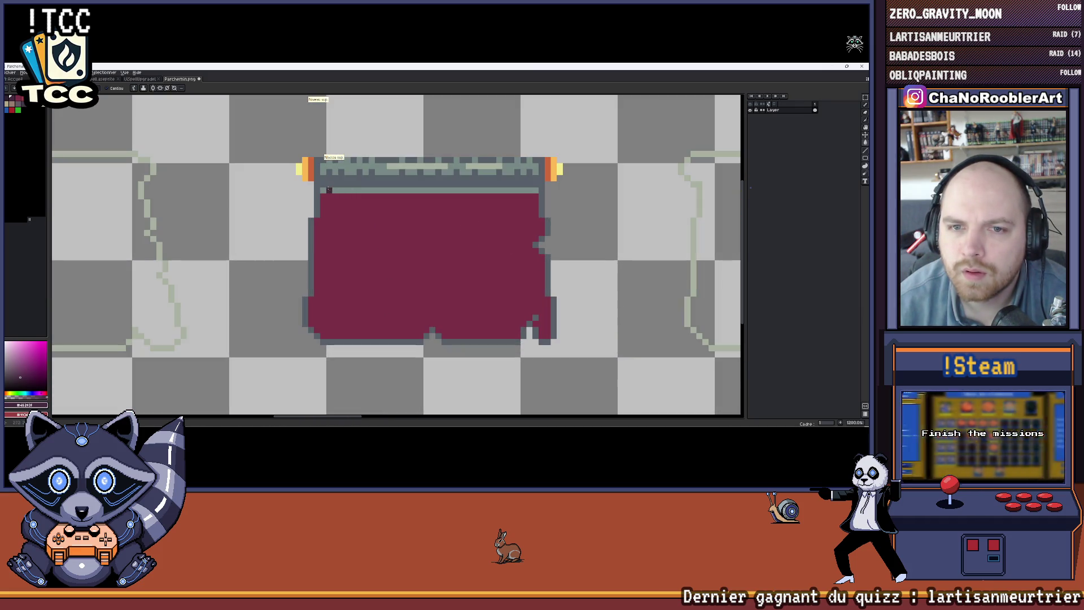
Draw dark lines along the body's top edge, the row under the rod, and the left edge
key("m")
left_click_drag(316, 183, 543, 184)
left_click_drag(433, 190, 542, 192)
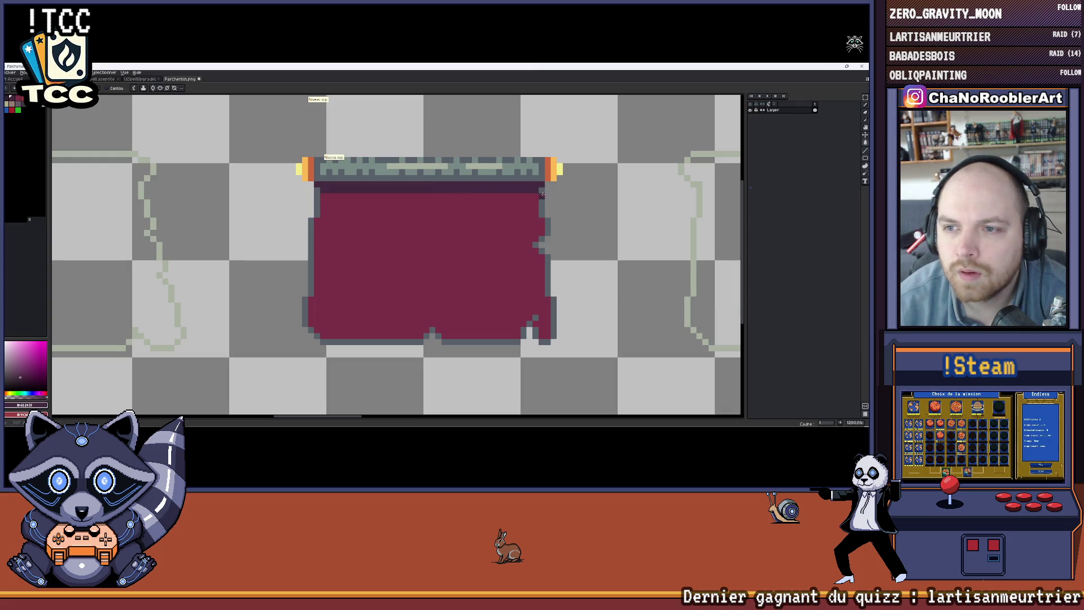
mouse_move(316, 196)
left_mouse_down()
mouse_move(311, 331)
mouse_move(424, 341)
left_mouse_up()
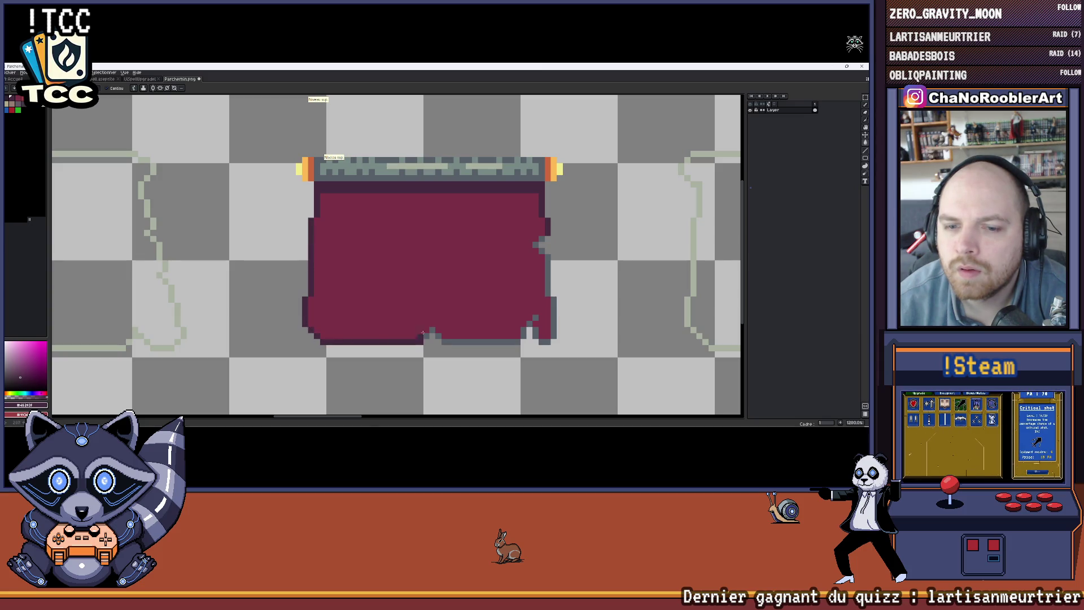
Darken the bottom edge, undoing the background flood, and fill and outline the lower-right notch
key("g")
left_click(432, 333)
key("ctrl+z")
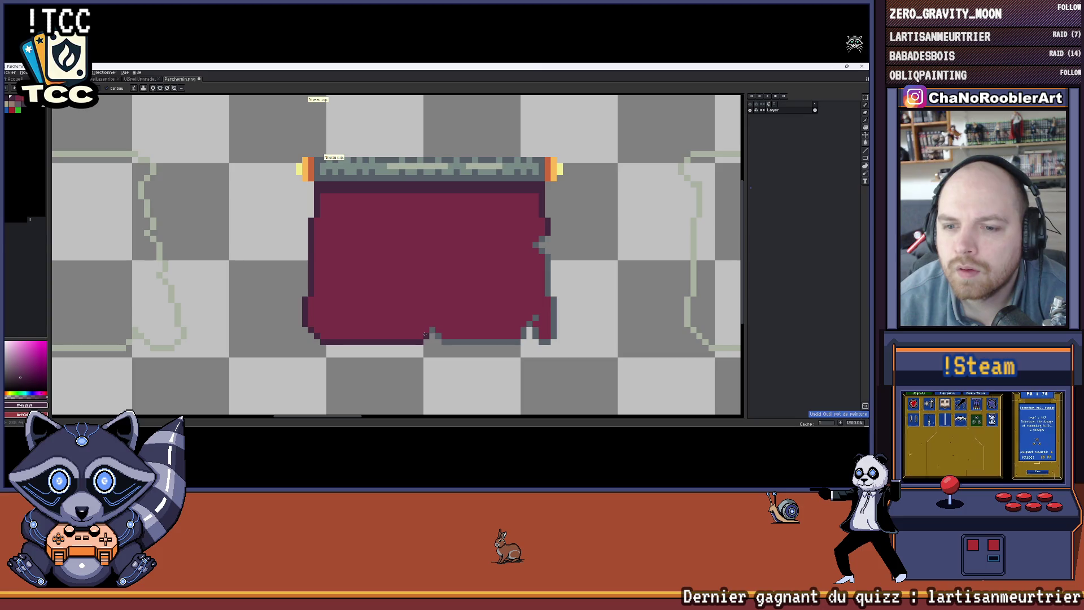
left_click(452, 340)
left_click(523, 335)
mouse_move(532, 315)
left_mouse_down()
mouse_move(542, 341)
mouse_move(554, 322)
mouse_move(535, 245)
mouse_move(546, 246)
left_mouse_up()
left_click(535, 331)
Close the right-side outline gap, undo the stray background fill, and save Parchemin.png
key("g")
left_click(545, 246)
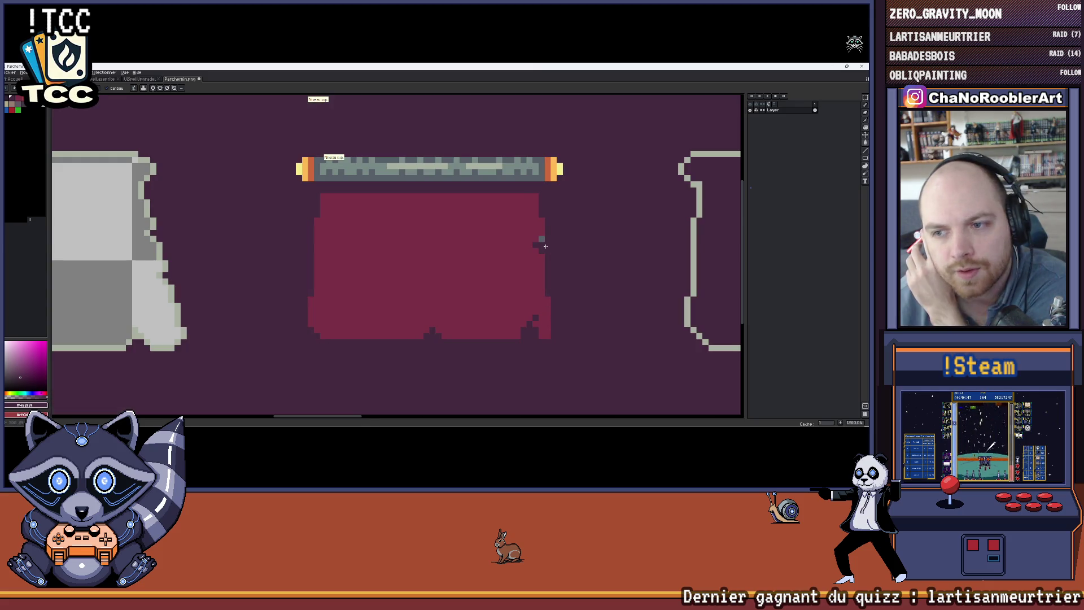
key("ctrl+z")
scroll(514, 258, "down", 8)
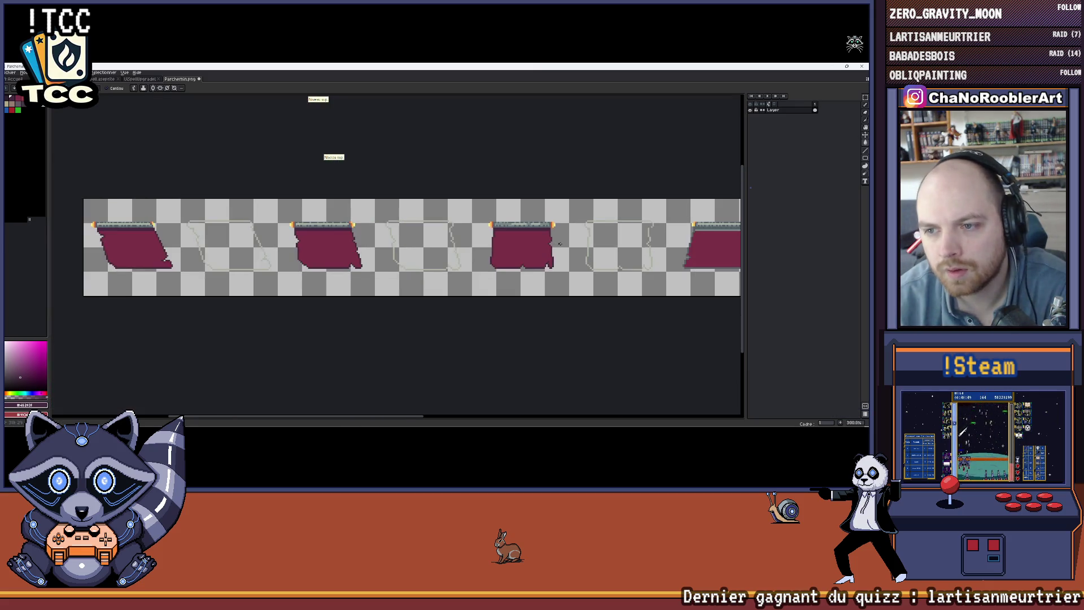
key("ctrl+s")
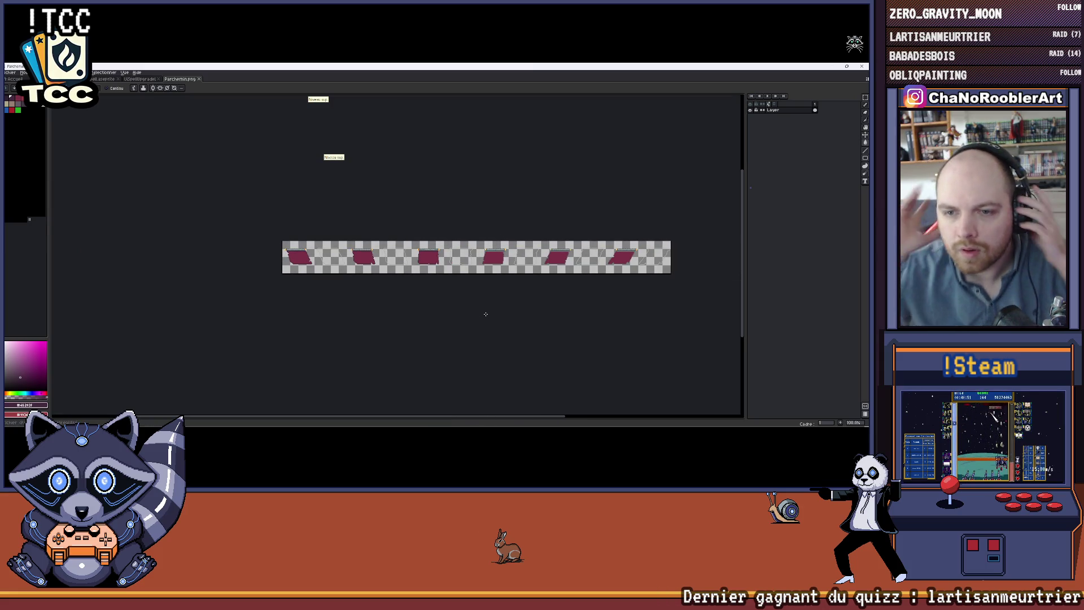
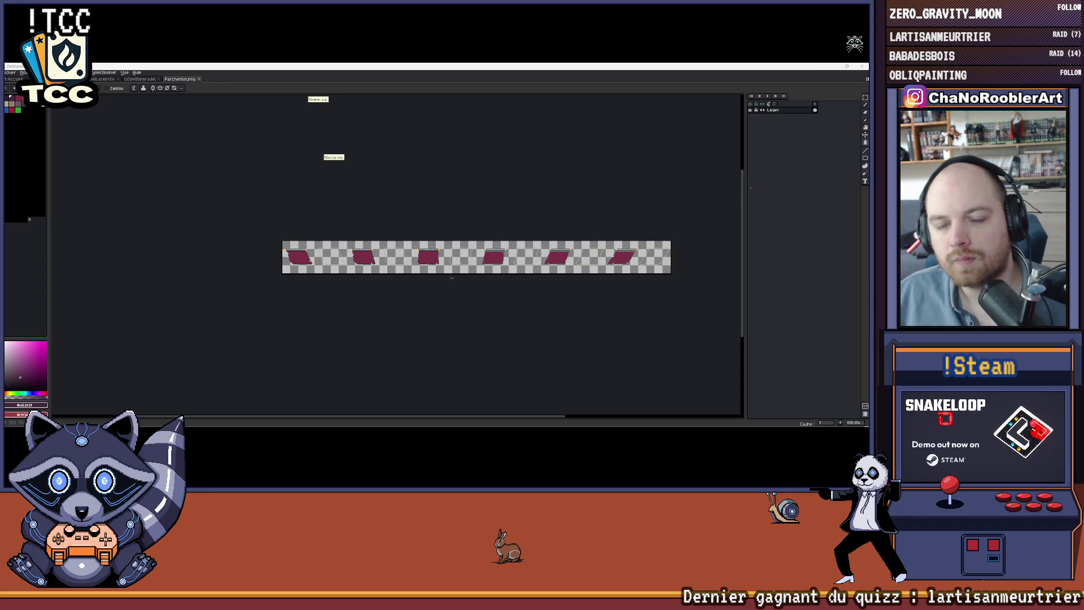
Draw a dark purple pixel row across the parchment, undoing a trial recolour of its body
scroll(407, 241, "up", 7)
left_click_drag(406, 241, 173, 224)
scroll(349, 215, "up", 3)
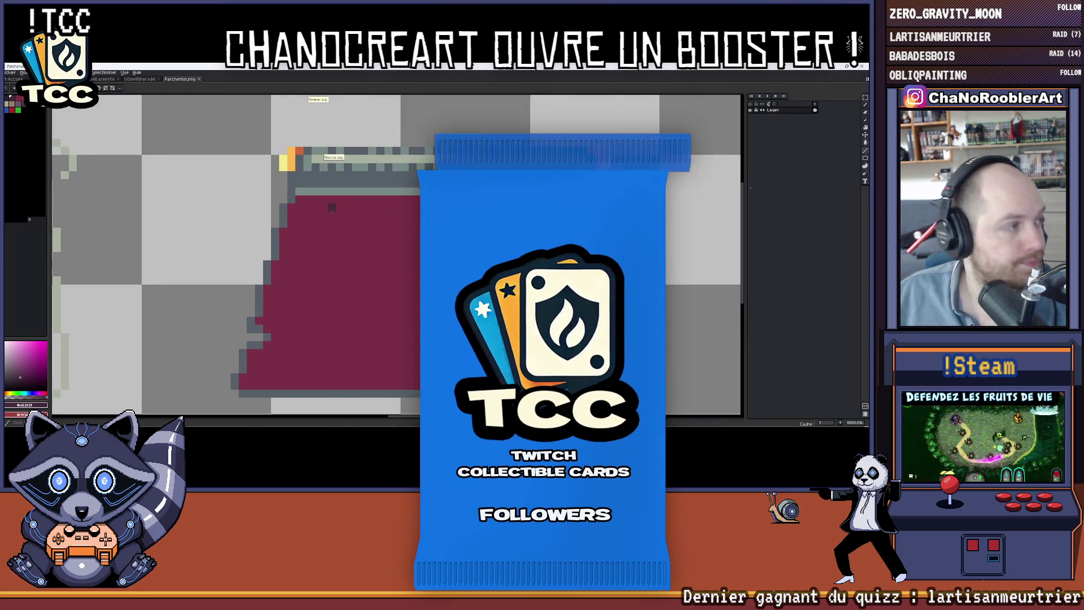
key("b")
left_click_drag(293, 183, 423, 183)
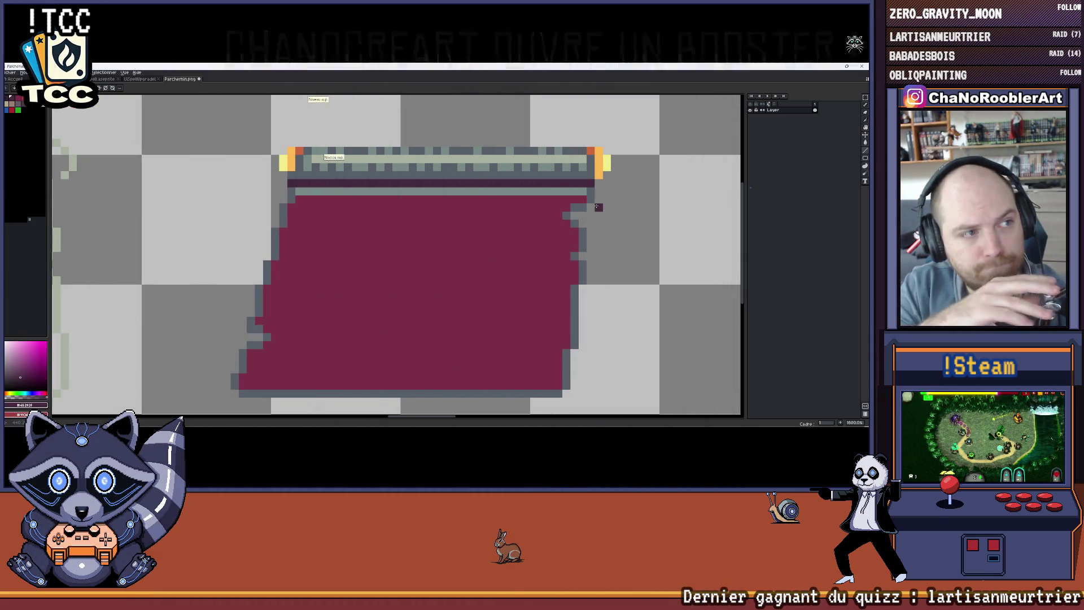
key("m")
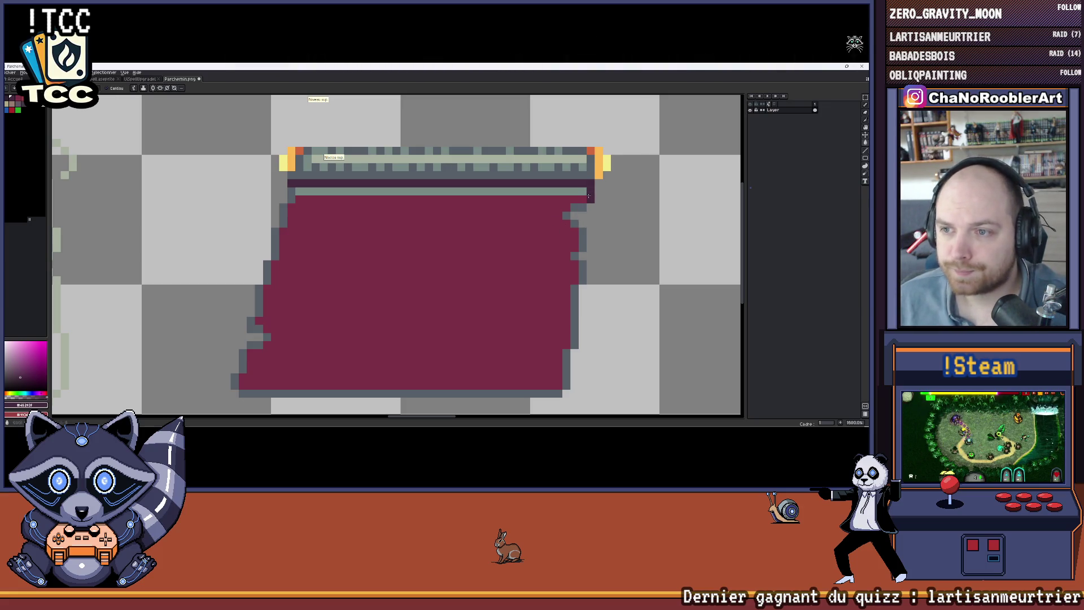
left_click(575, 198)
key("ctrl+z")
key("ctrl+z")
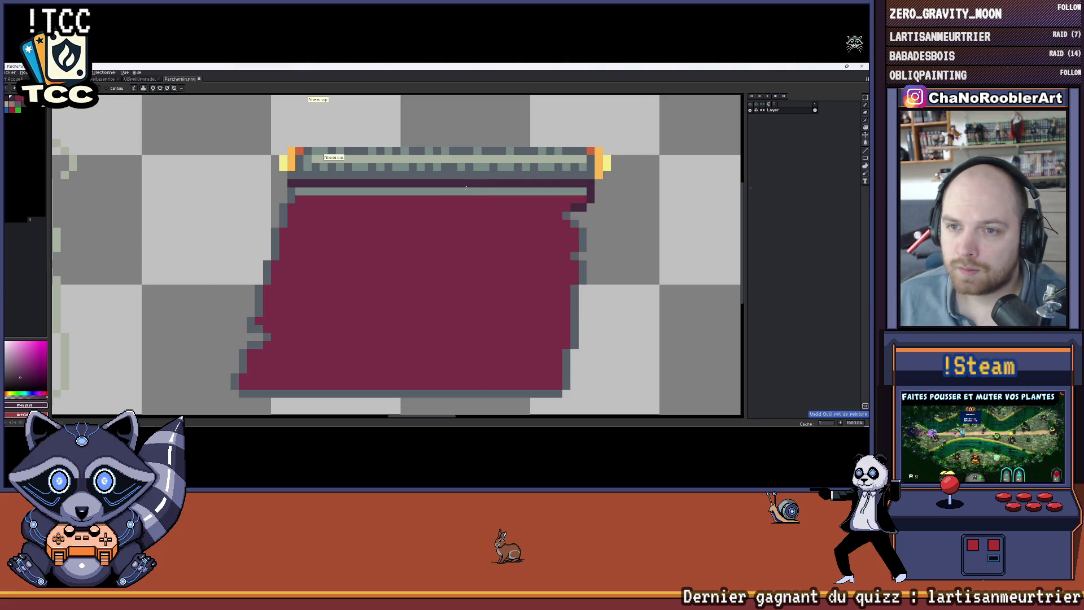
Outline the parchment's stepped left edge in dark purple
left_click_drag(287, 208, 232, 379)
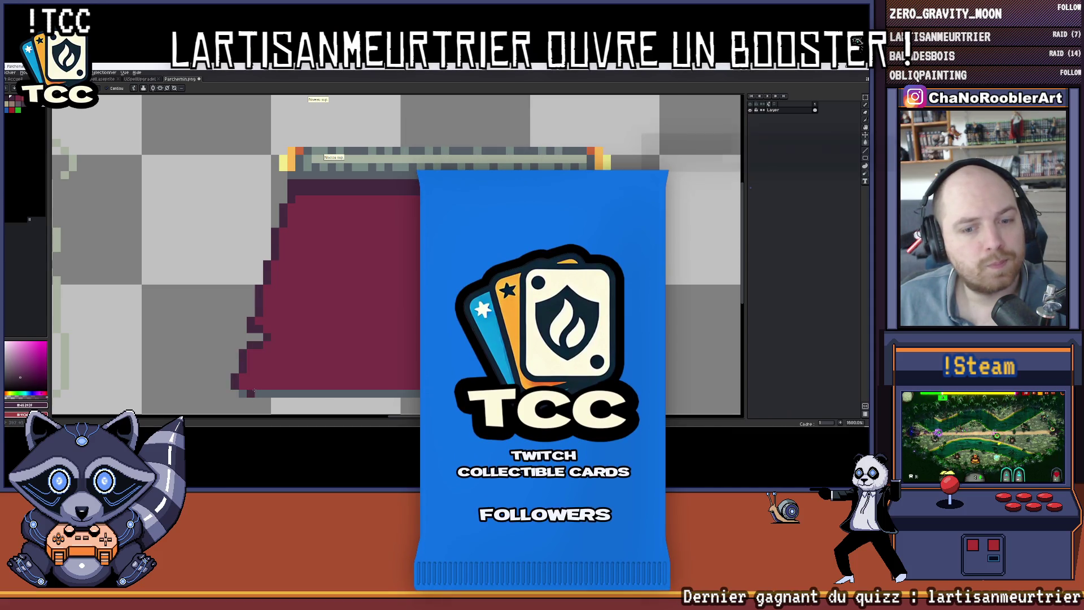
left_click_drag(465, 285, 355, 282)
scroll(355, 281, "down", 1)
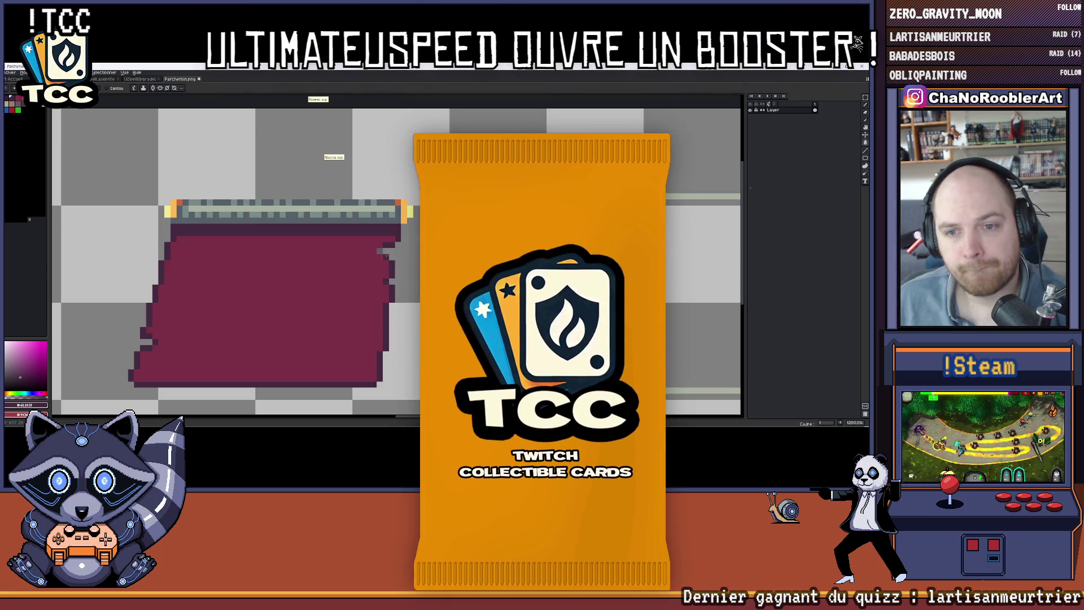
scroll(381, 250, "down", 4)
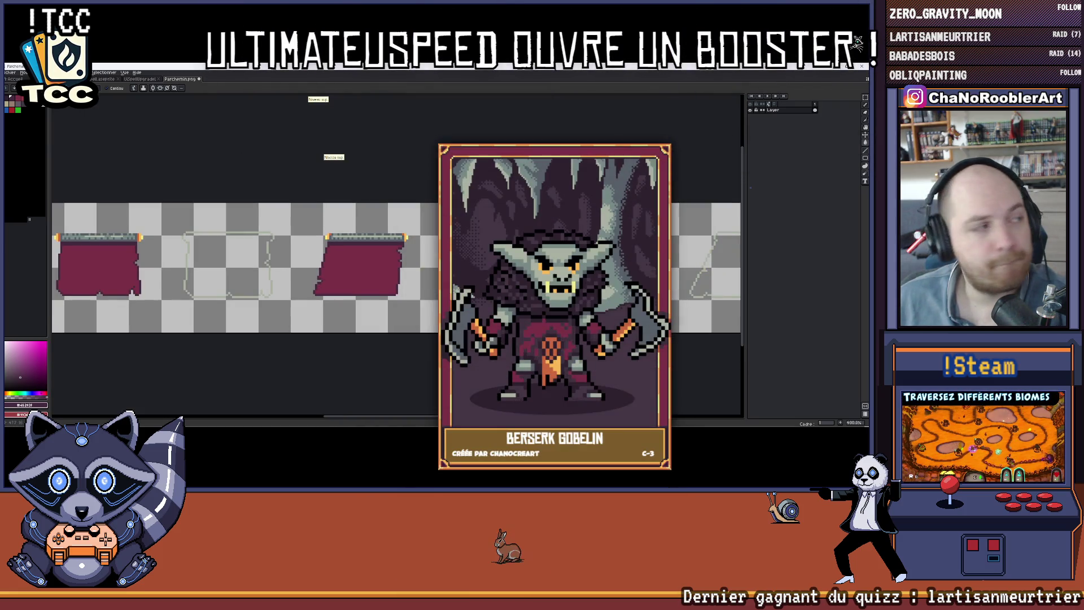
scroll(365, 238, "right", 3)
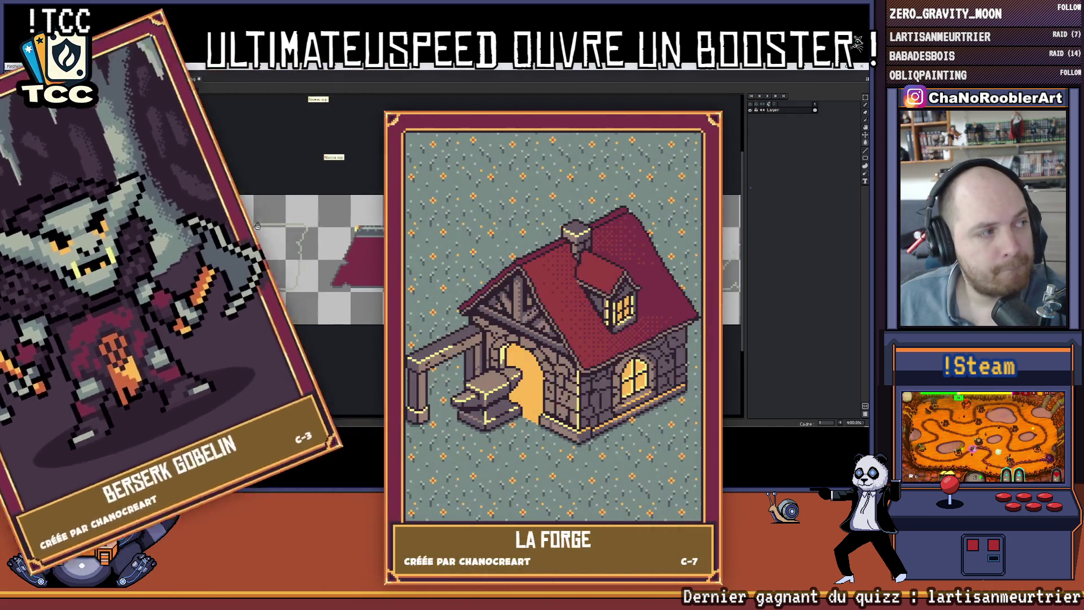
scroll(281, 231, "up", 5)
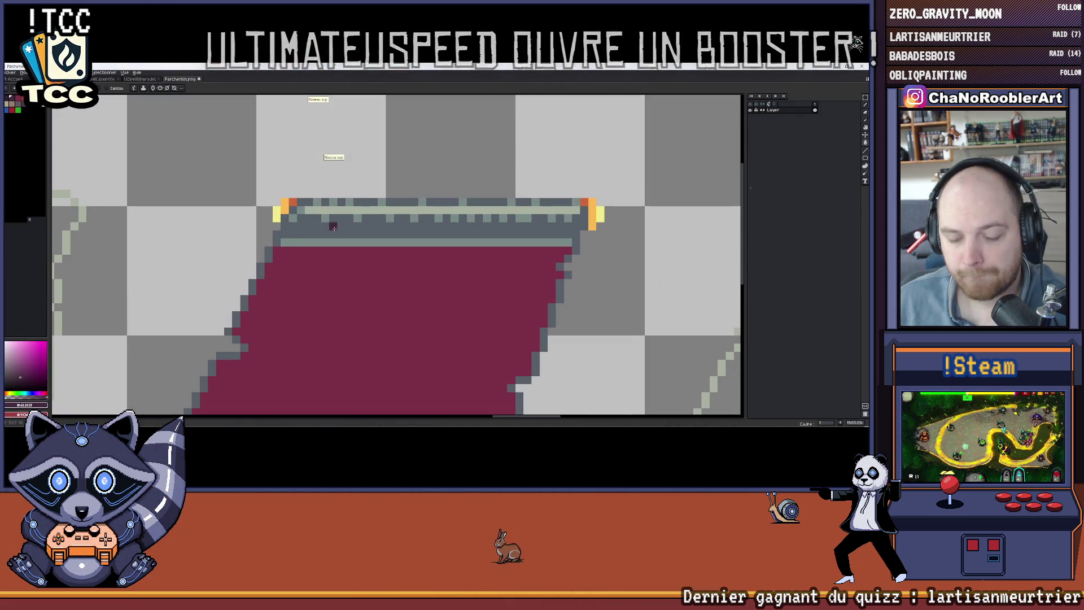
Trace a dark purple line along the sprite's top row, undoing the extra row fill
left_click_drag(281, 231, 570, 234)
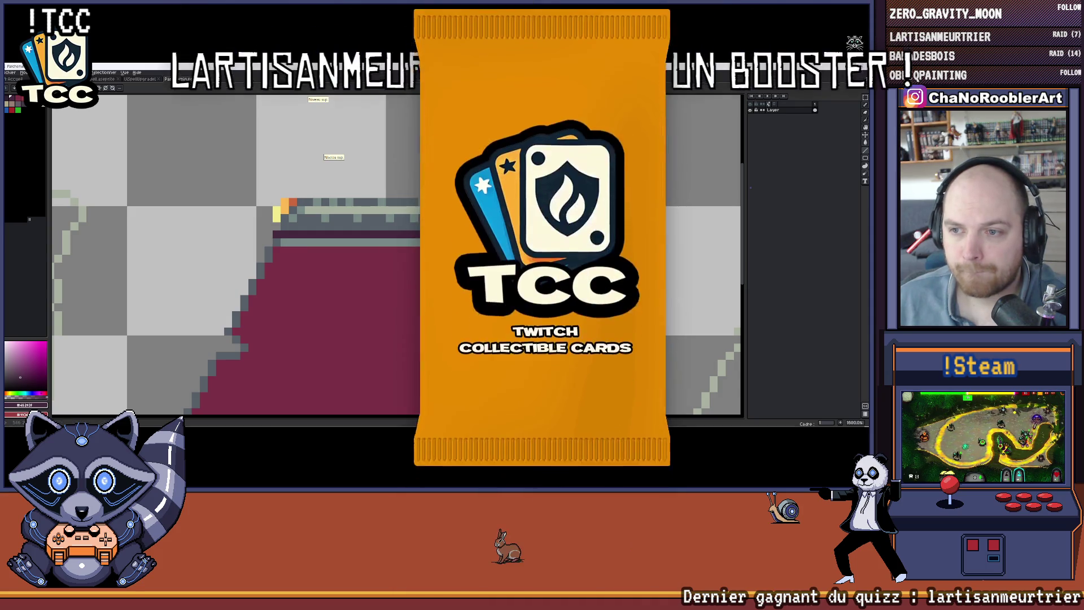
left_click_drag(420, 219, 289, 218)
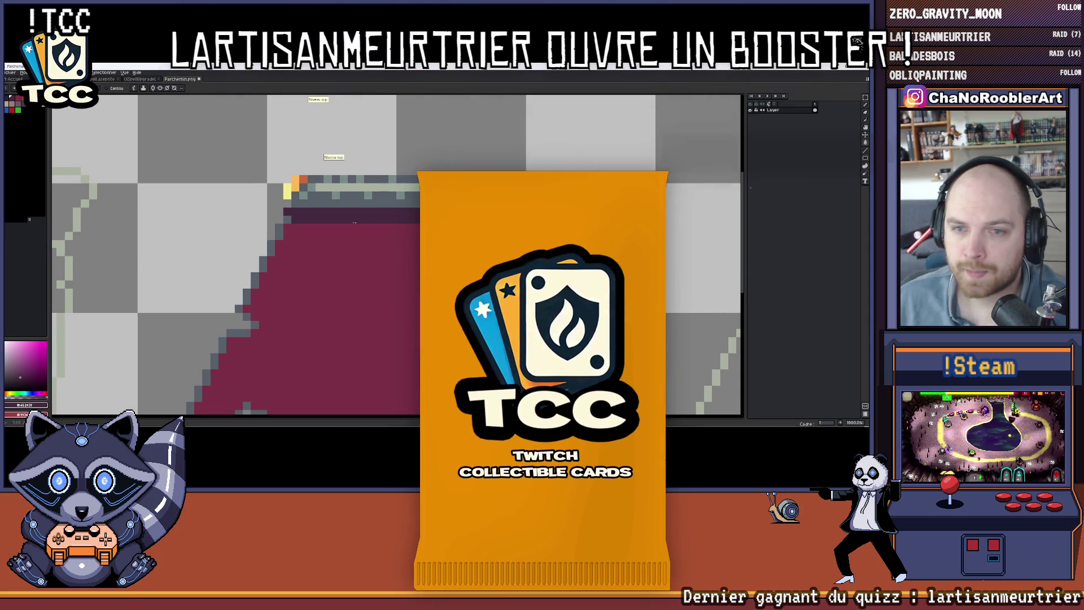
key("ctrl+z")
scroll(348, 238, "down", 4)
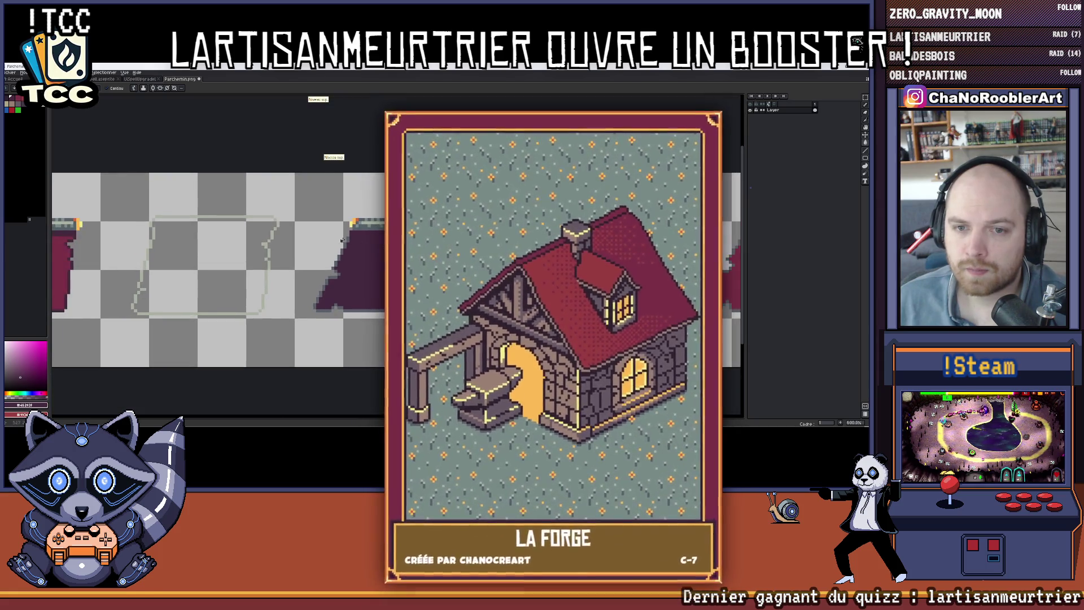
scroll(348, 239, "up", 4)
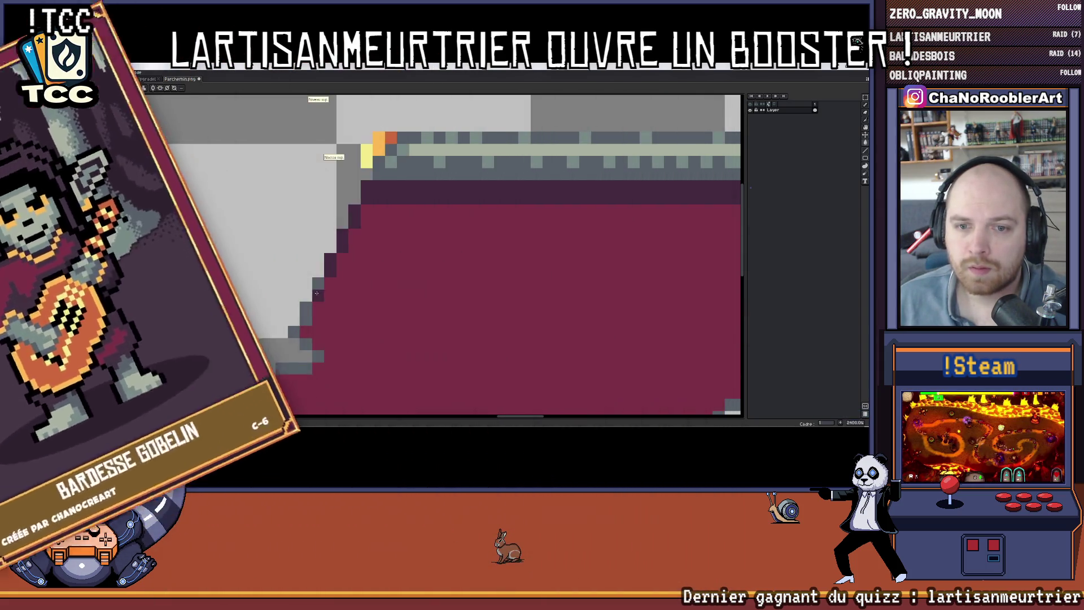
scroll(360, 258, "up", 2)
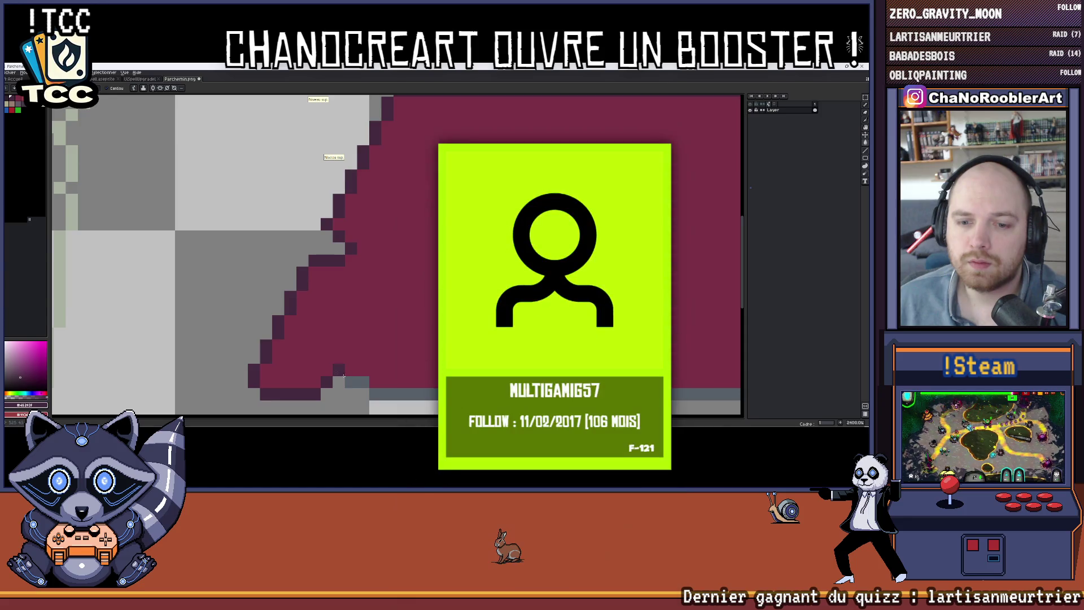
scroll(126, 201, "down", 2)
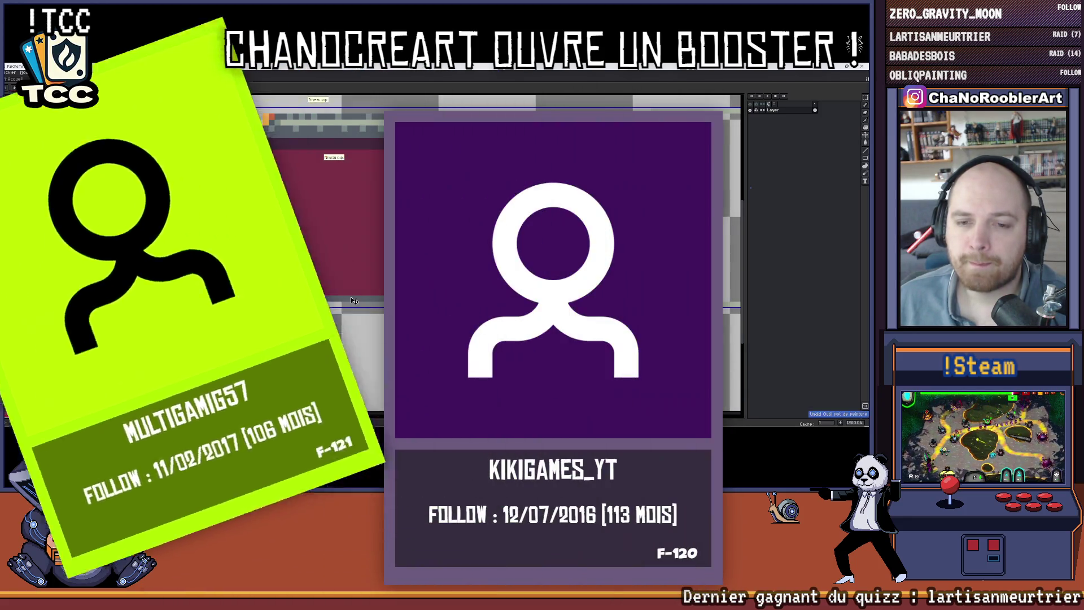
scroll(430, 234, "up", 2)
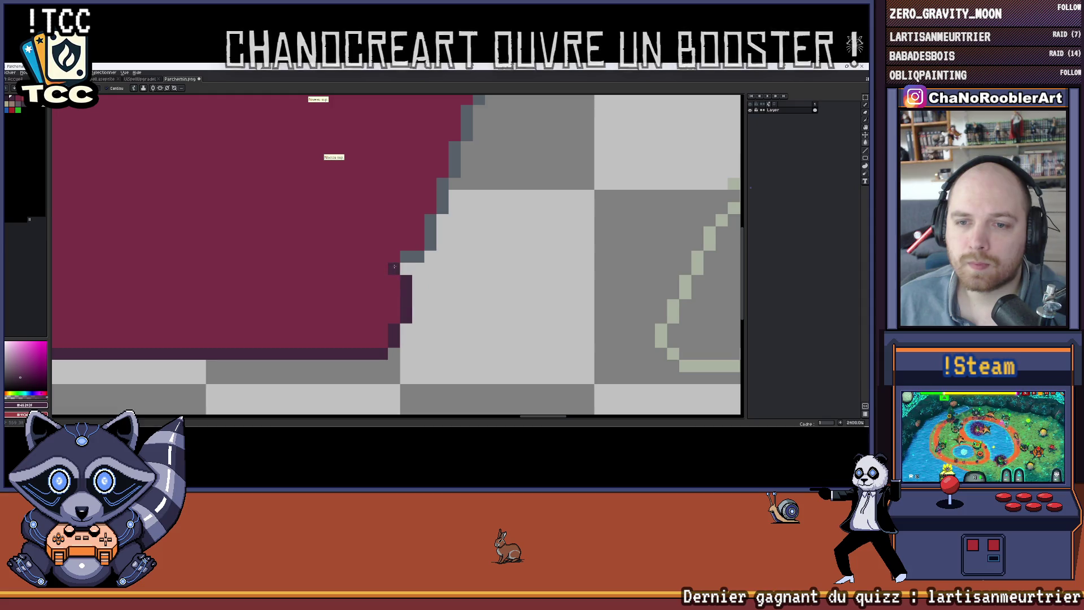
scroll(430, 234, "up", 3)
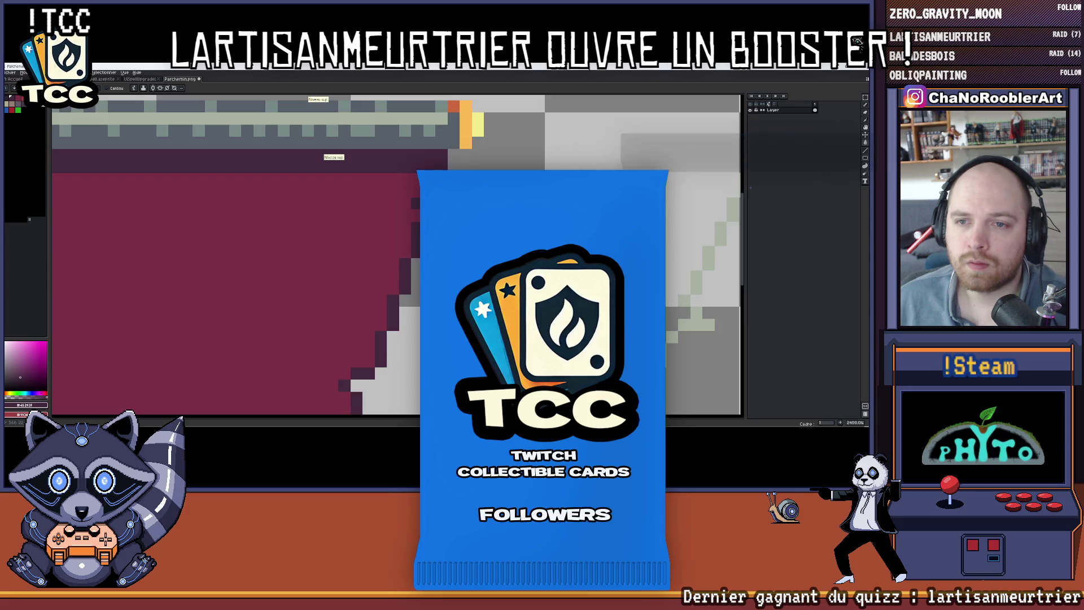
scroll(430, 234, "down", 5)
scroll(431, 234, "up", 3)
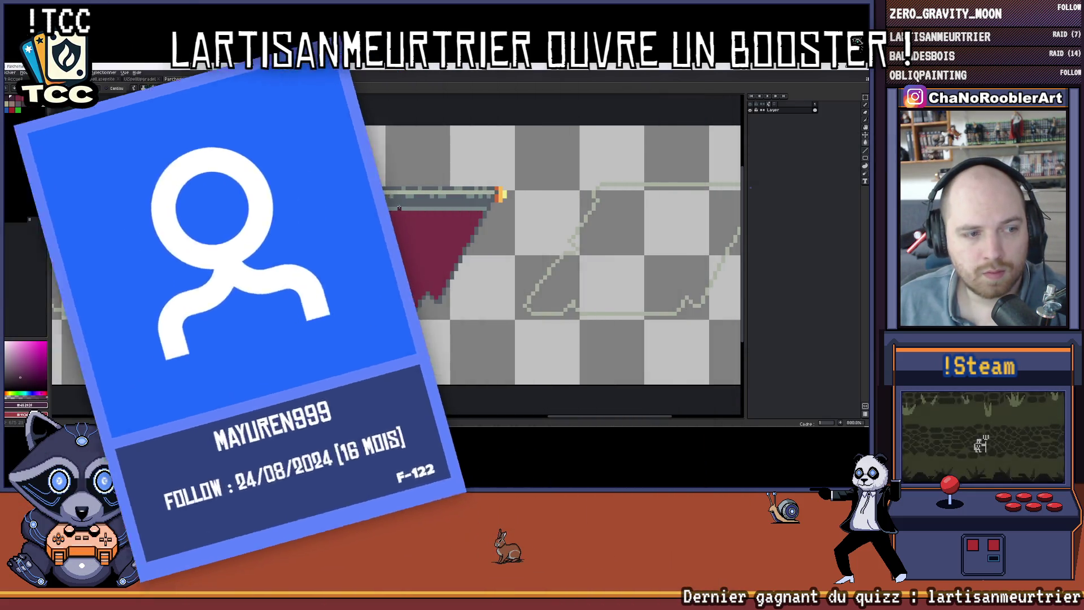
scroll(286, 208, "up", 5)
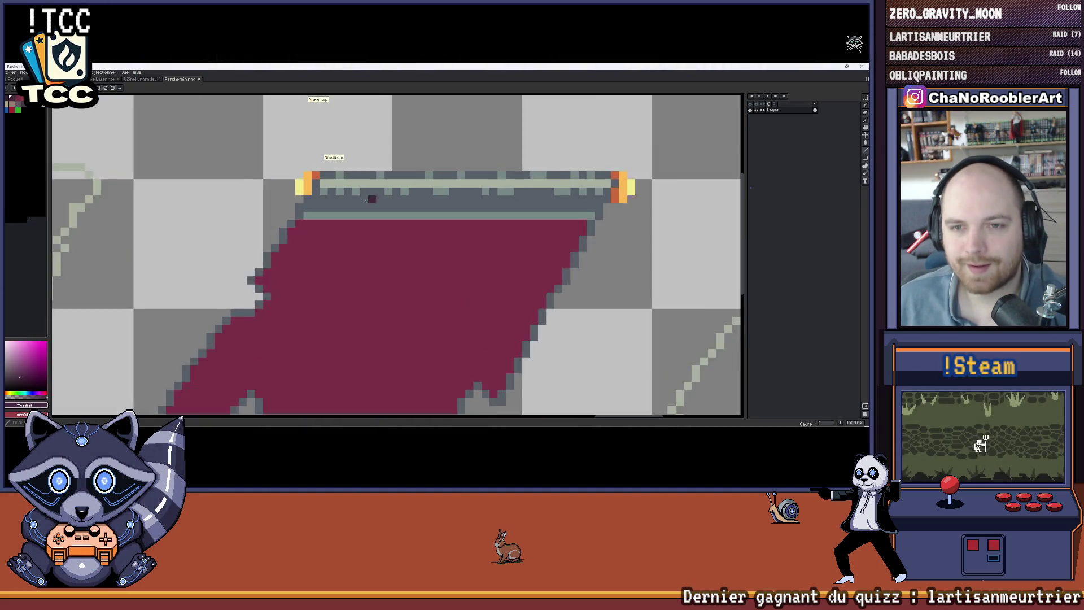
Draw another dark line across the strip and undo a trial fill around the scroll
mouse_move(286, 209)
left_mouse_down()
mouse_move(723, 209)
mouse_move(633, 210)
left_mouse_up()
scroll(633, 211, "down", 3)
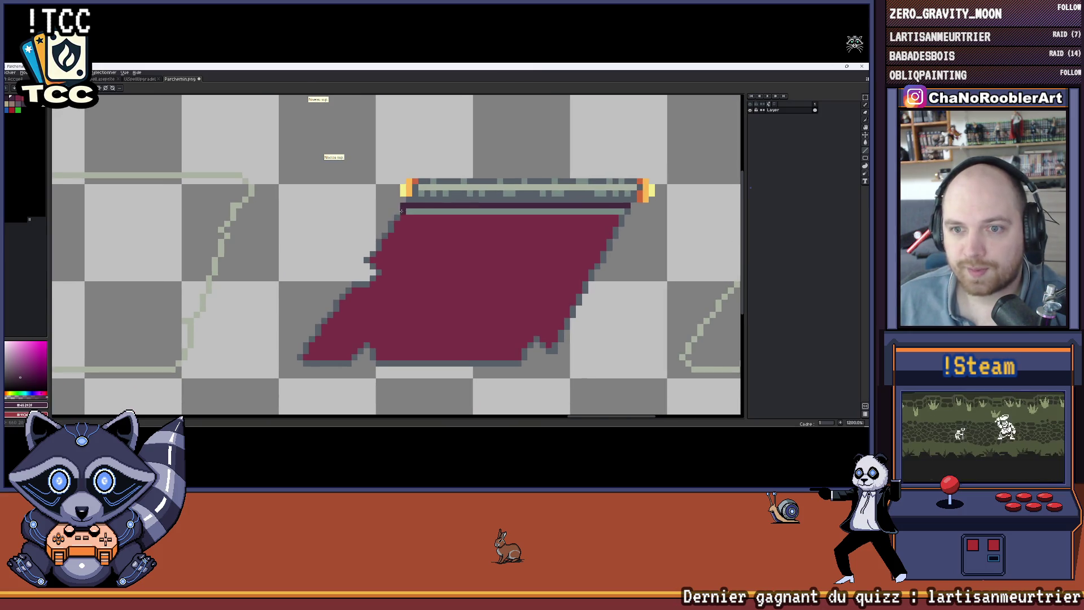
key("g")
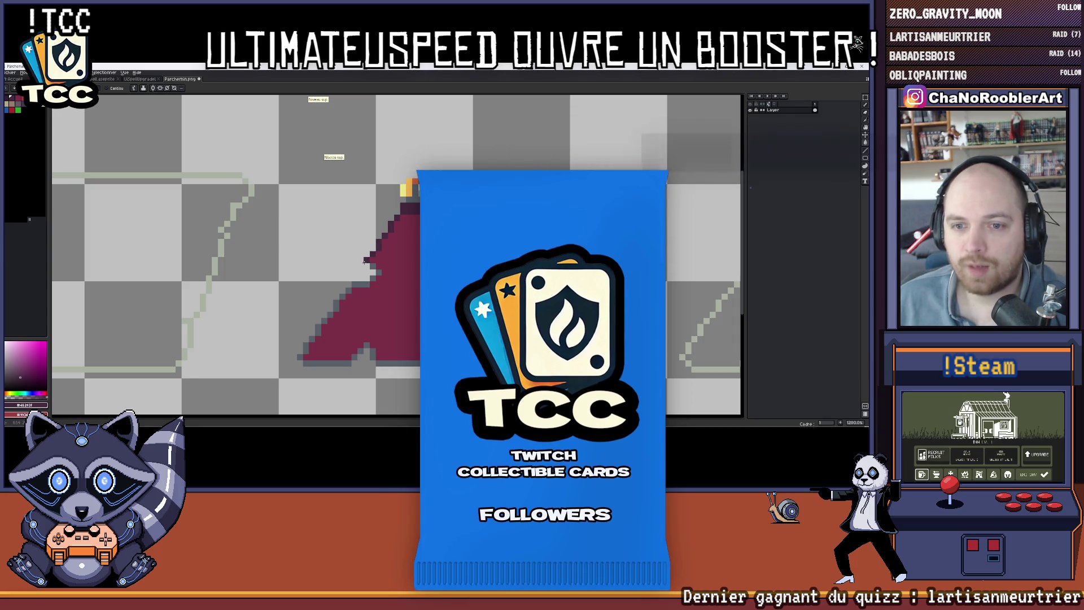
left_click(368, 261)
key("ctrl+z")
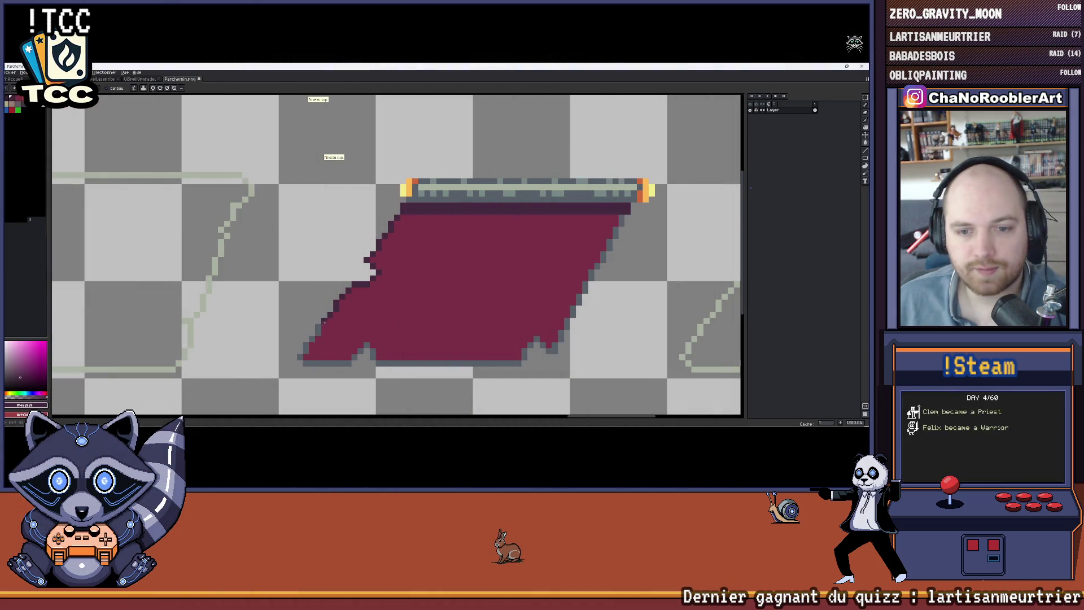
Outline the shape's bottom-left edge, notch and bottom edge in dark purple
scroll(315, 331, "down", 2)
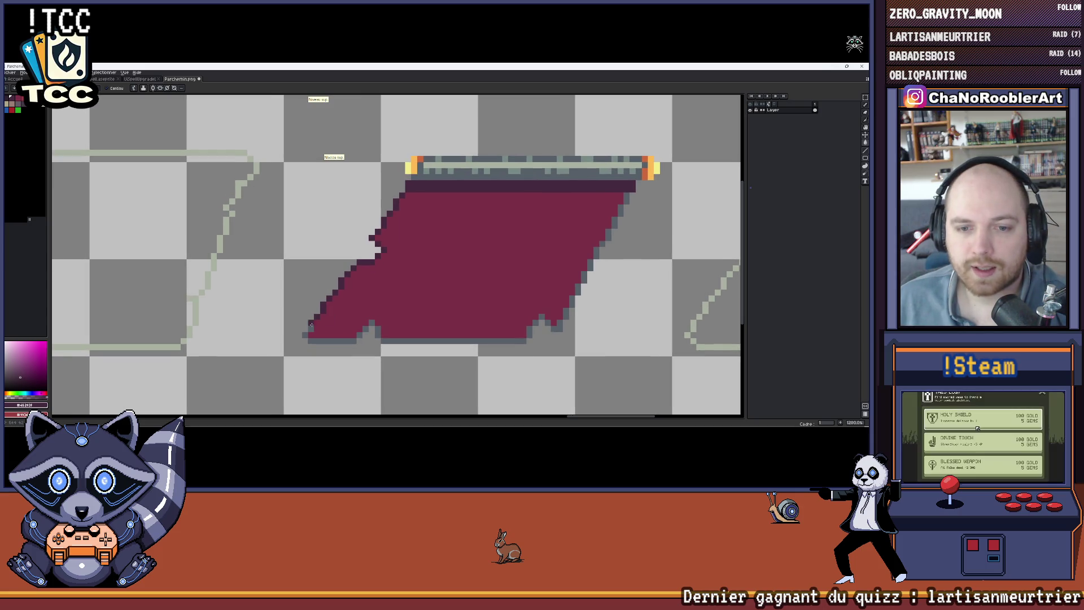
left_click_drag(305, 336, 526, 341)
left_click_drag(468, 321, 429, 333)
scroll(429, 333, "up", 1)
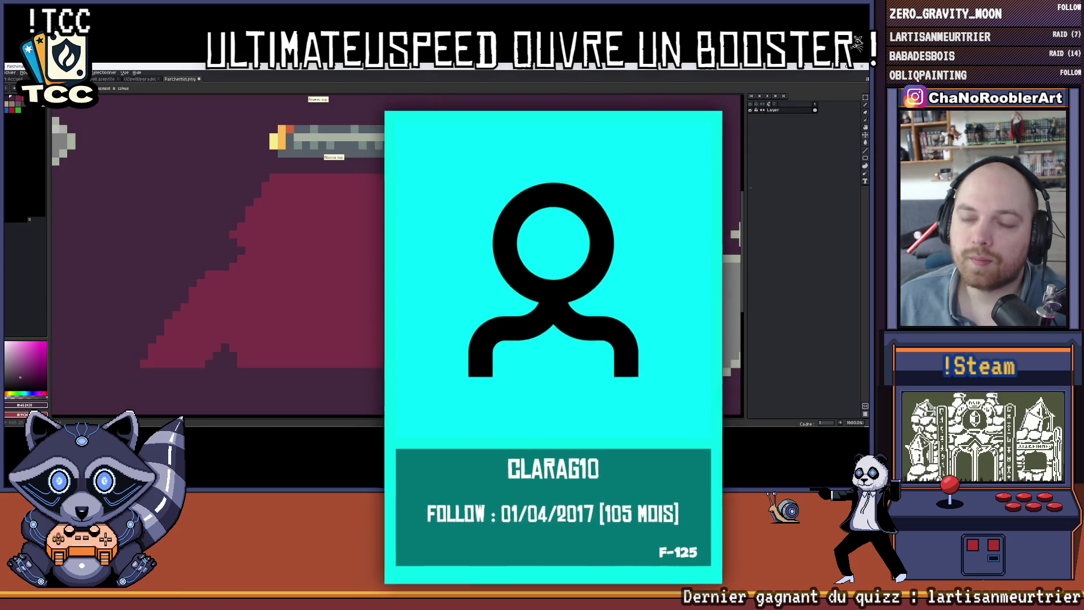
scroll(445, 253, "down", 2)
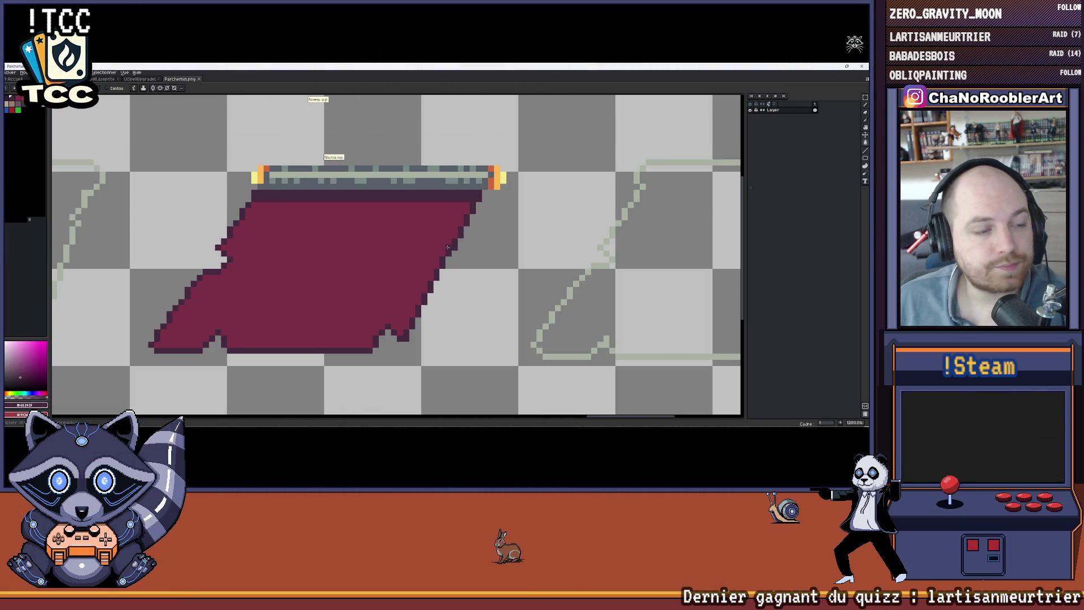
Inspect the outlined strip end to end, then bring up the UISpell.aseprite document
left_click_drag(456, 241, 303, 232)
scroll(303, 233, "down", 4)
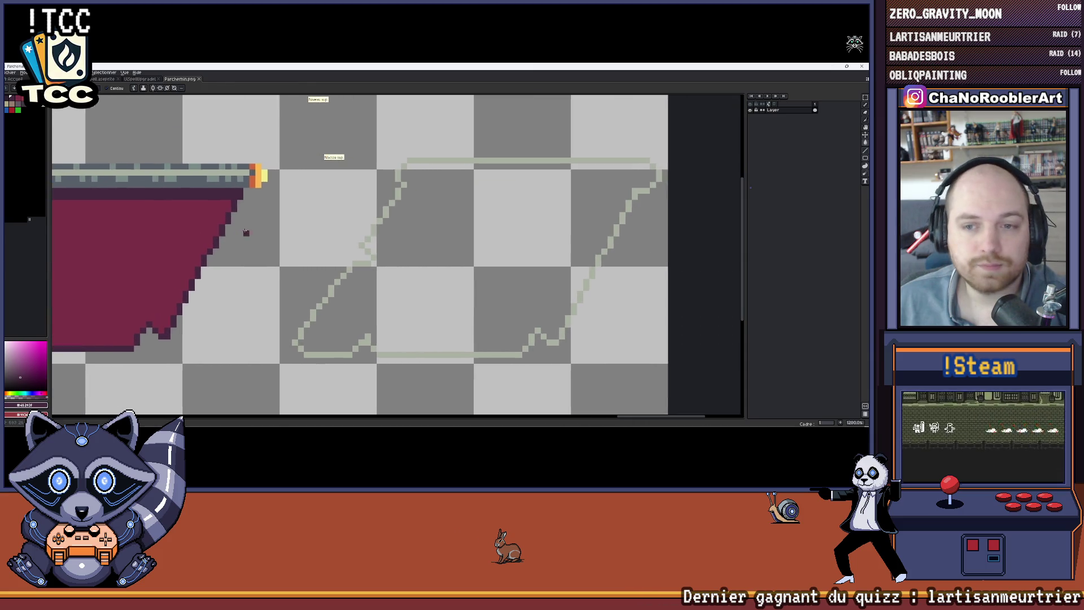
scroll(434, 238, "down", 2)
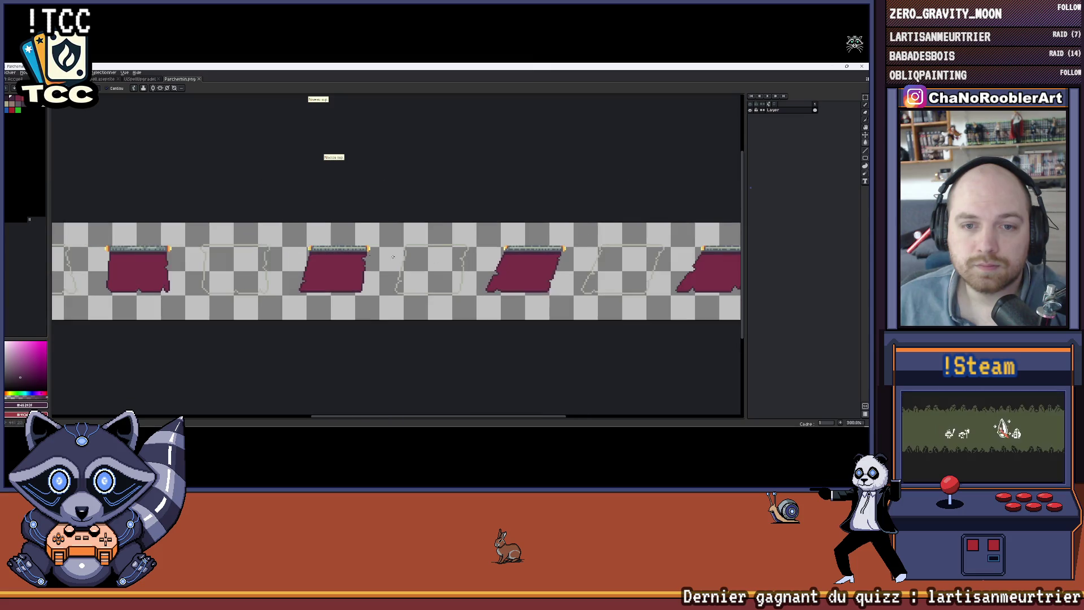
mouse_move(152, 242)
left_mouse_down()
mouse_move(180, 256)
mouse_move(378, 256)
left_mouse_up()
scroll(378, 256, "down", 2)
scroll(373, 249, "up", 1)
scroll(364, 236, "down", 1)
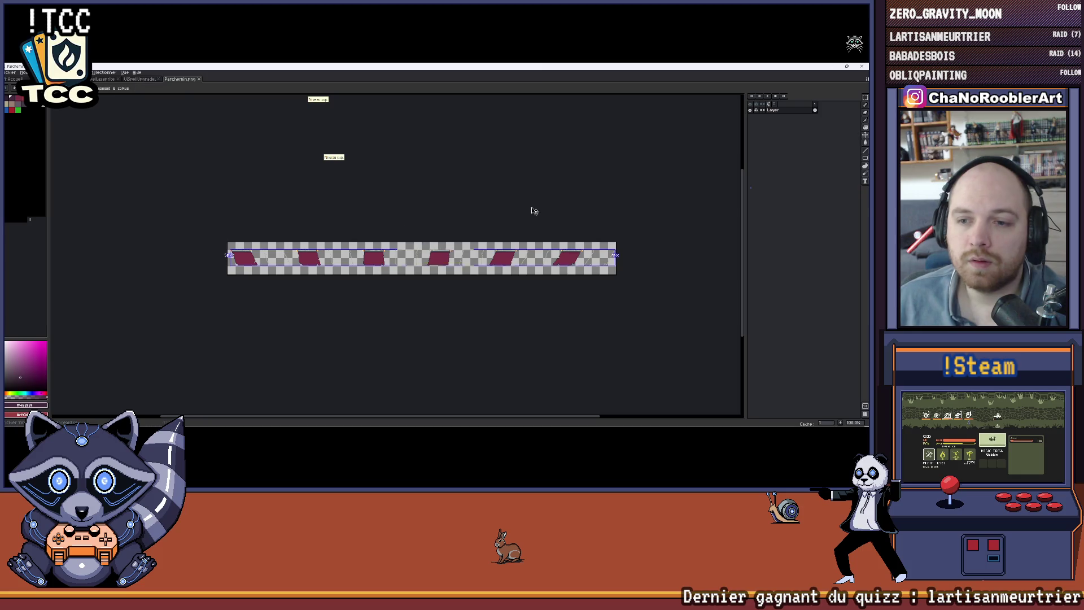
scroll(503, 214, "up", 1)
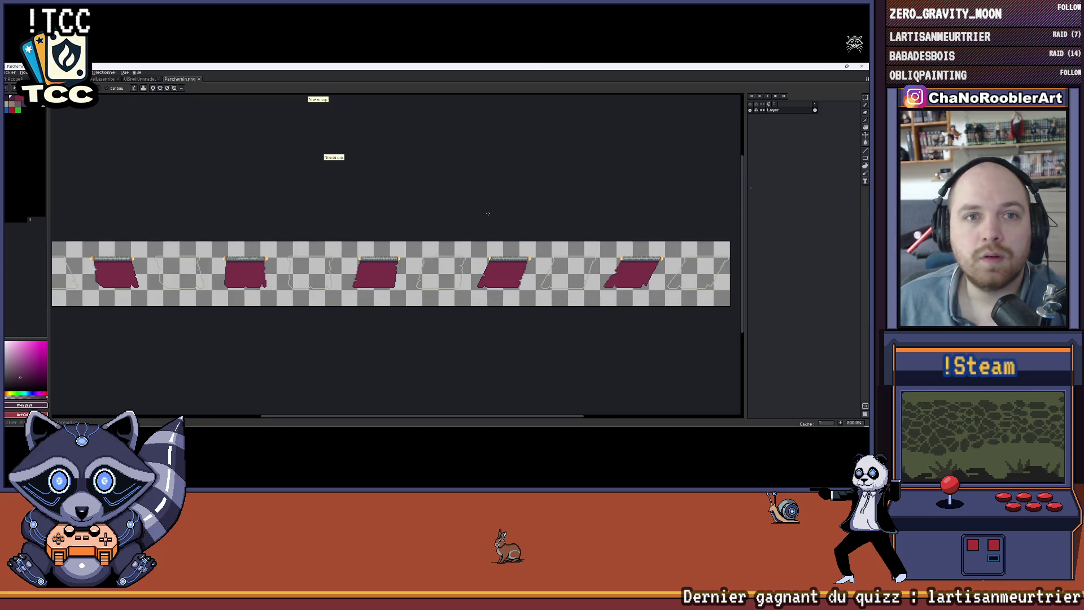
scroll(489, 218, "down", 1)
scroll(528, 211, "up", 2)
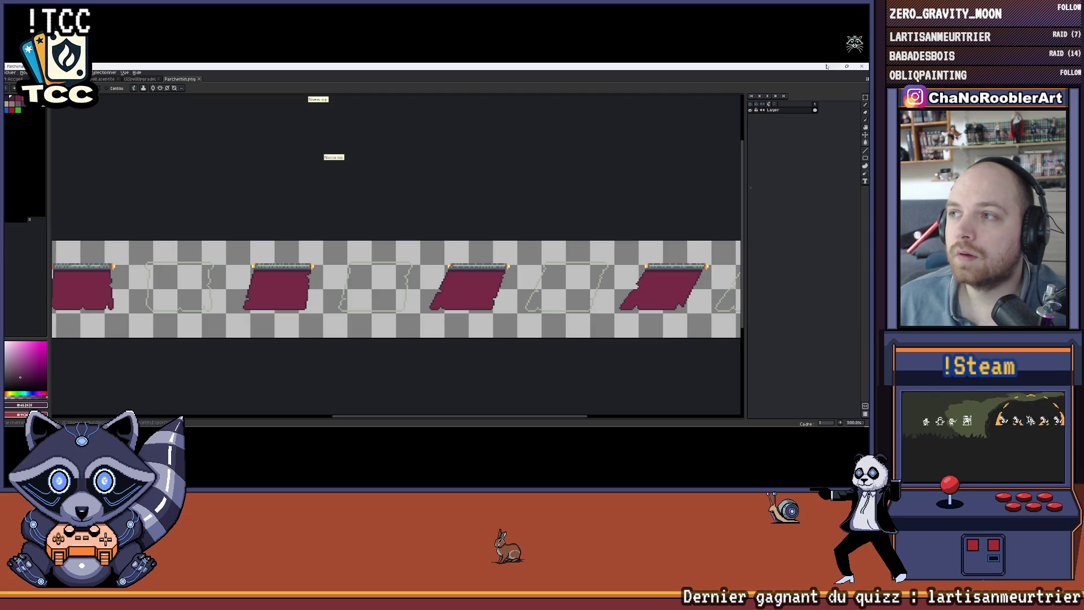
left_click(141, 80)
left_click(101, 79)
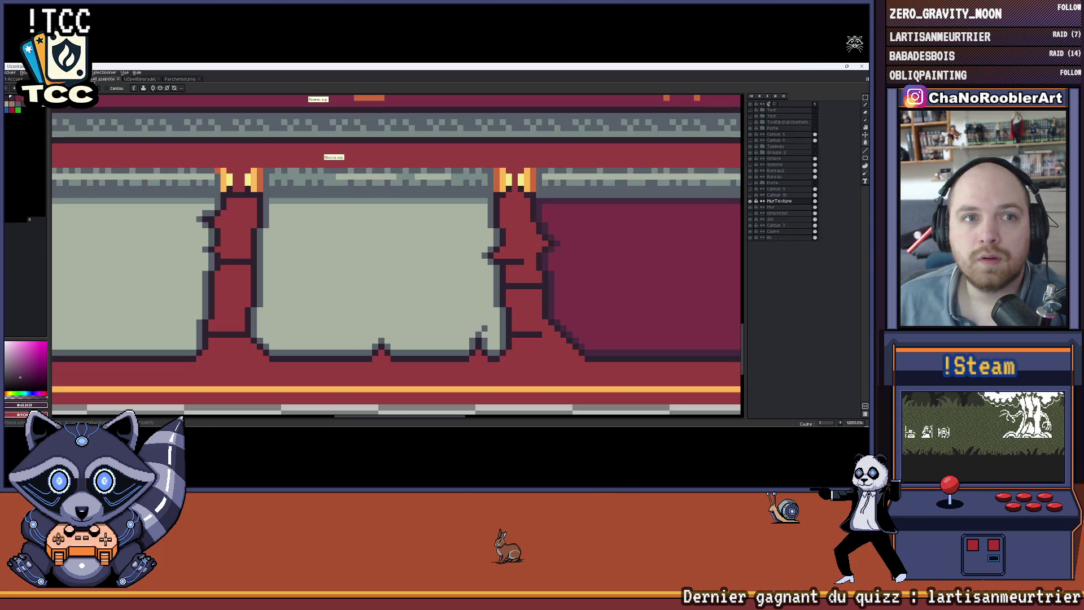
Hide the books and floor parchments layer group in the spell-room document
key("ctrl+Tab")
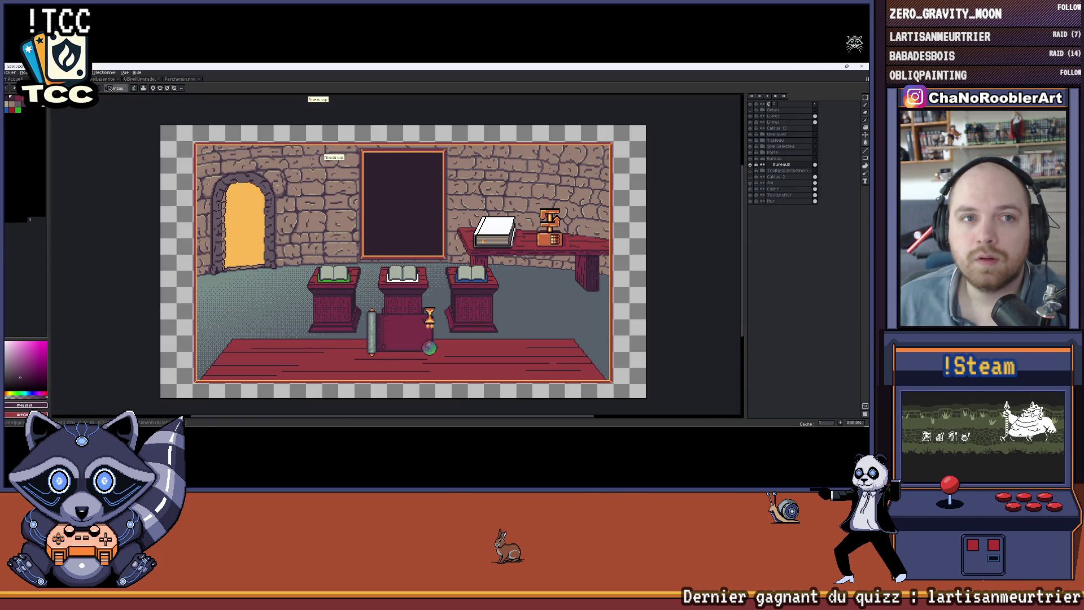
key("ctrl+Tab")
scroll(407, 236, "down", 4)
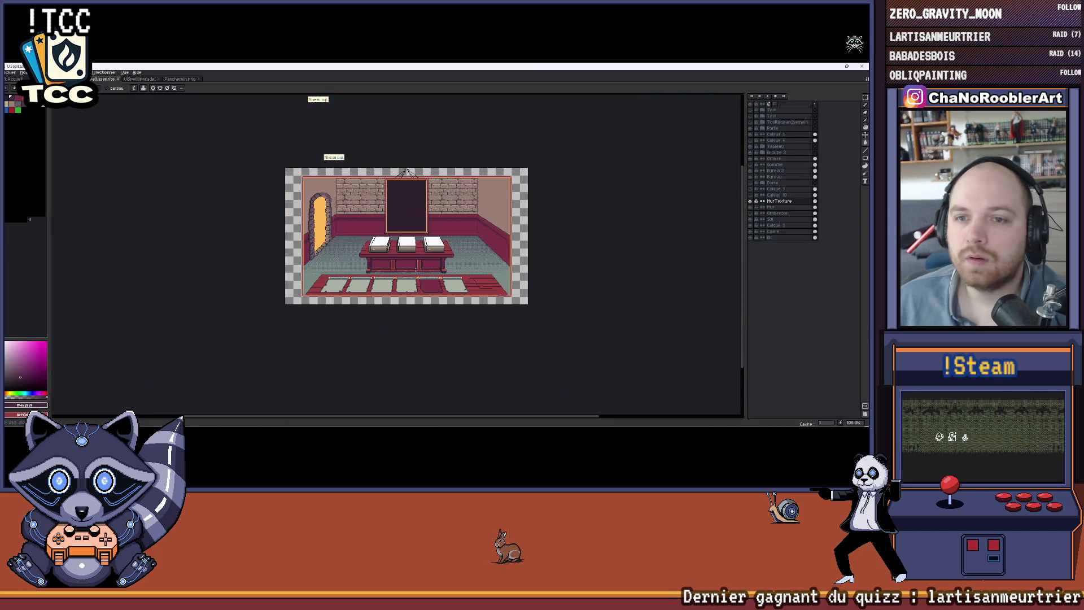
scroll(428, 209, "up", 1)
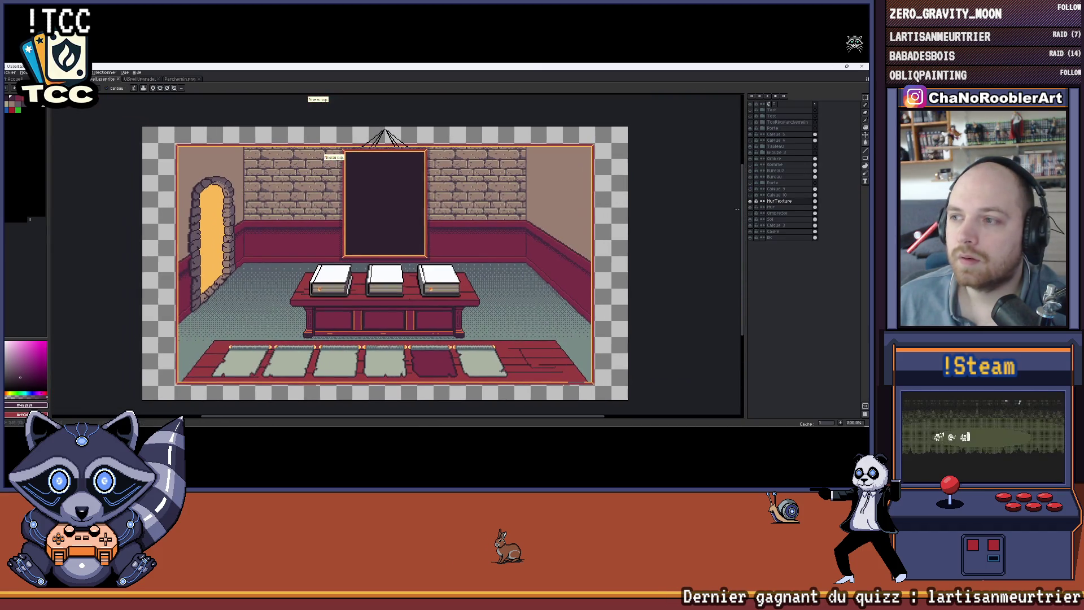
left_click(755, 154)
key("m")
Export the whole canvas over UiSpell.png, confirming the overwrite, and return to Unity
left_click(10, 72)
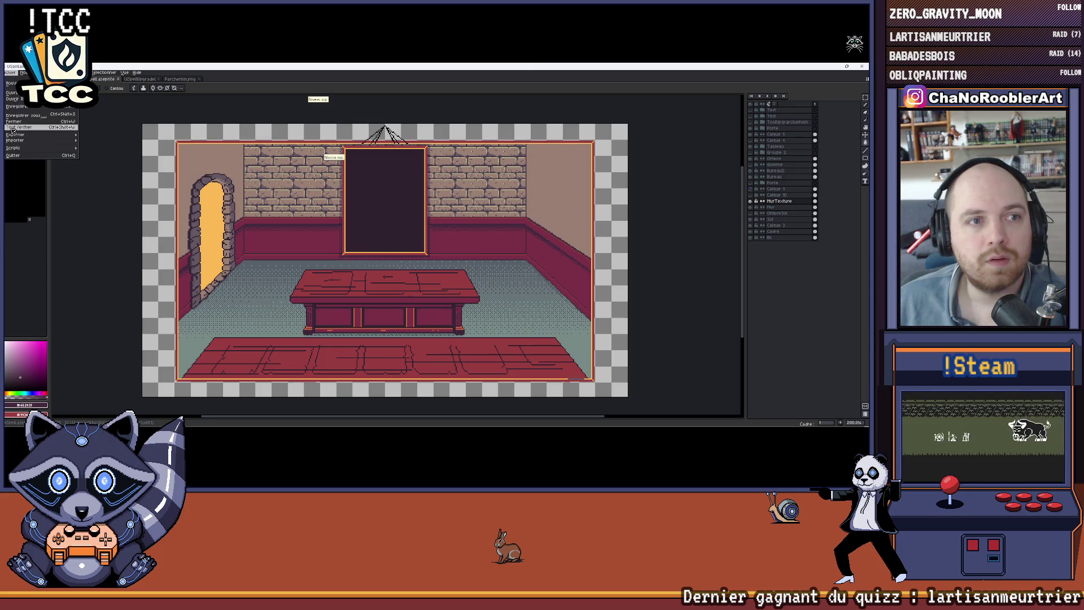
left_click(101, 138)
left_click(330, 242)
left_click(333, 249)
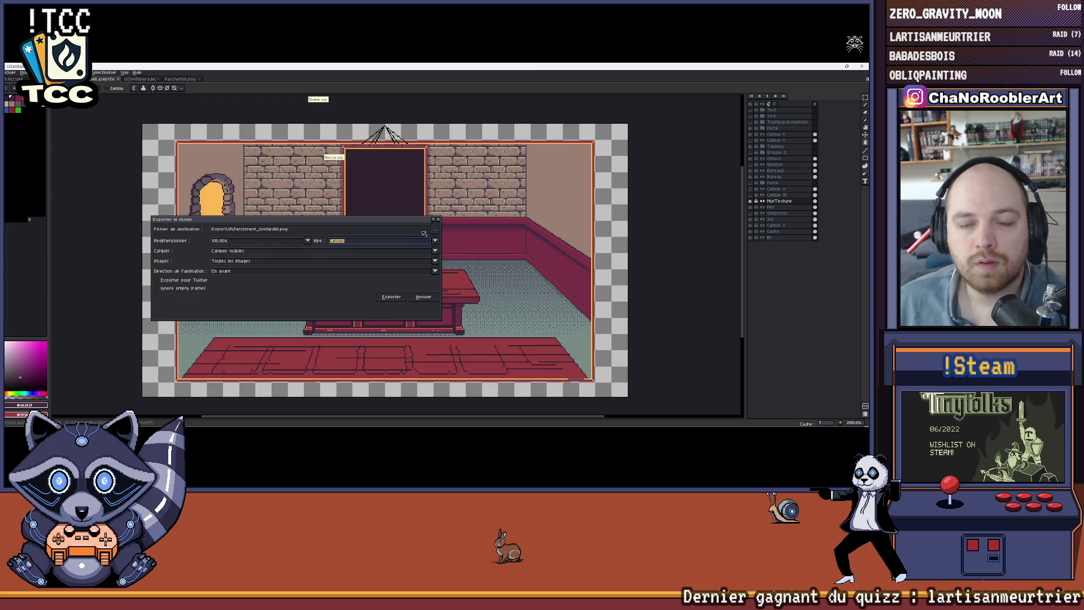
left_click(434, 230)
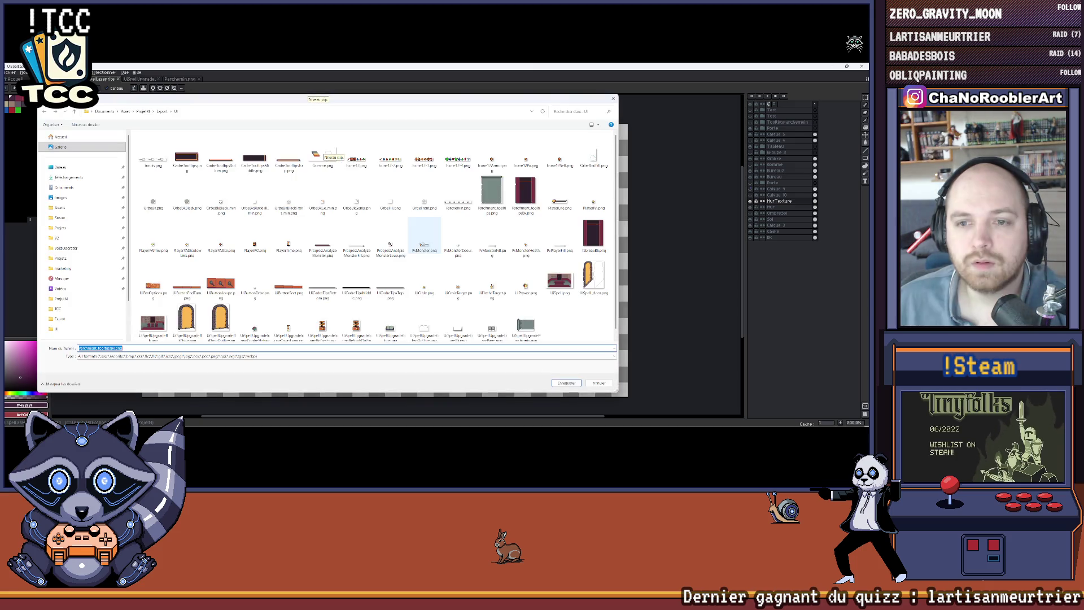
scroll(305, 280, "down", 1)
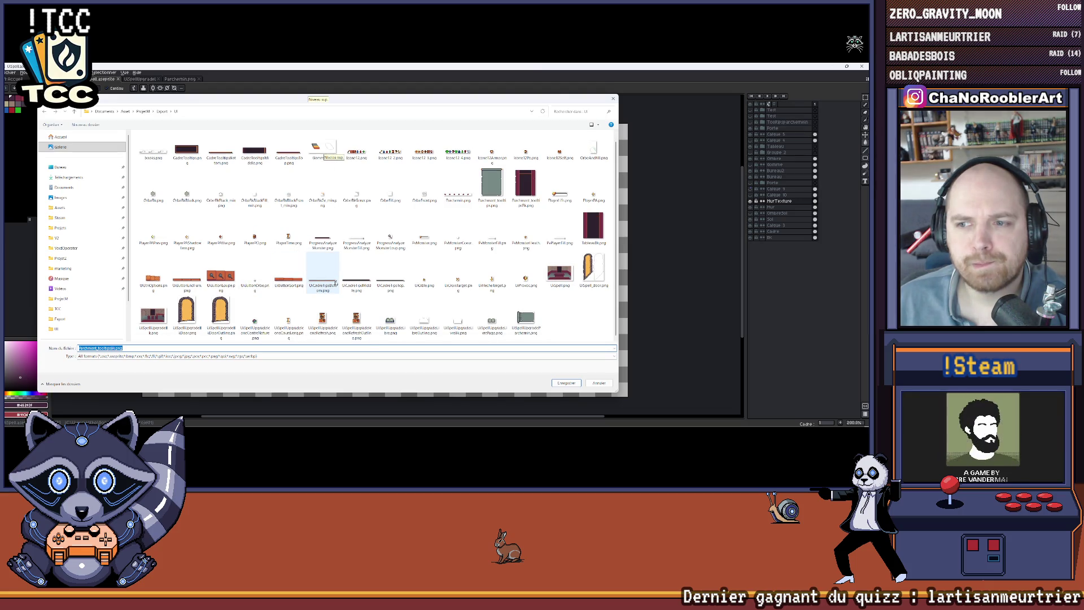
left_click(567, 275)
double_click(568, 275)
left_click(449, 248)
left_click(395, 295)
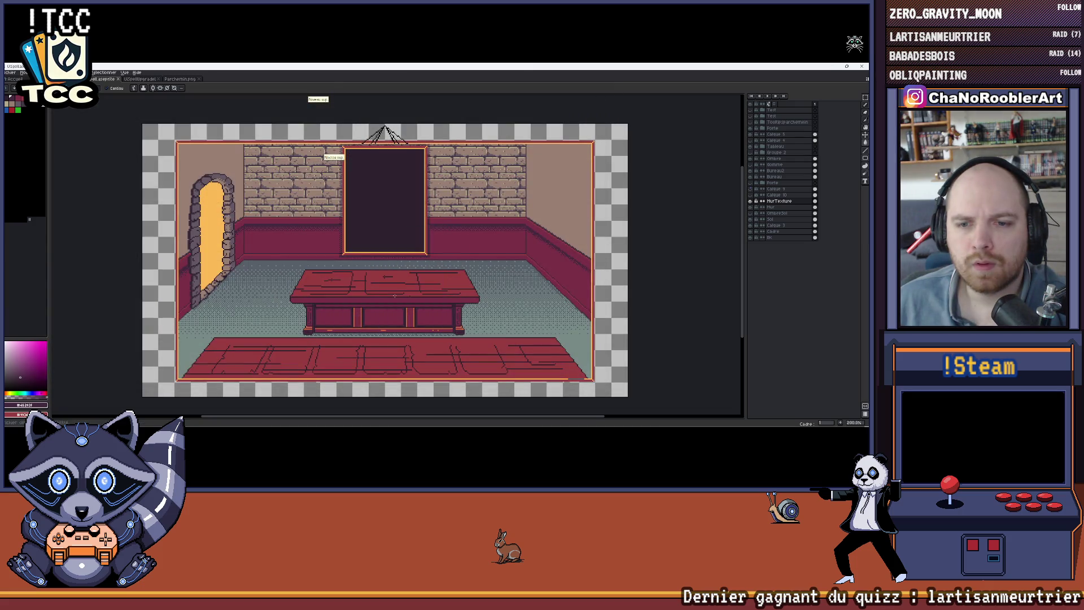
key("alt+Tab")
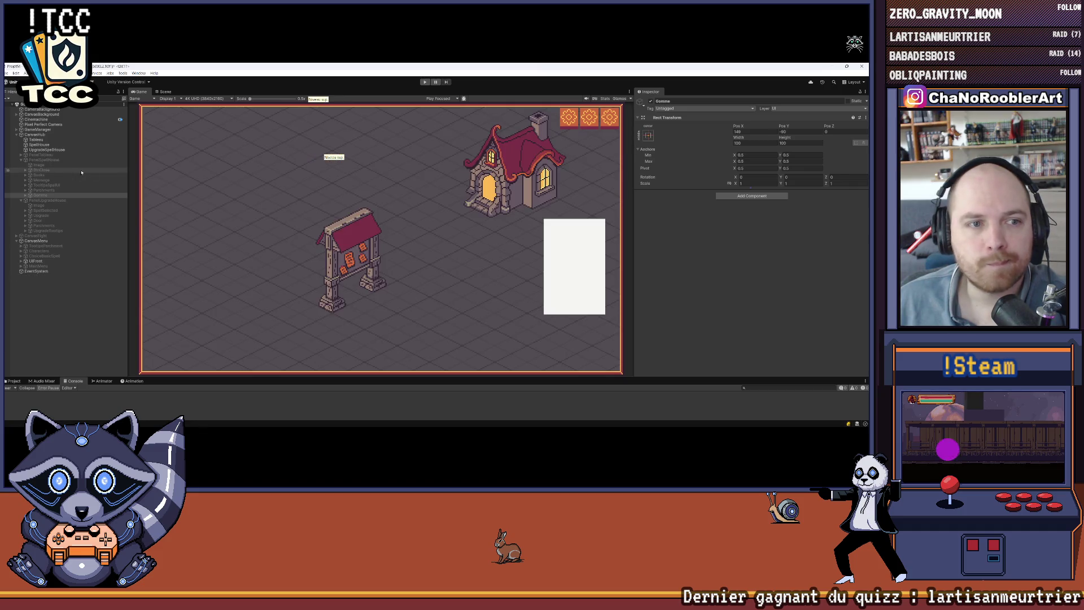
Activate PanelSpellHouse and open the Assets > Import > UI folder, expanding the UISpell asset
left_click(650, 102)
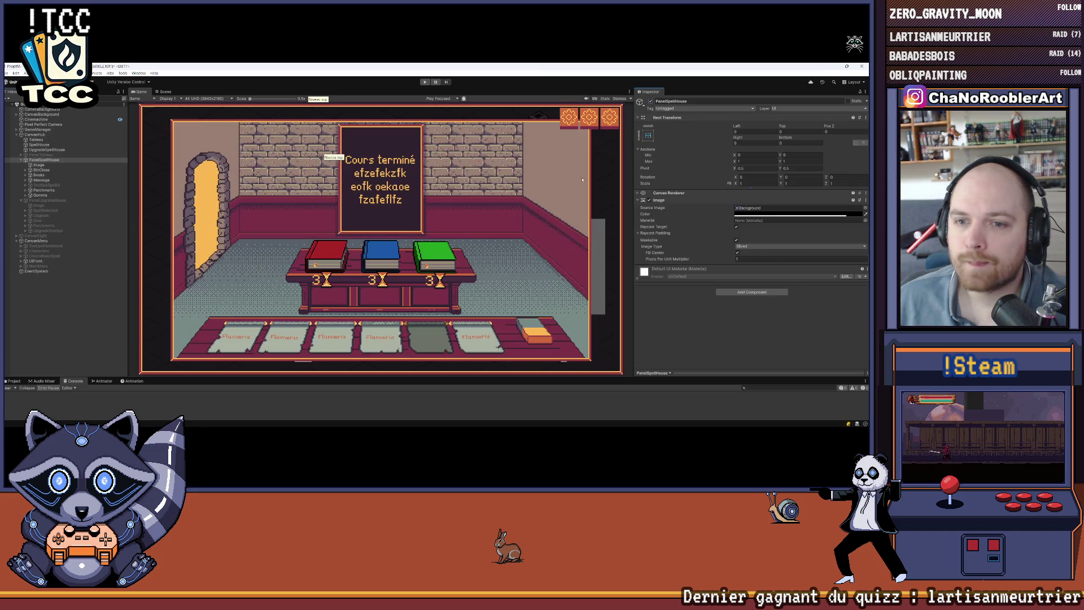
left_click_drag(359, 378, 167, 293)
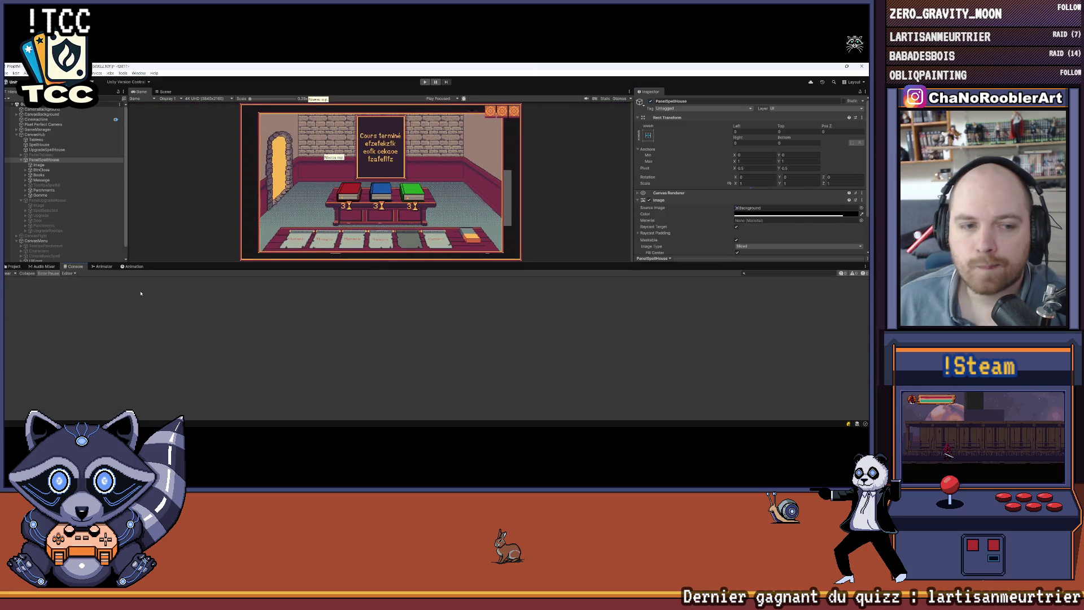
left_click(14, 266)
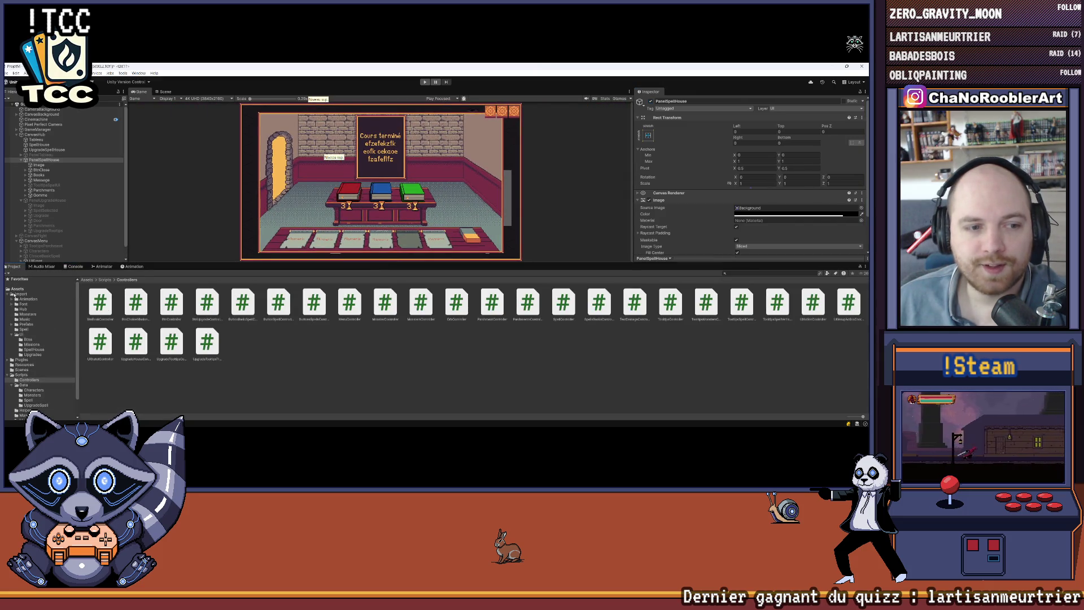
double_click(338, 303)
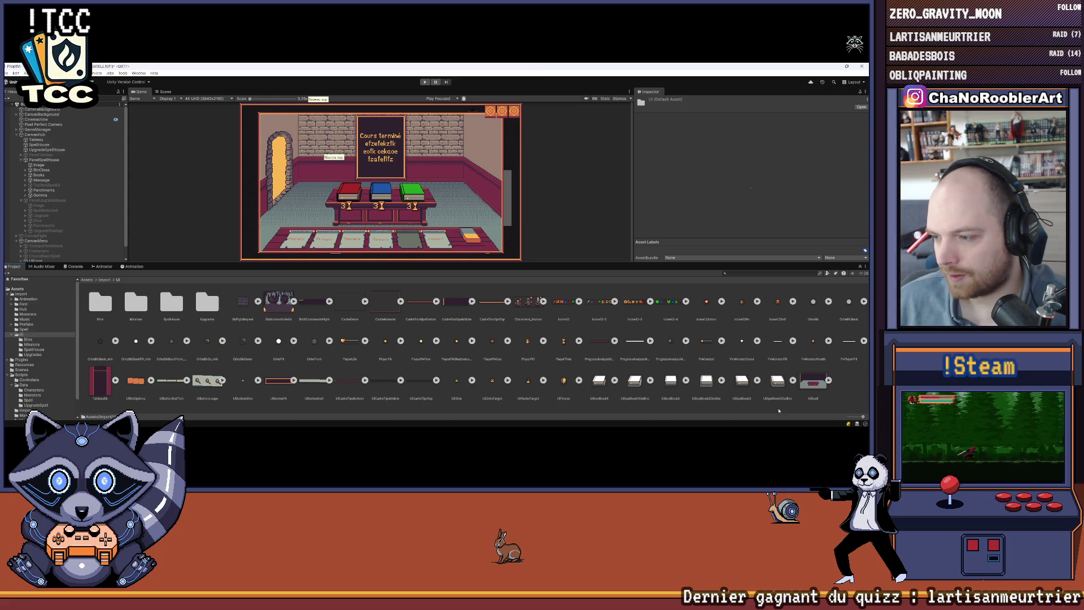
left_click(828, 381)
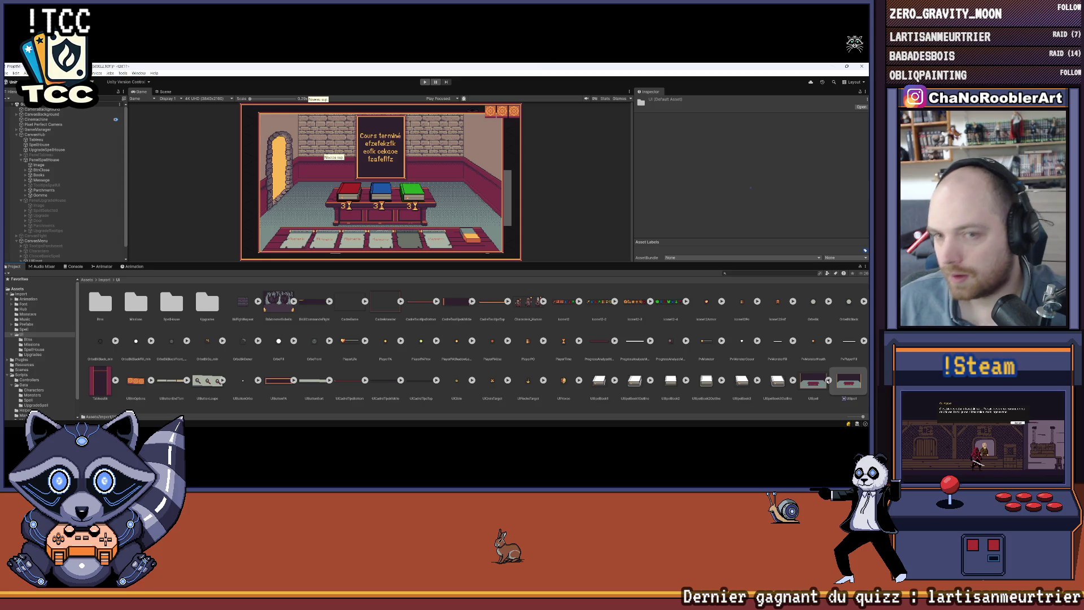
Preview the UISpell image in the UI folder, then delete it
left_click(828, 380)
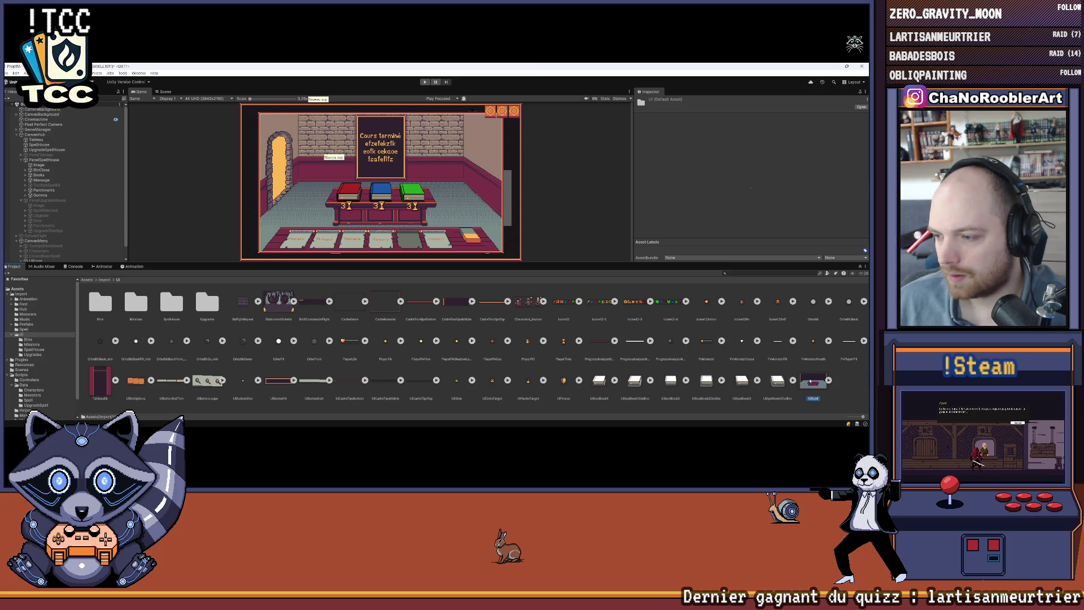
double_click(810, 382)
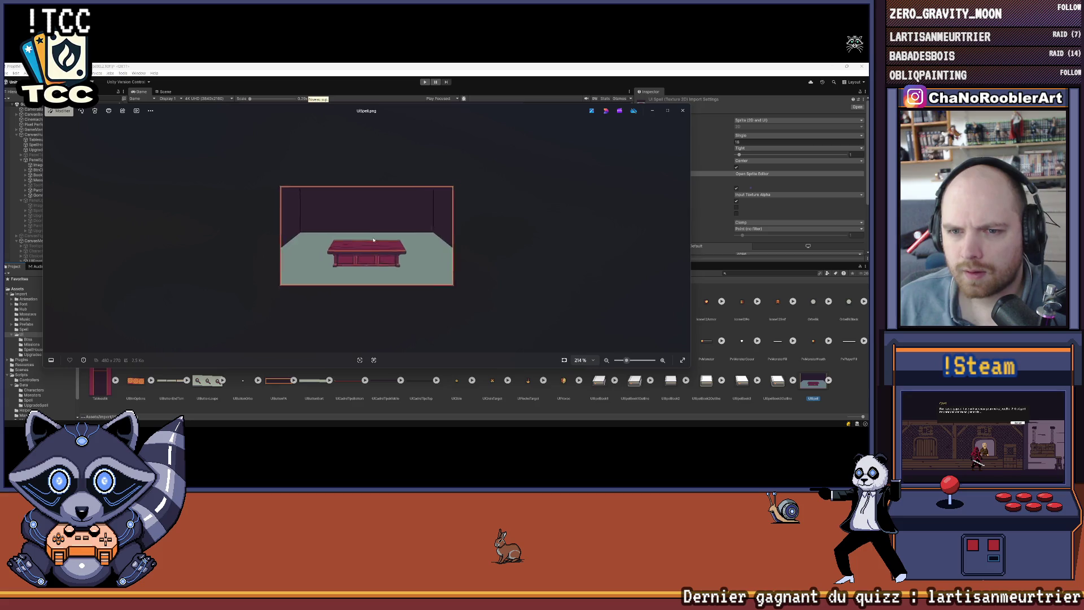
left_click(682, 111)
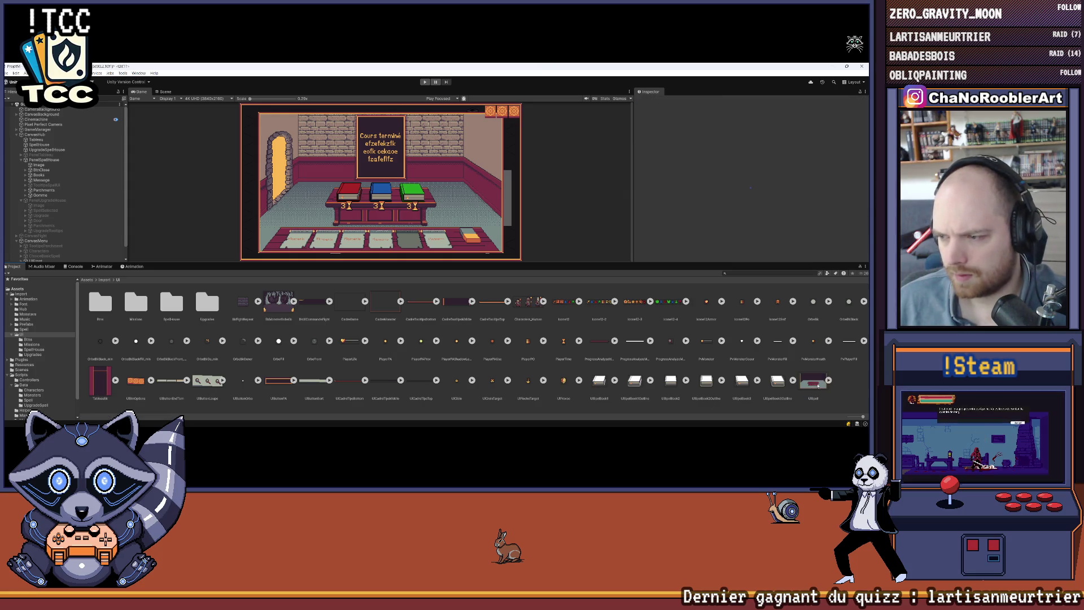
key("Delete")
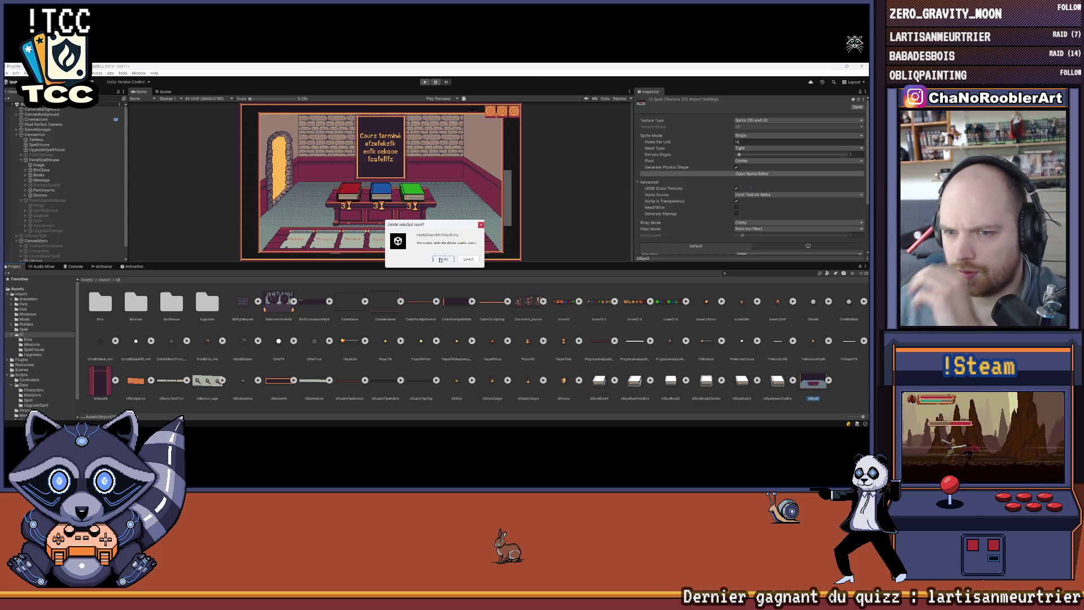
left_click(441, 259)
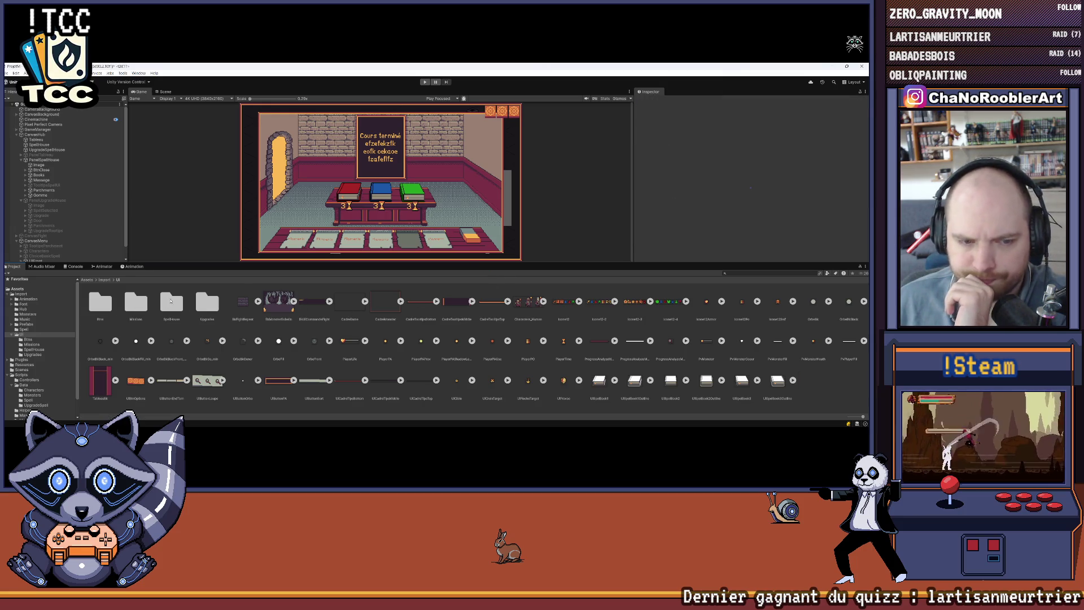
Delete the second UISpell image from the SpellHouse folder
double_click(171, 301)
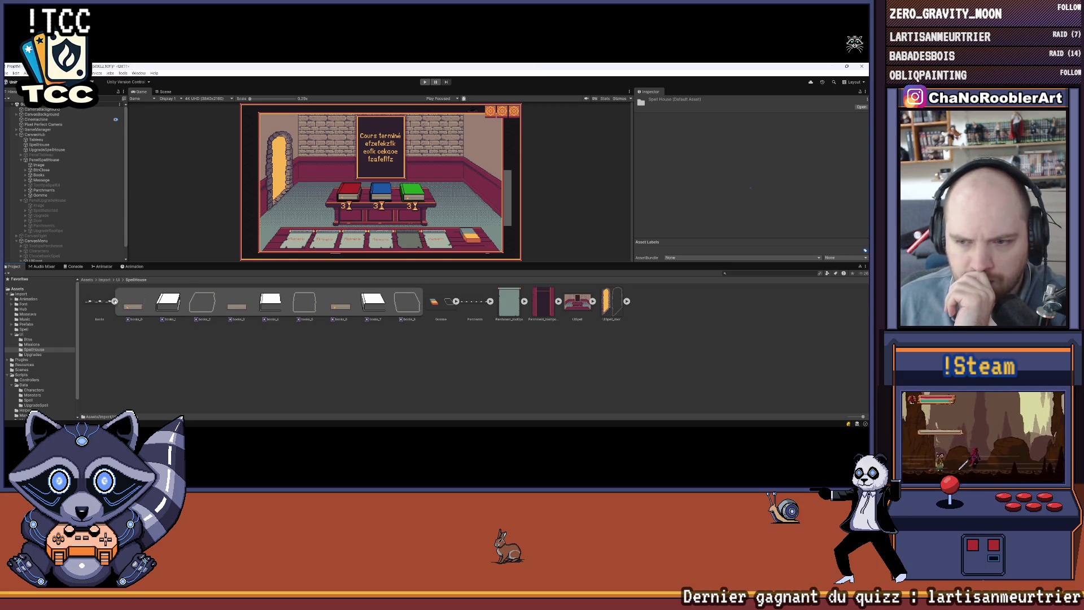
left_click(115, 301)
left_click(274, 303)
key("Delete")
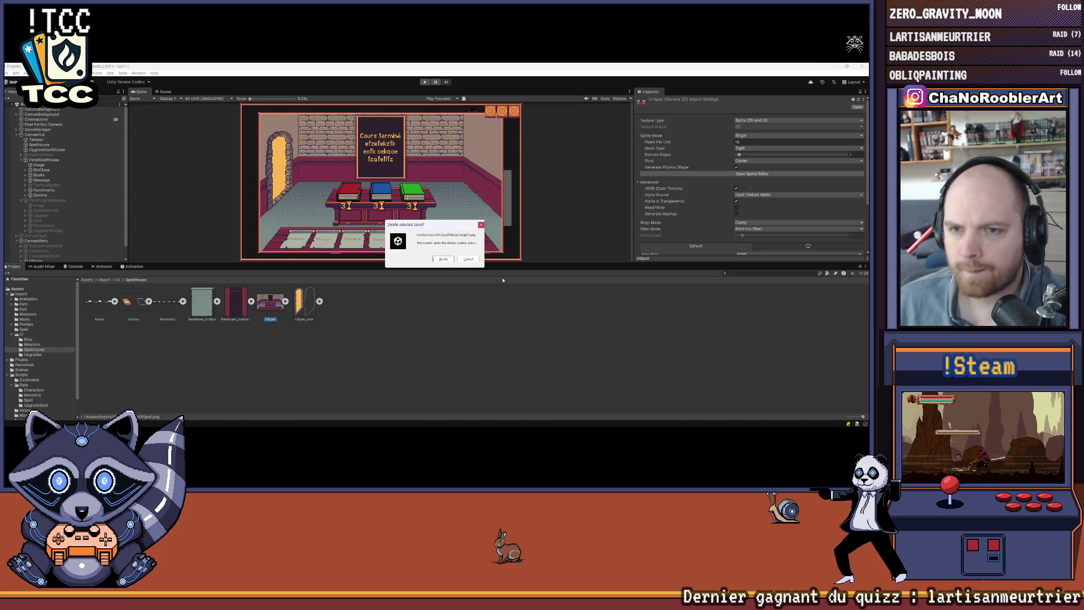
left_click(444, 259)
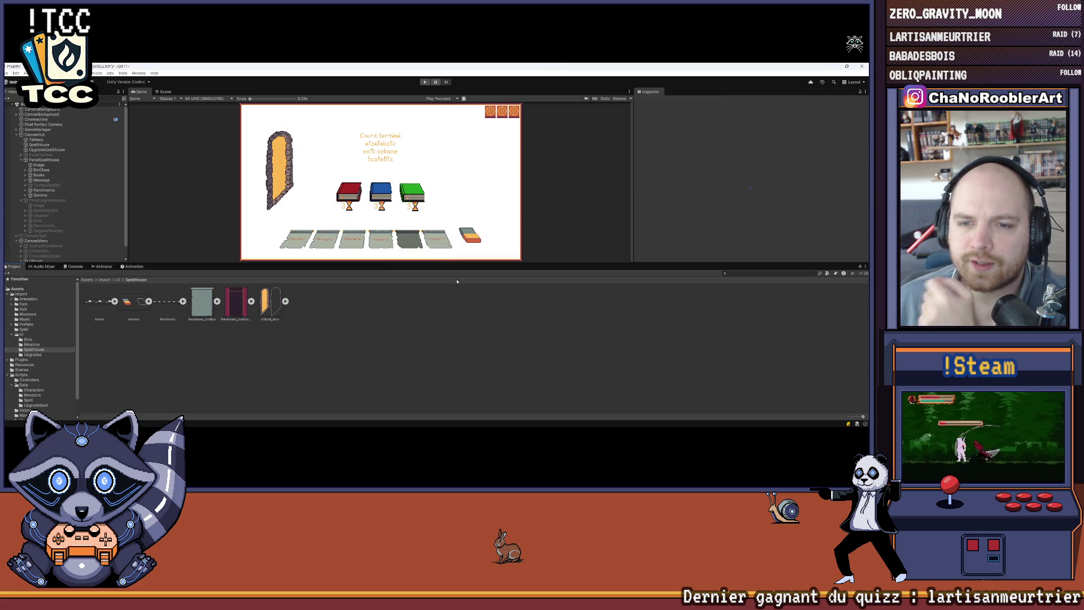
Import UISpell as a Sprite with Point filter, no compression and 4096 max size, and apply
left_click_drag(419, 261, 419, 299)
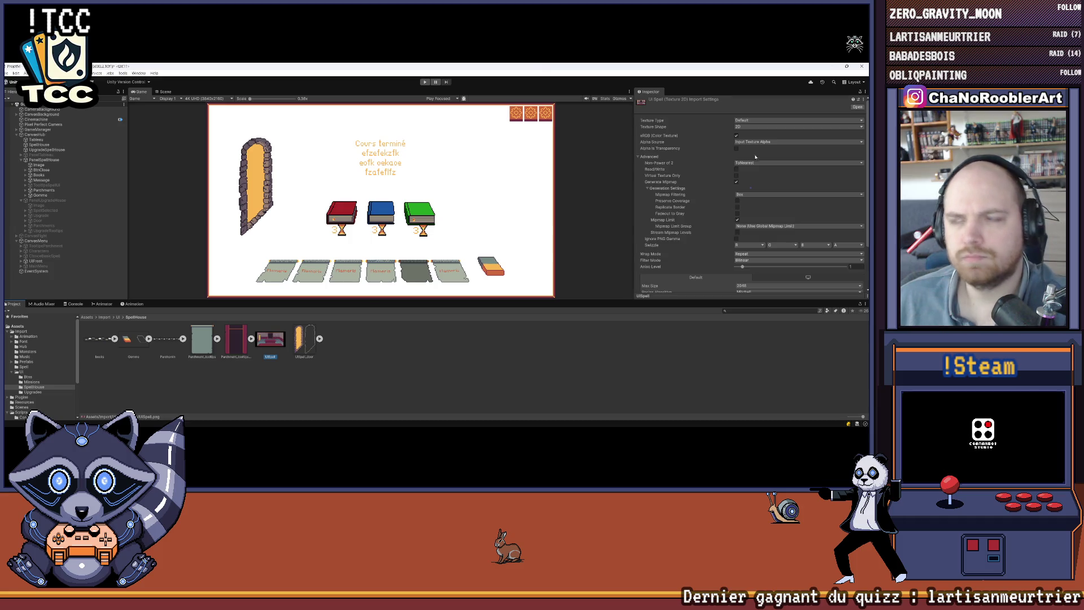
left_click(752, 120)
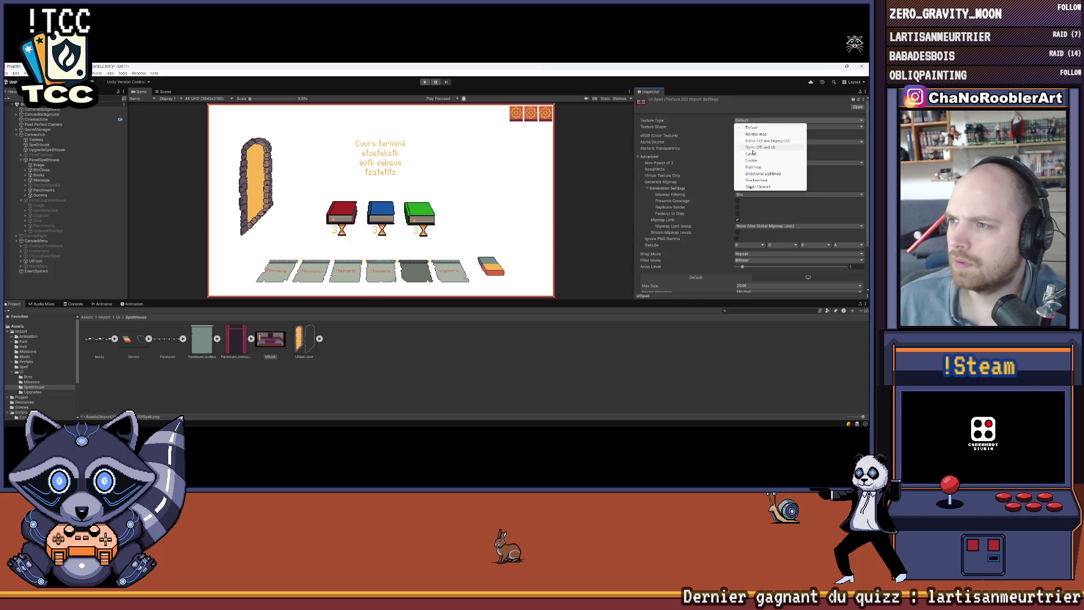
left_click(753, 148)
left_click(751, 141)
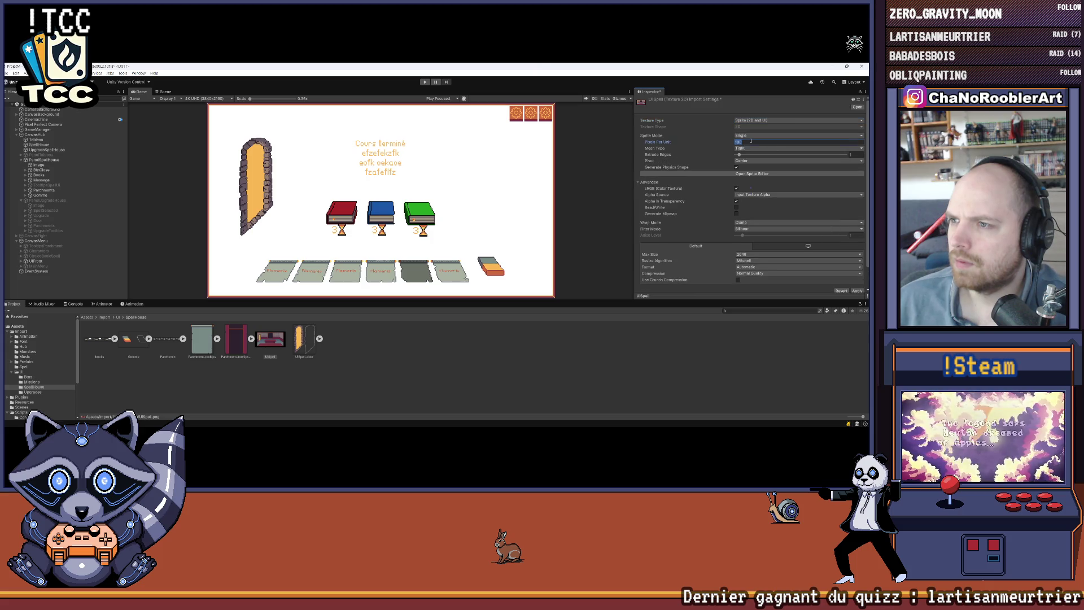
left_click(744, 231)
left_click(745, 235)
left_click(745, 273)
left_click(748, 276)
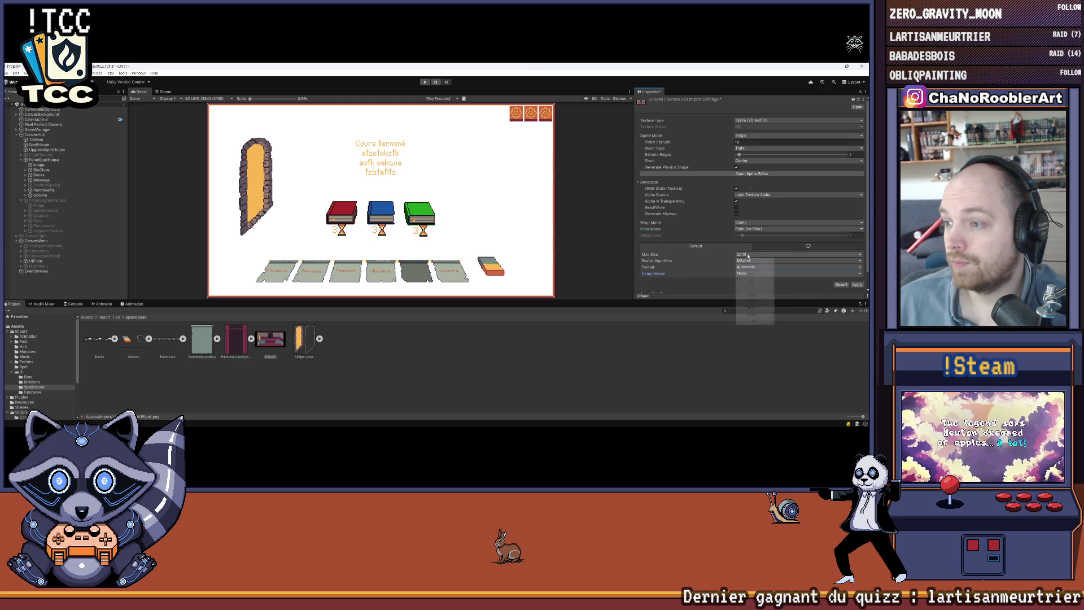
left_click(748, 256)
left_click(757, 307)
left_click(855, 285)
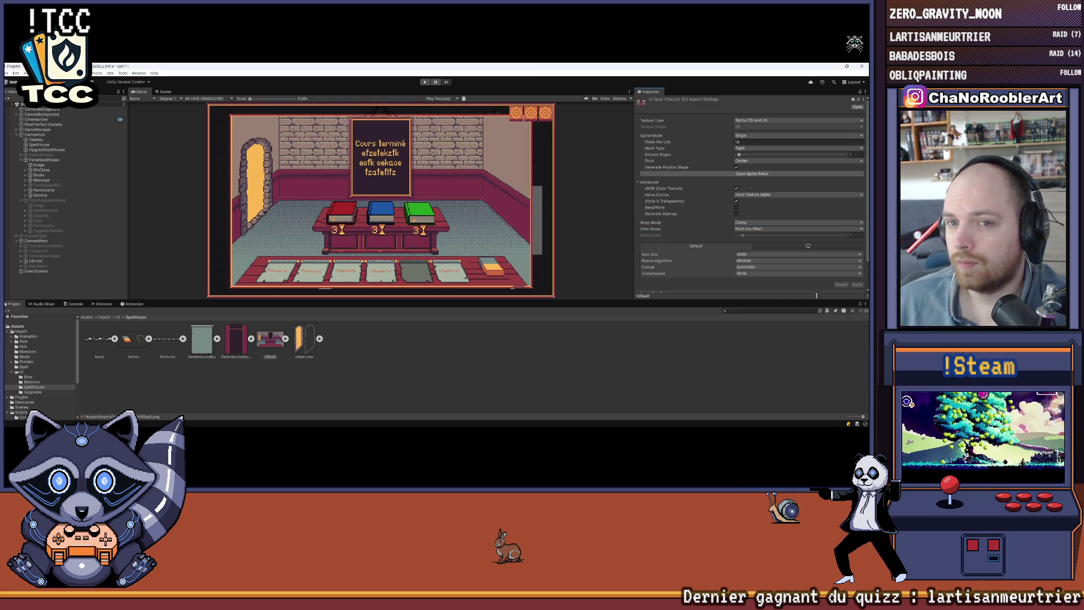
left_click(456, 371)
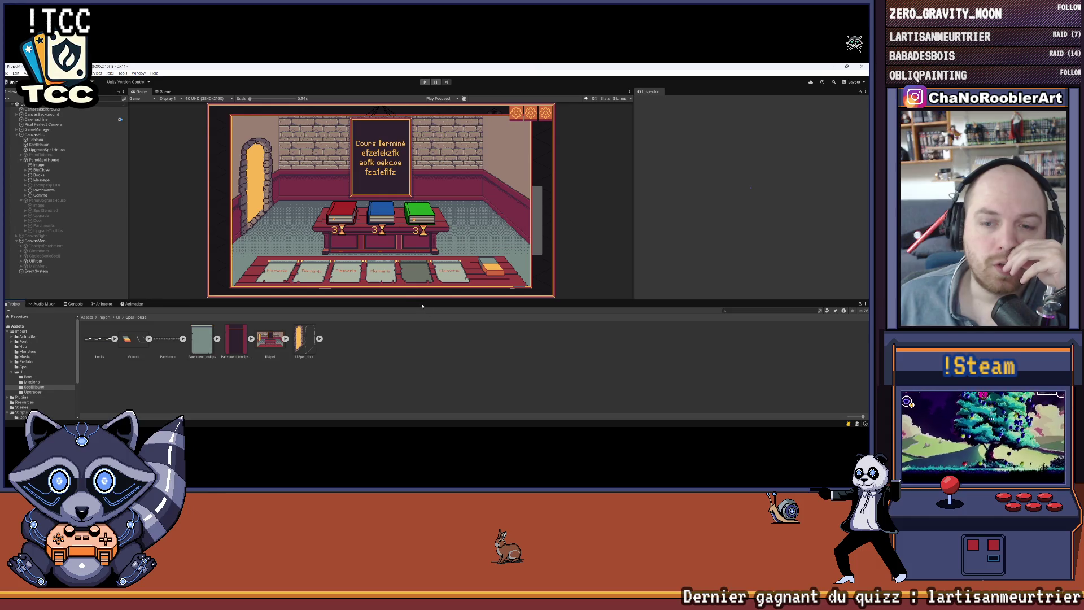
left_click_drag(421, 302, 445, 379)
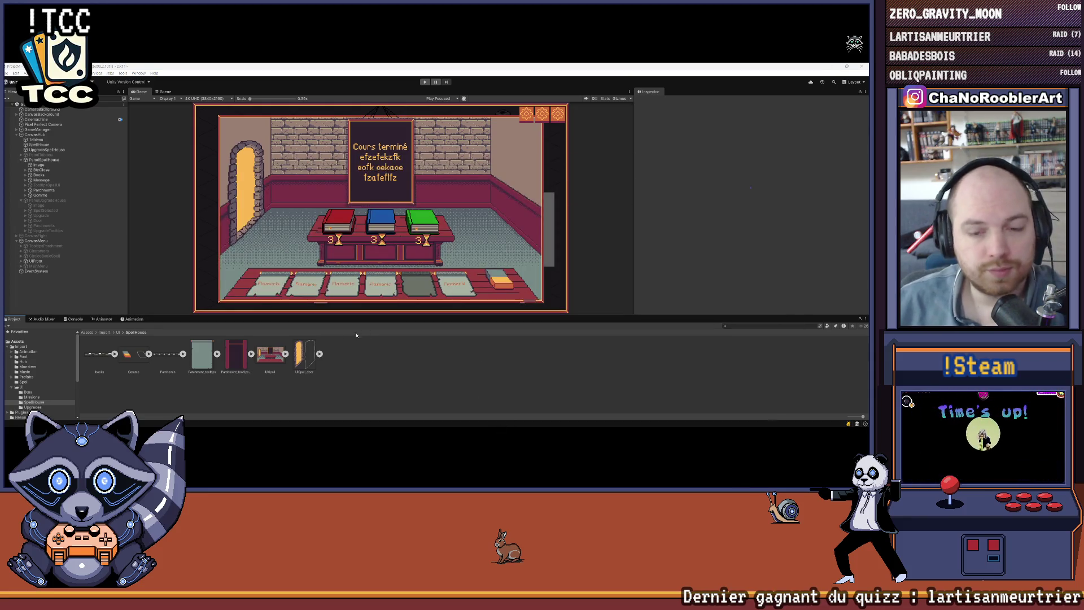
Select the Parchemin texture in the Project window to view its import settings
left_click_drag(335, 313, 337, 312)
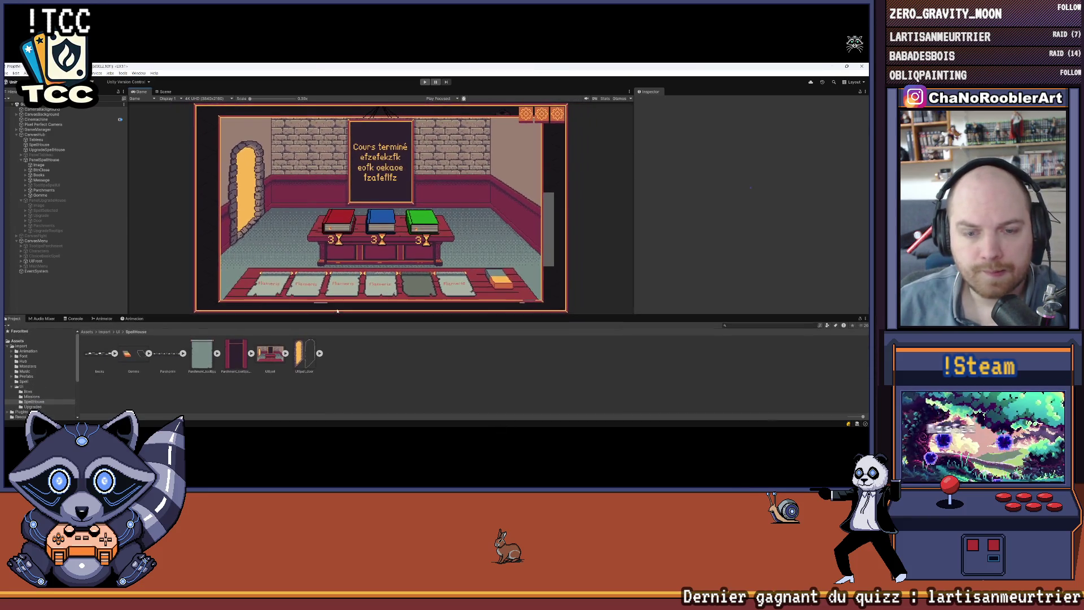
left_click(183, 353)
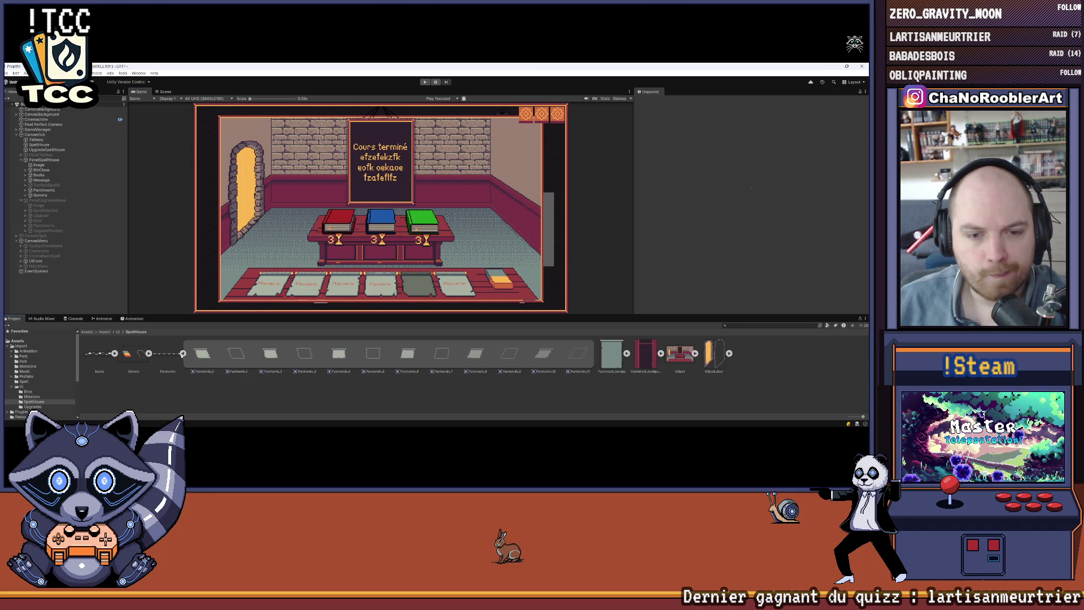
left_click(182, 354)
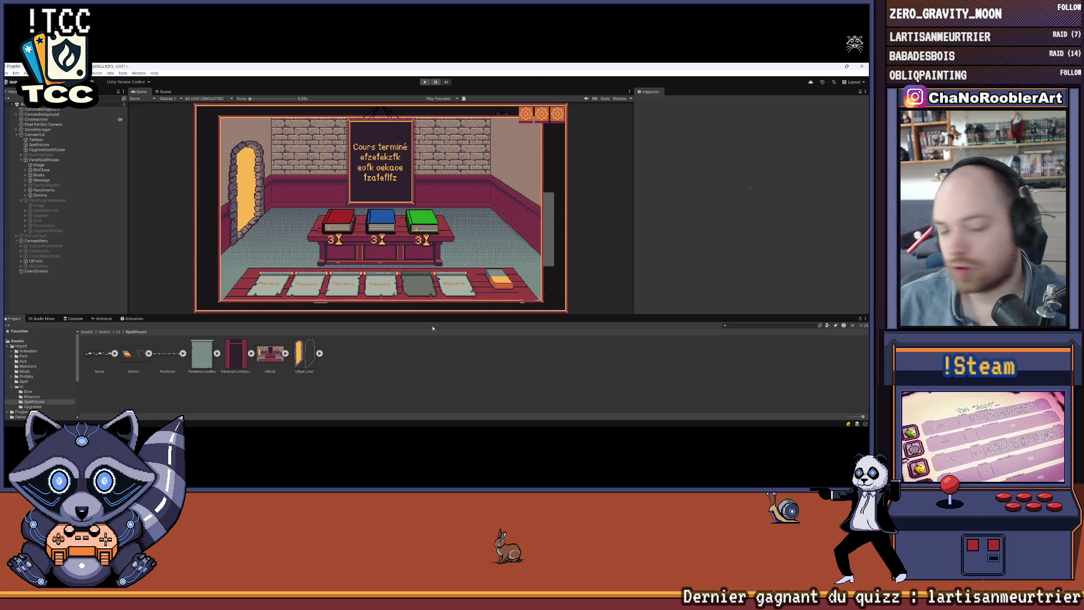
left_click(167, 353)
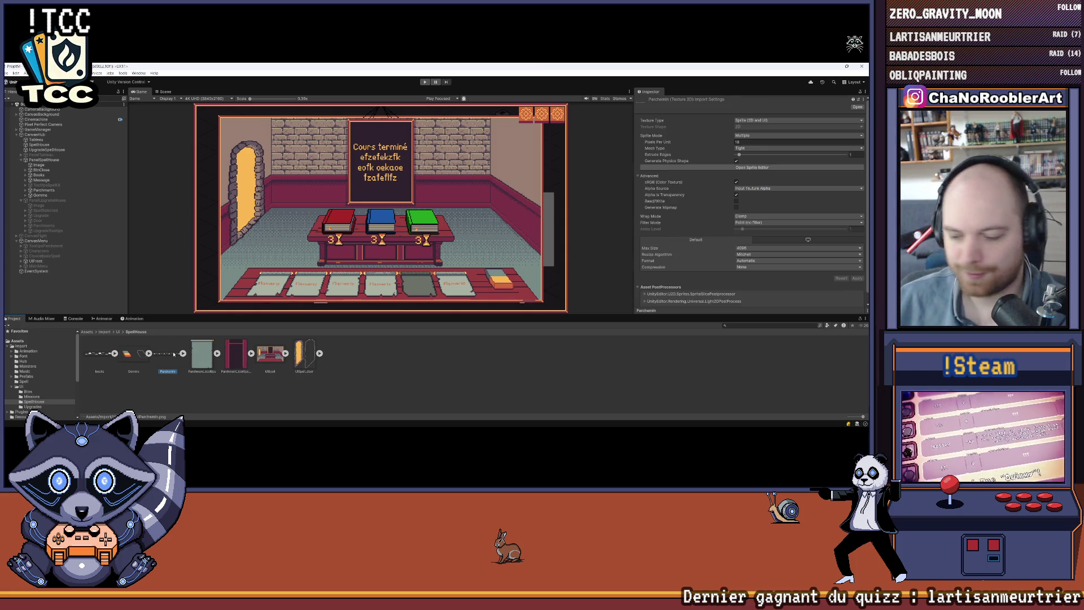
Delete the old Parchemin.png and select the newly imported Parchemin texture
key("Delete")
left_click(445, 259)
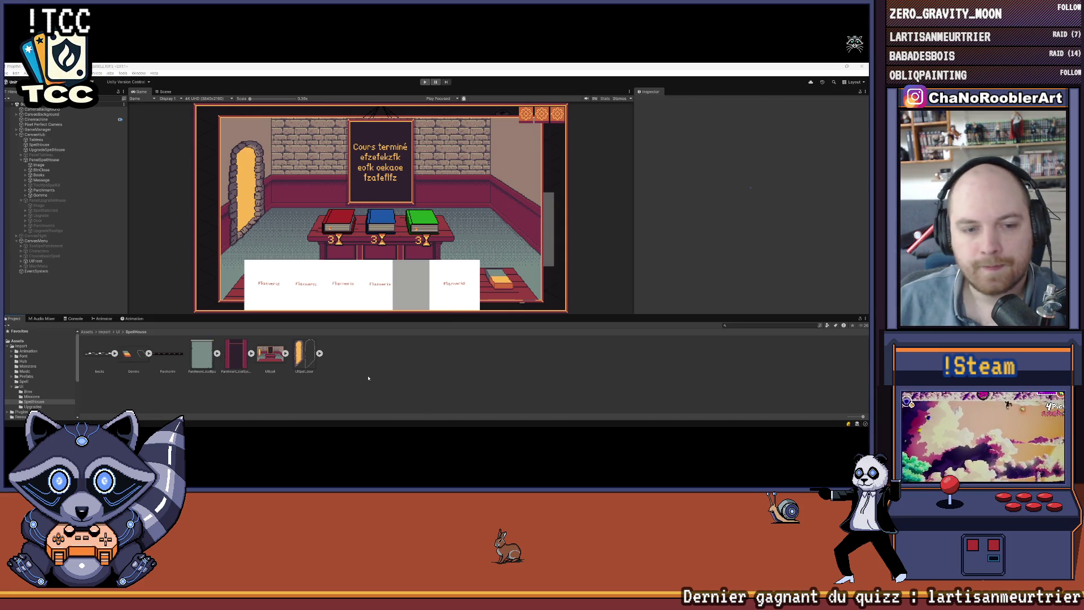
left_click(177, 357)
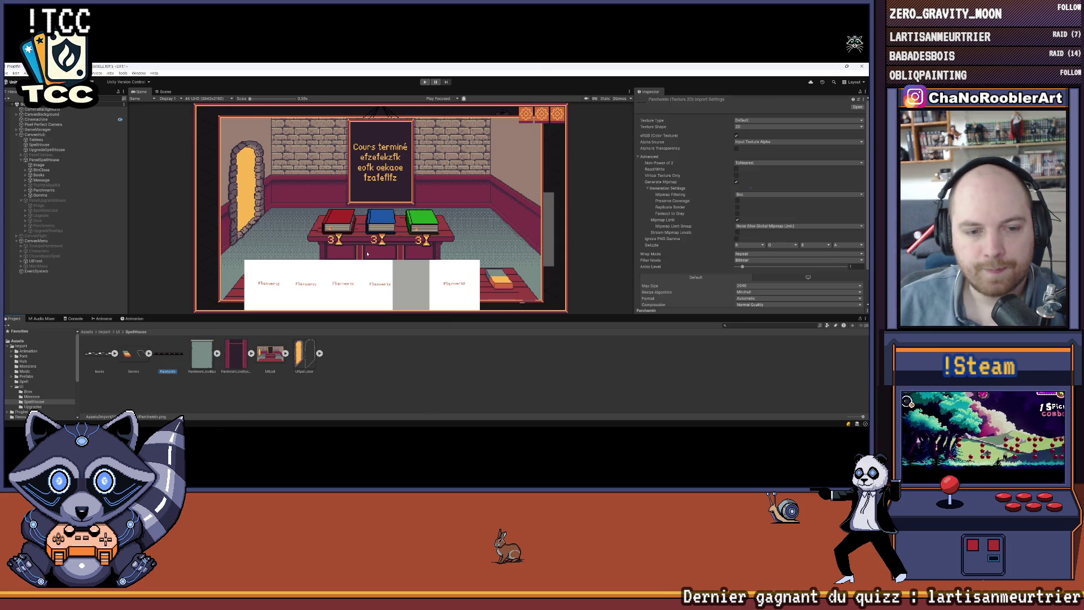
Set Parchemin to Sprite type, Point filter, no compression, 4096 max size, and apply
left_click(762, 120)
left_click(766, 147)
left_click(749, 142)
left_click(757, 222)
left_click(751, 228)
left_click(749, 267)
left_click(749, 273)
left_click(749, 248)
left_click(749, 300)
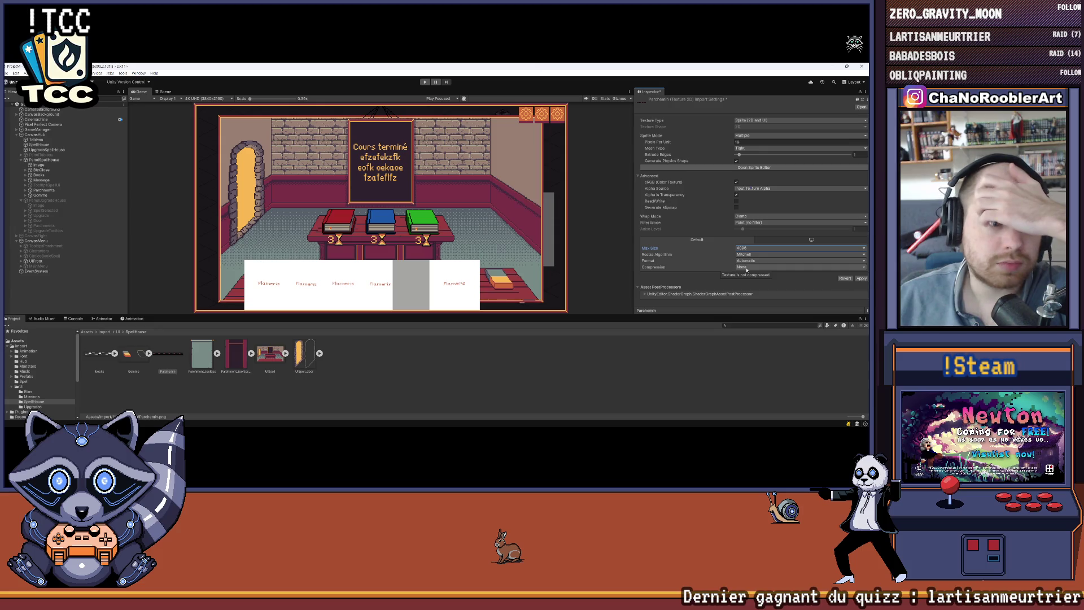
left_click(862, 279)
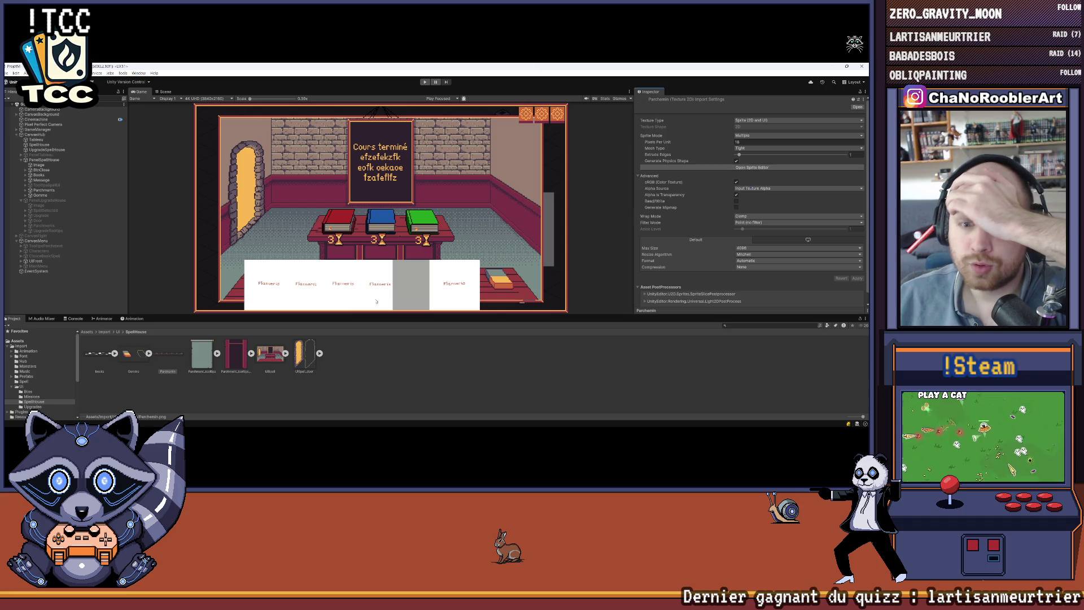
Slice the Parchemin sheet by cell count into 12 sprites in the Sprite Editor and list them
left_click(757, 168)
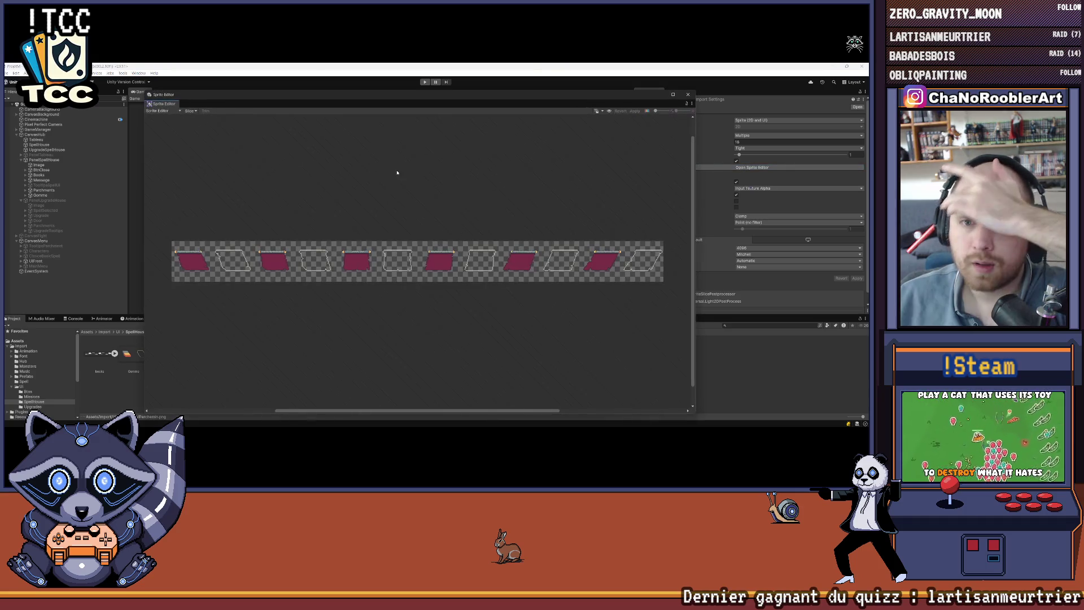
left_click(189, 111)
left_click(173, 113)
left_click(190, 112)
left_click(232, 125)
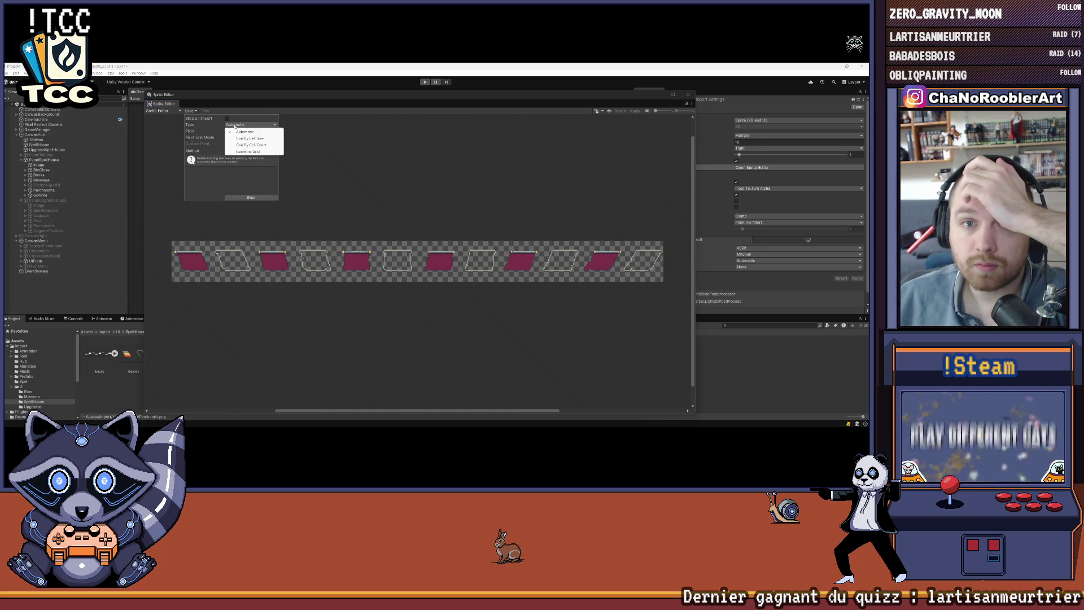
left_click(246, 145)
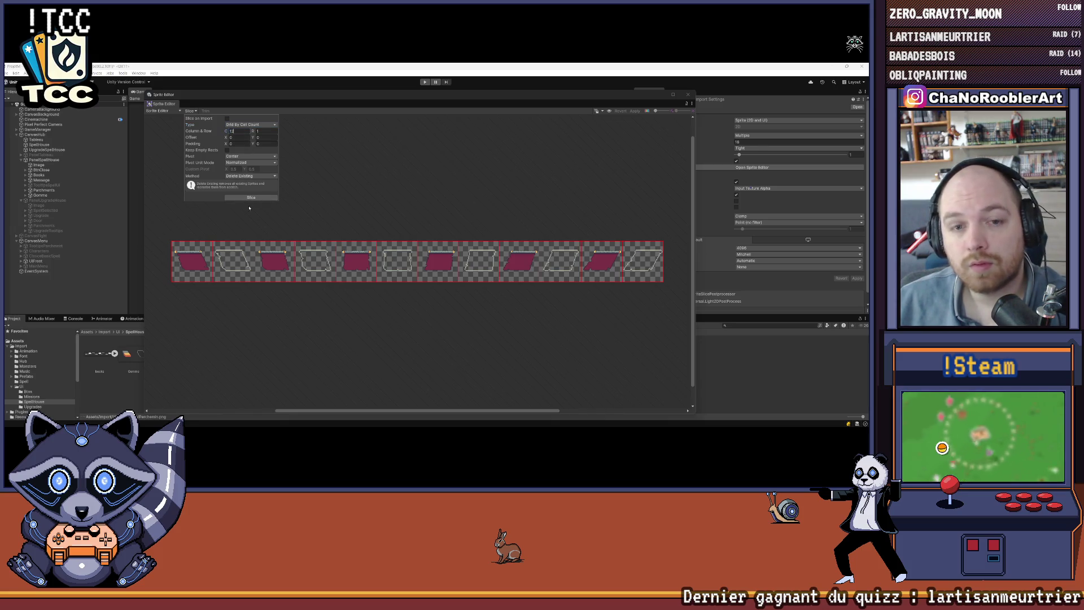
key("Return")
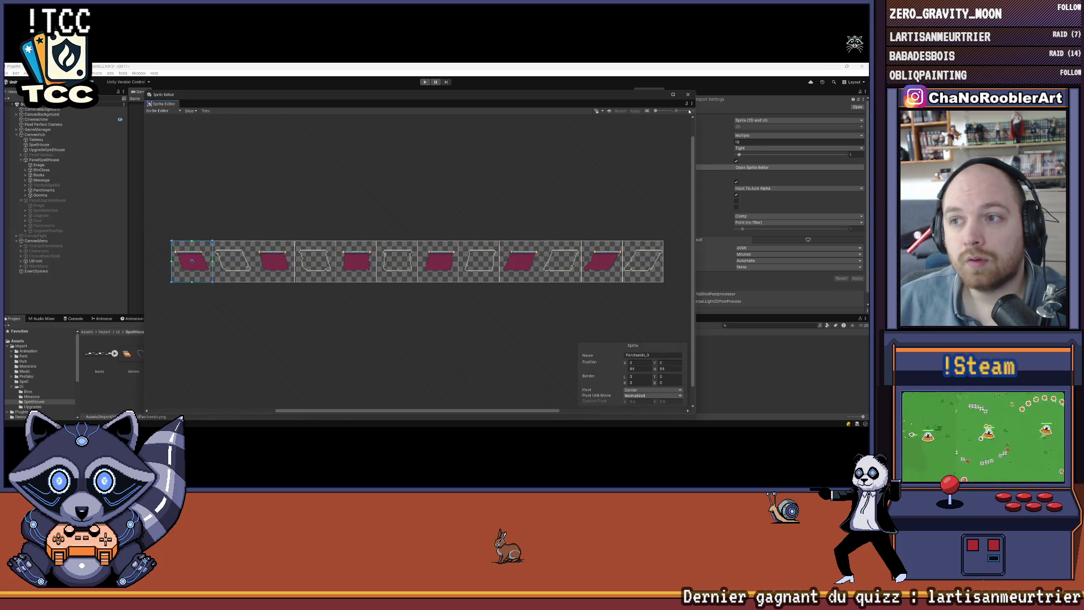
left_click(688, 95)
left_click(183, 354)
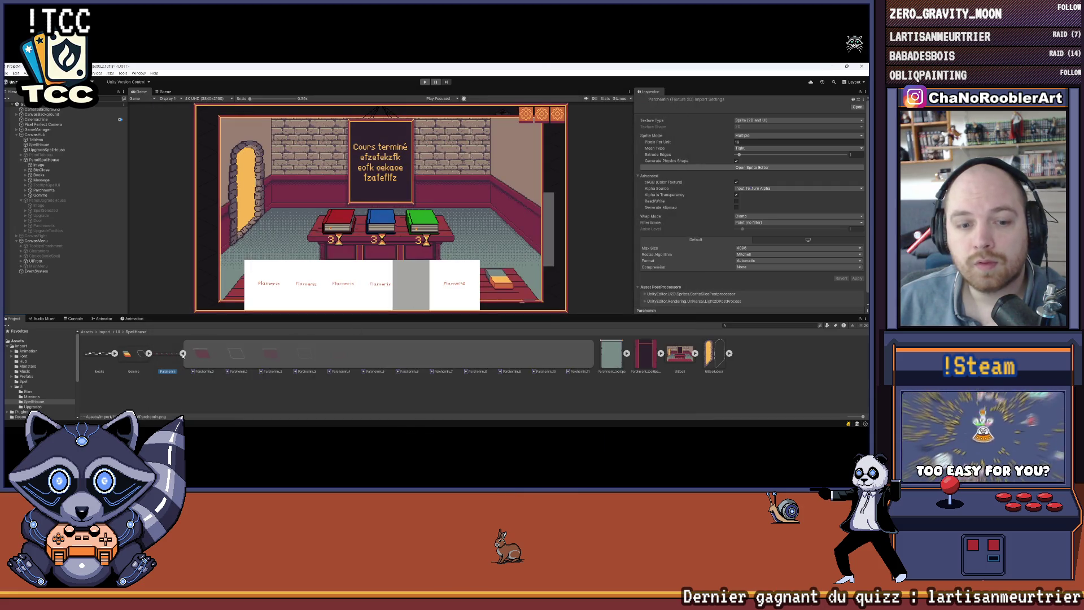
Give Parchment6 the Parchemin_10 sprite and its Outline child the Parchemin_11 sprite
left_click(286, 386)
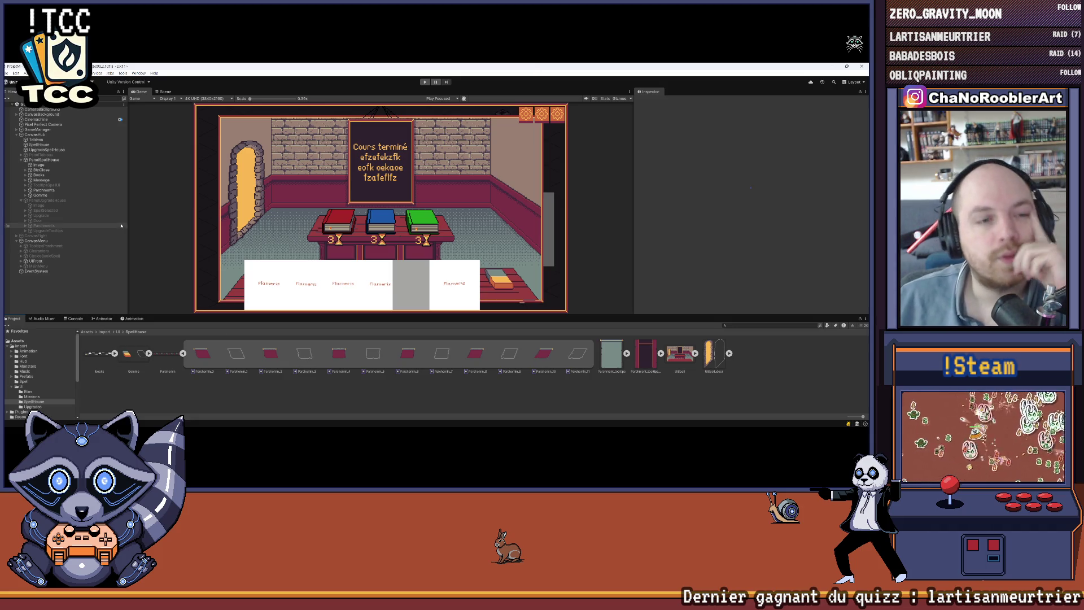
left_click(26, 191)
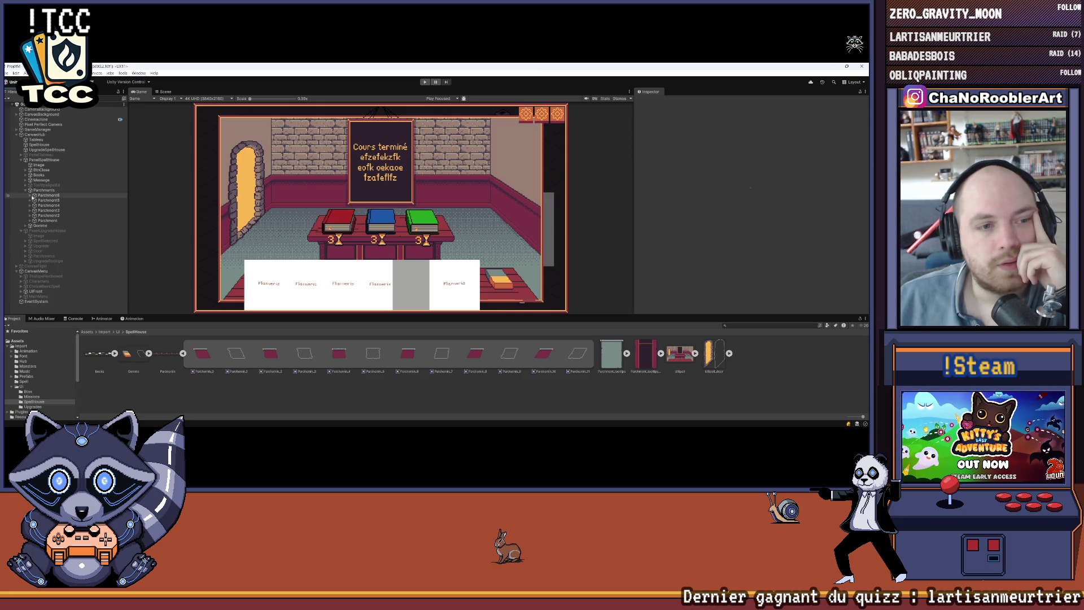
left_click(31, 196)
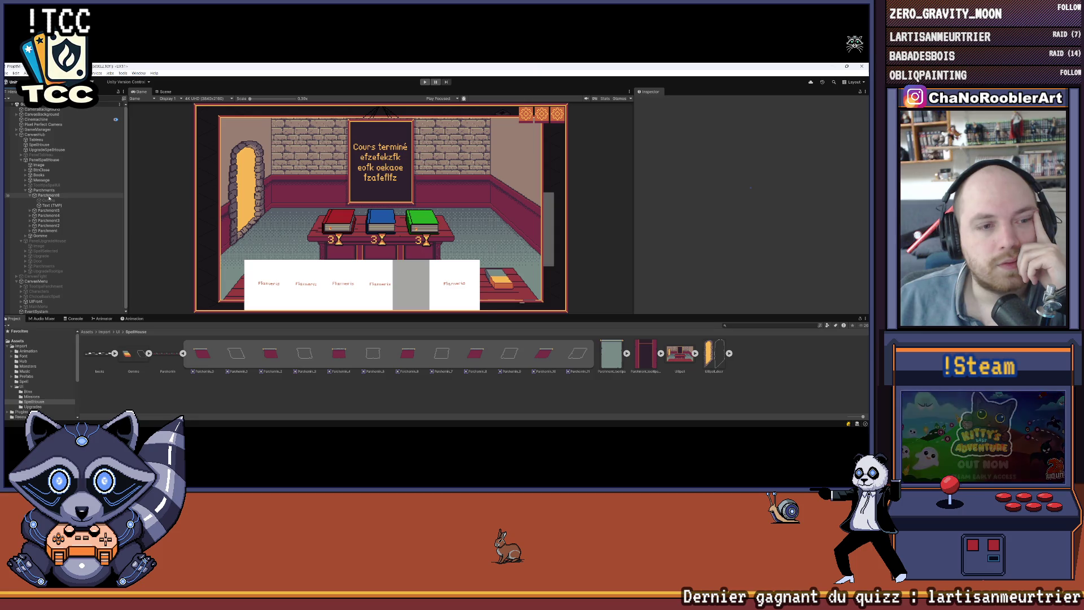
left_click(49, 196)
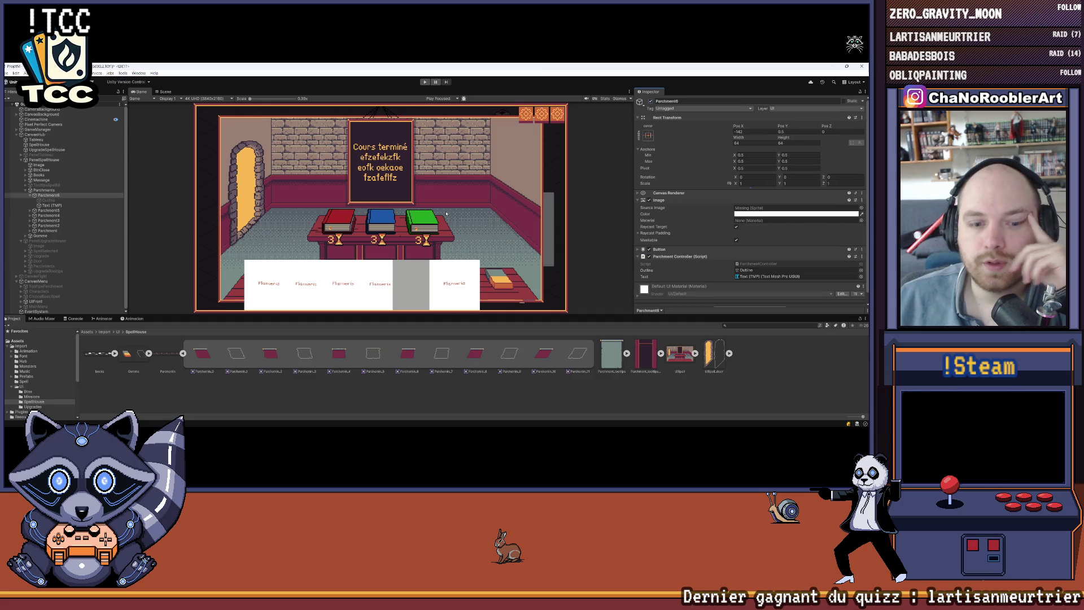
left_click_drag(547, 357, 763, 210)
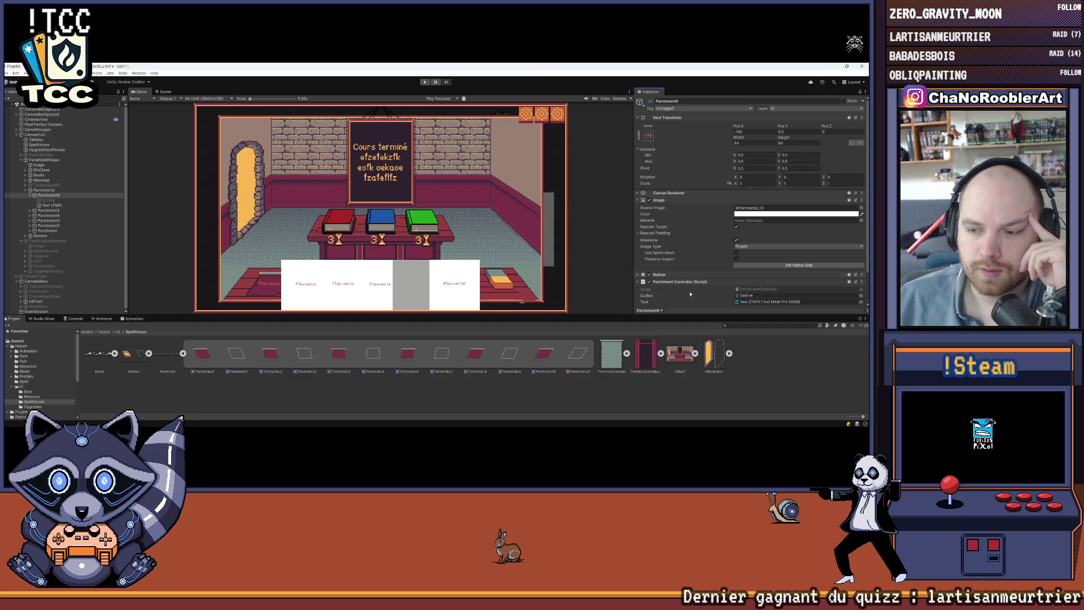
left_click(48, 200)
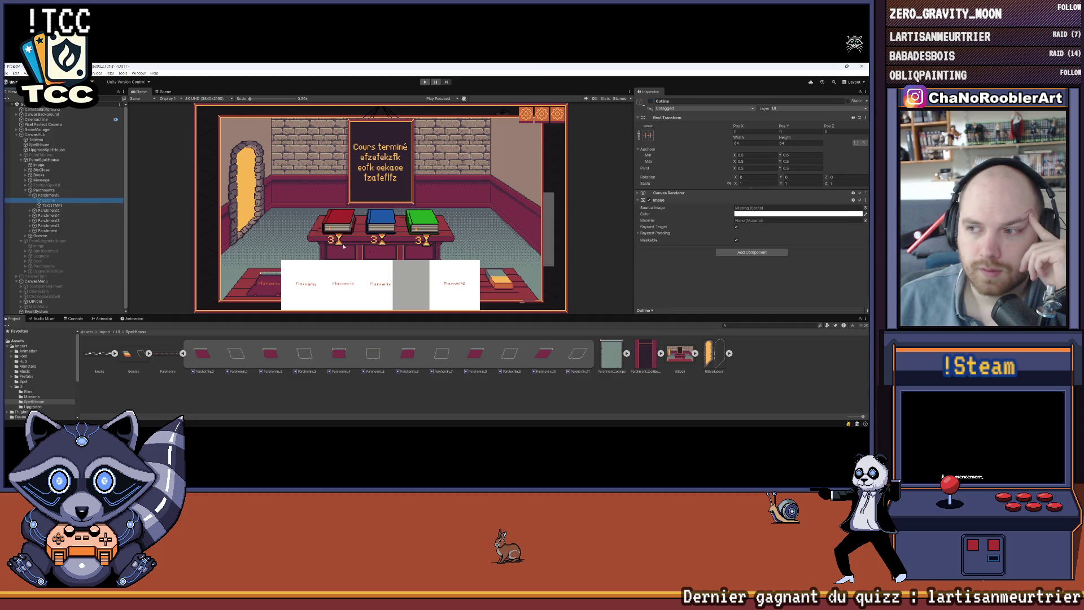
left_click_drag(578, 353, 779, 207)
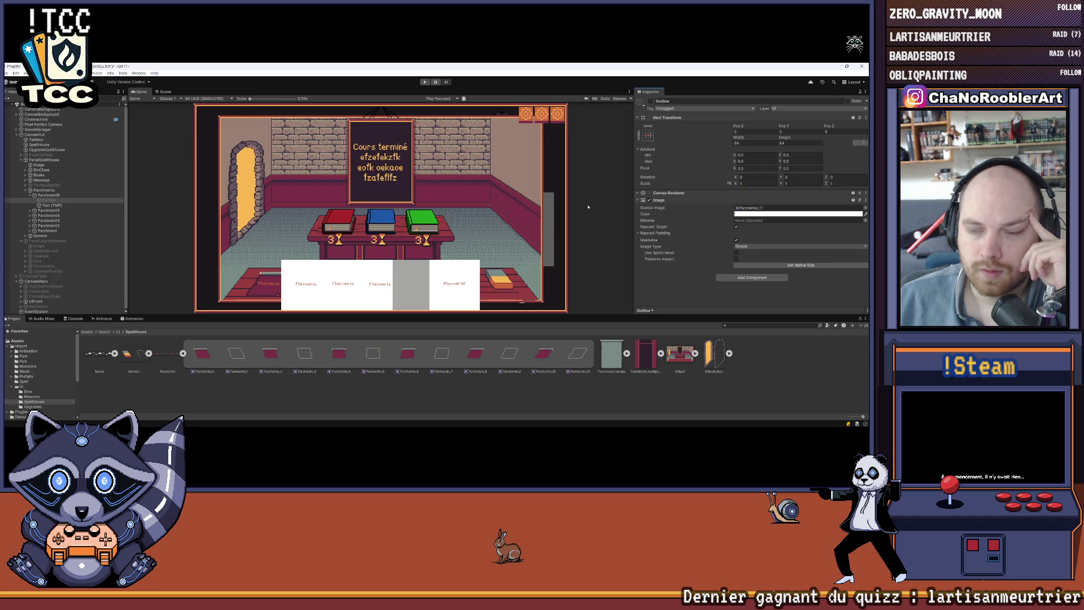
left_click(51, 205)
Give Parchment5 the Parchemin_8 sprite and its Outline child the Parchemin_9 sprite
left_click(46, 211)
left_click(707, 235)
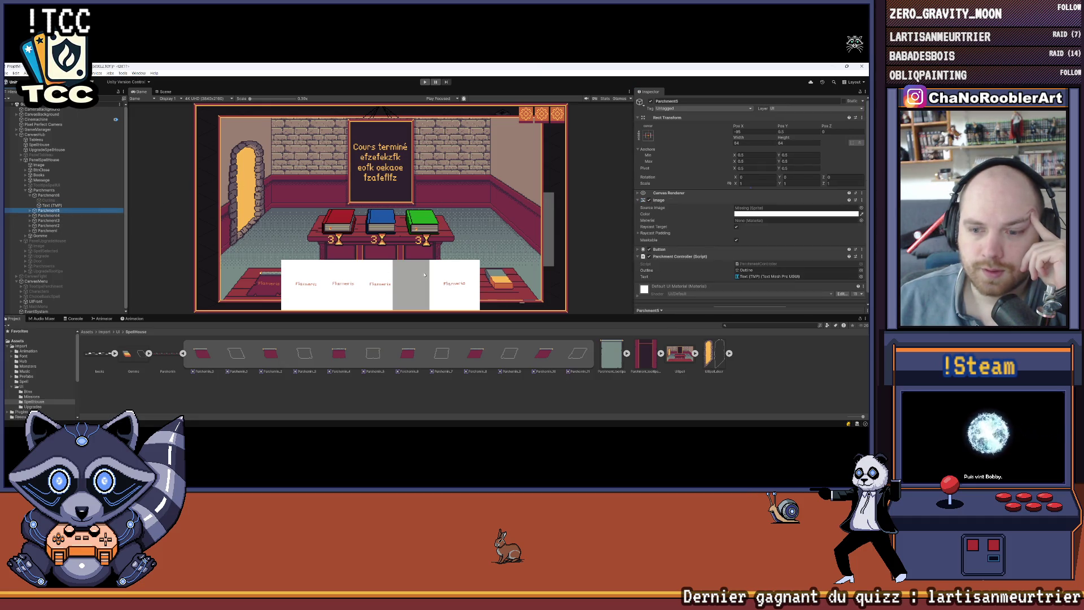
left_click_drag(475, 353, 779, 208)
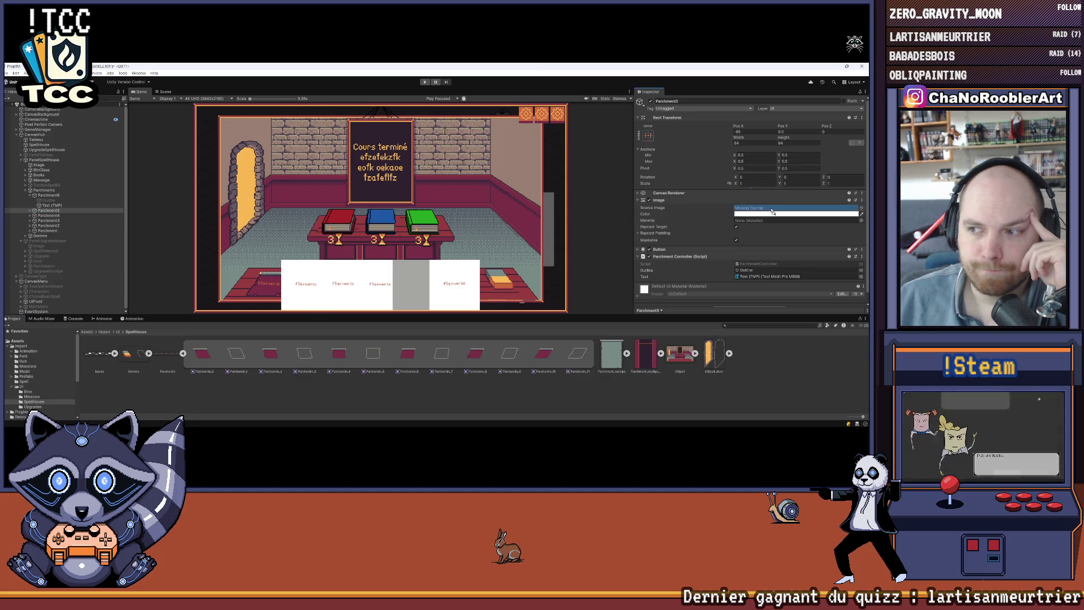
left_click(30, 210)
left_click(48, 216)
left_click_drag(522, 361, 779, 207)
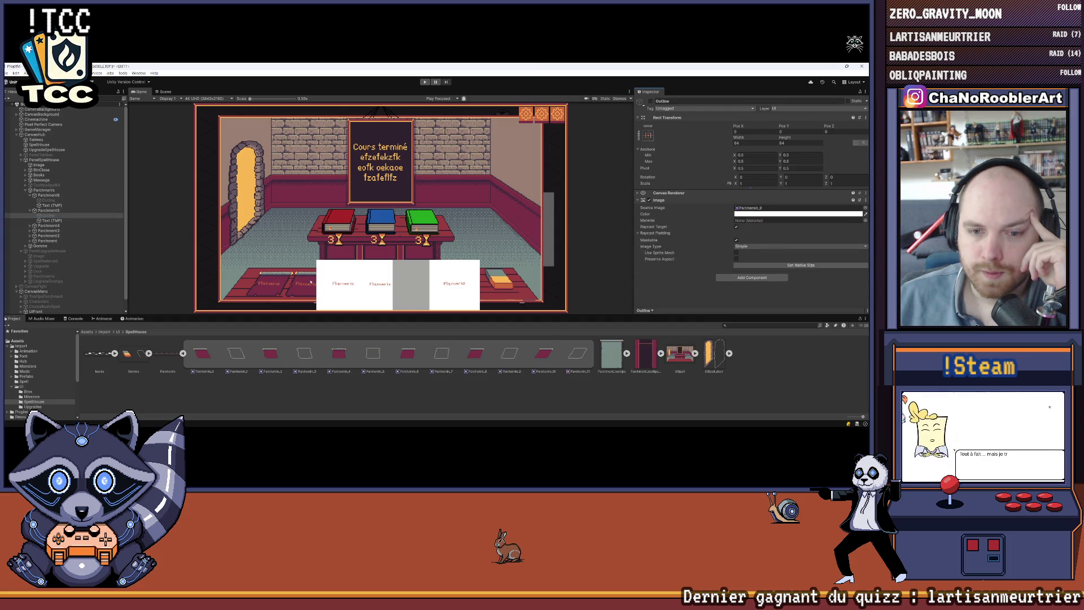
left_click(52, 205)
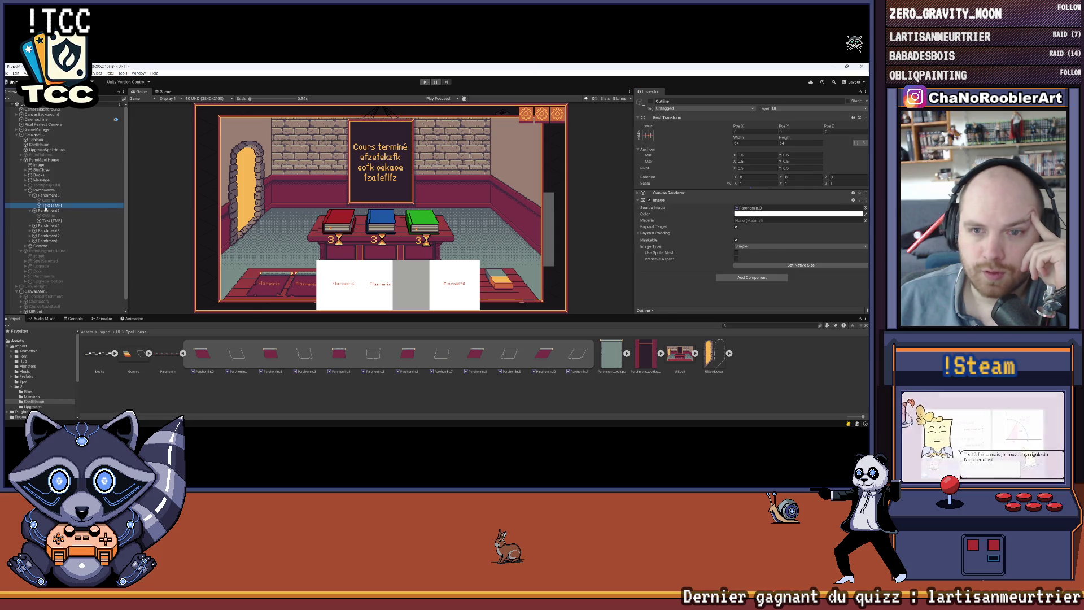
left_click(381, 161)
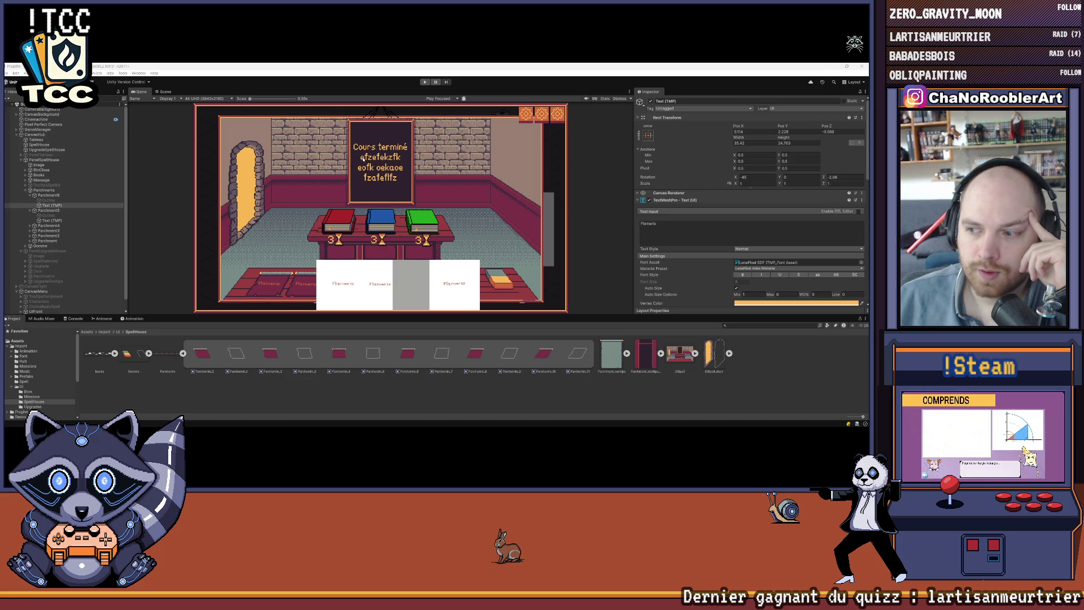
left_click(246, 388)
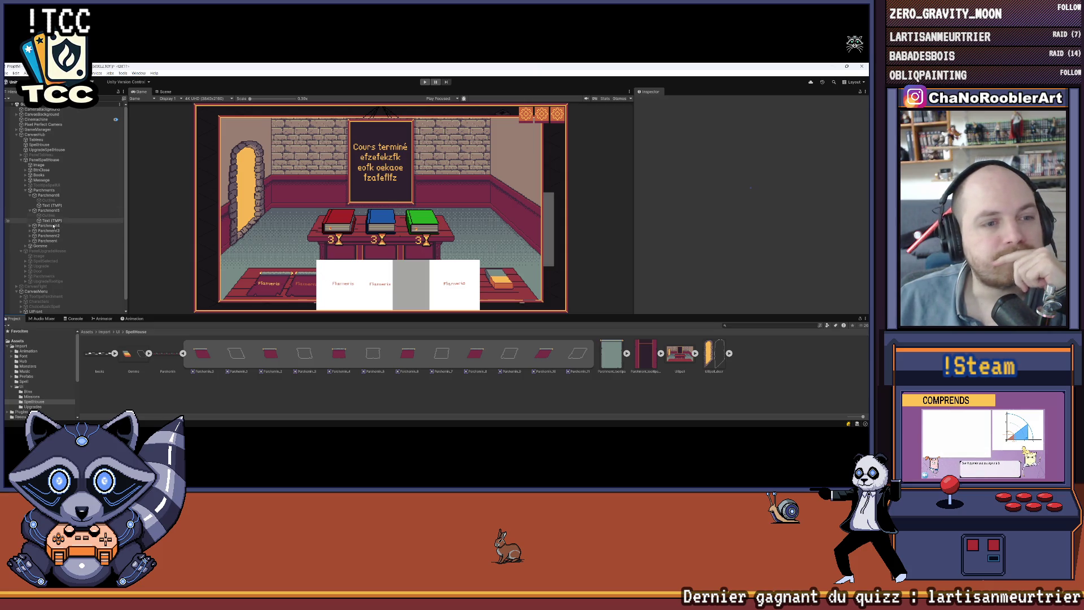
Assign Parchemin_8 to Parchment4 and Parchemin_2 to Parchment3 as Source Image
left_click(35, 226)
key("Right")
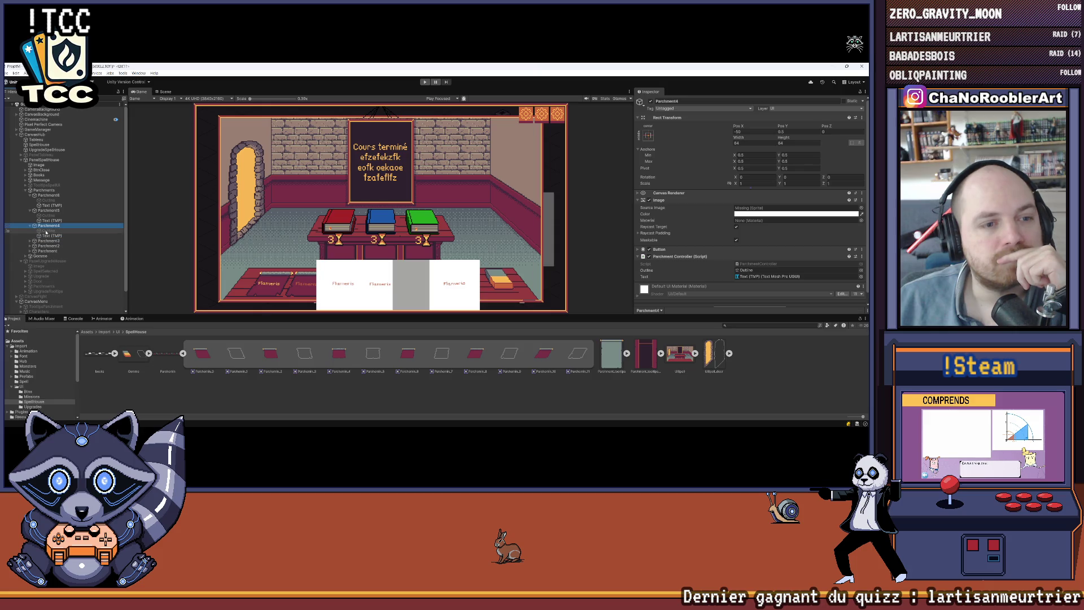
mouse_move(475, 353)
left_mouse_down()
mouse_move(593, 282)
mouse_move(760, 209)
left_mouse_up()
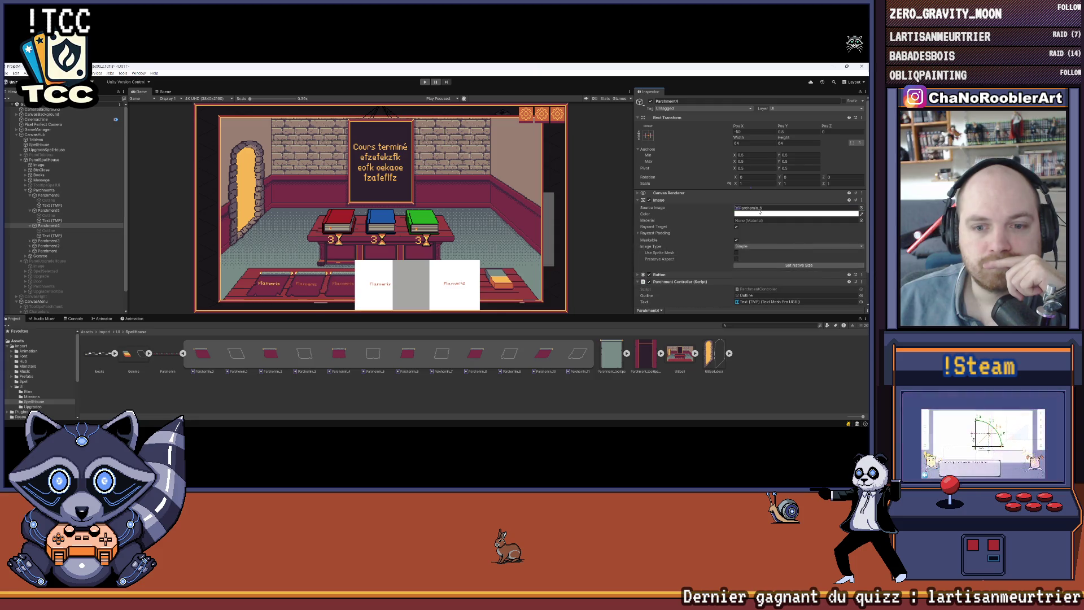
left_click(295, 293)
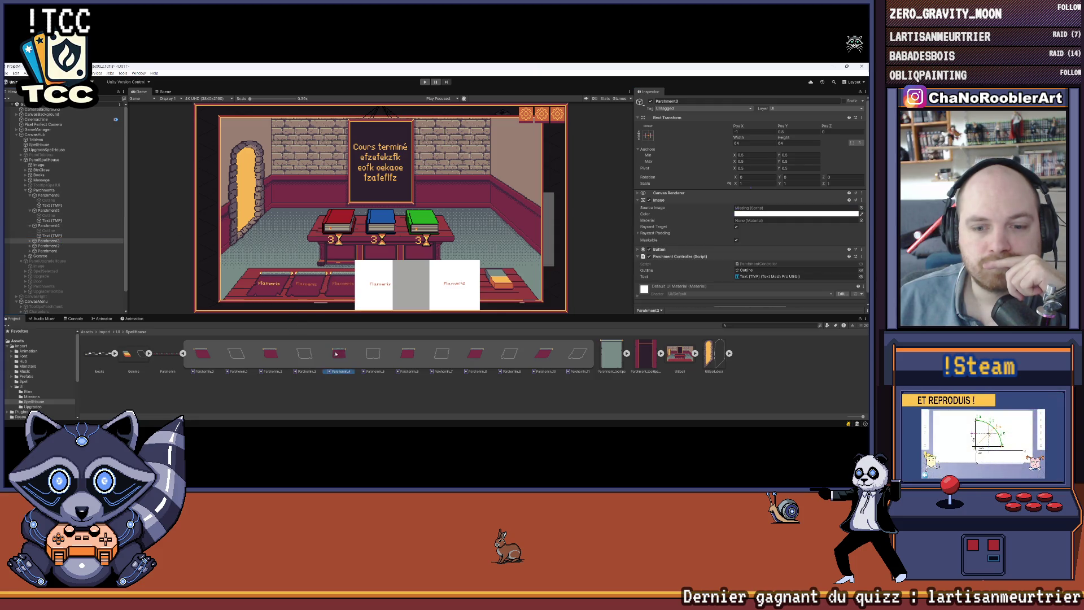
left_click_drag(776, 216, 779, 208)
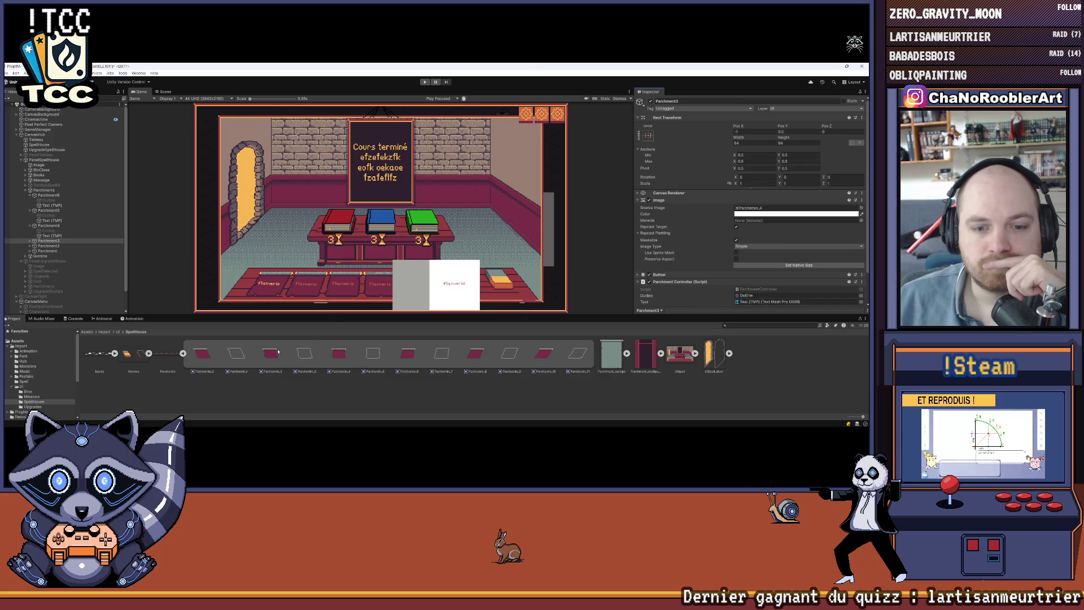
double_click(791, 208)
left_click(49, 241)
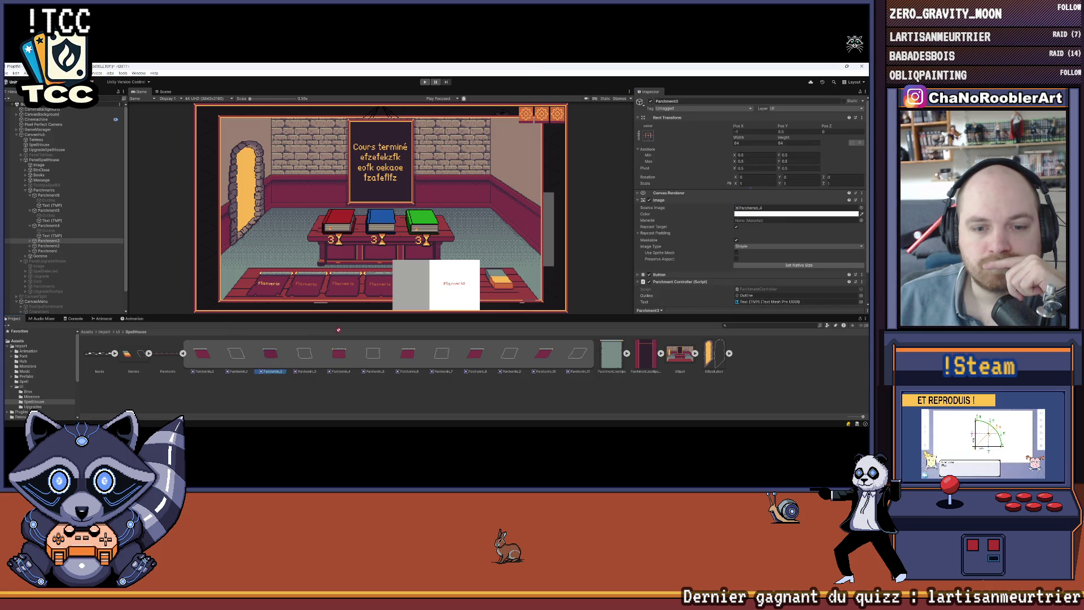
left_click_drag(744, 209, 752, 209)
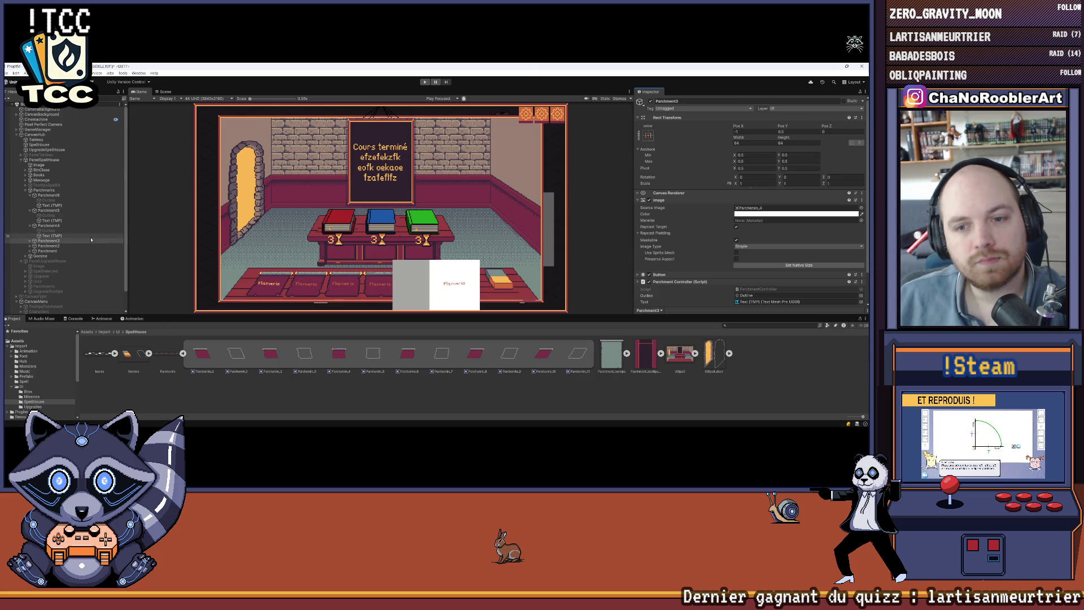
Paste the Parchemin_2 sprite into the Source Image of Parchment2 and Parchment
left_click(47, 247)
left_click(759, 209)
key("ctrl+v")
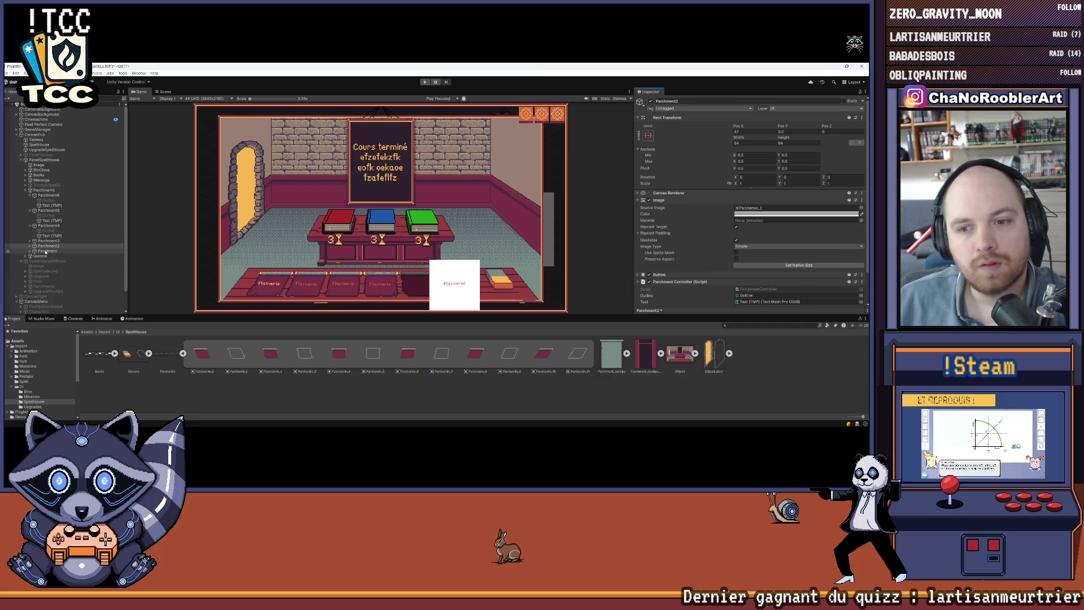
left_click(47, 251)
left_click(758, 208)
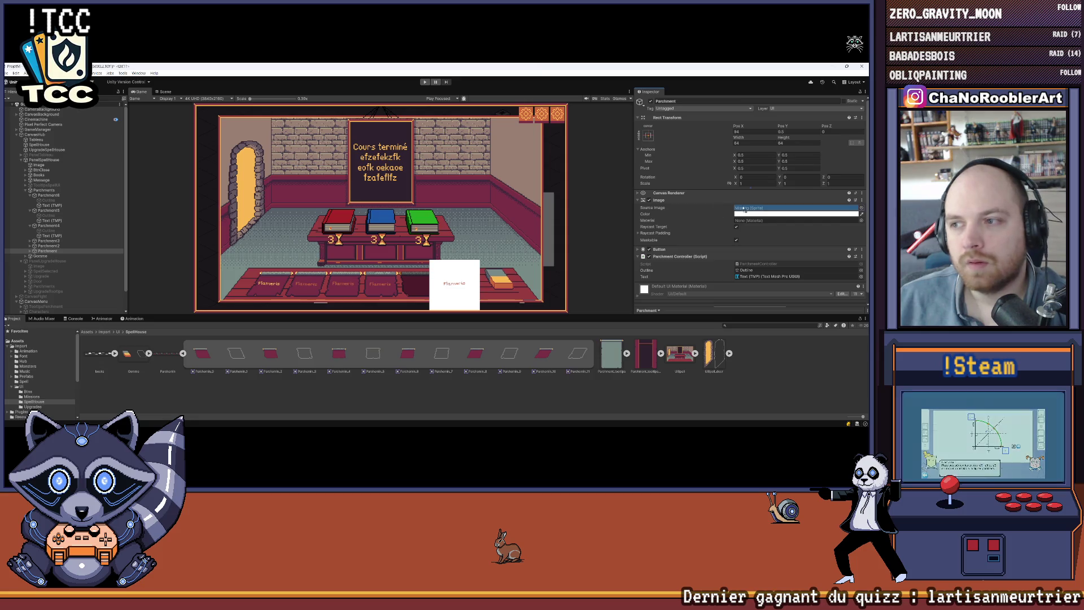
key("ctrl+v")
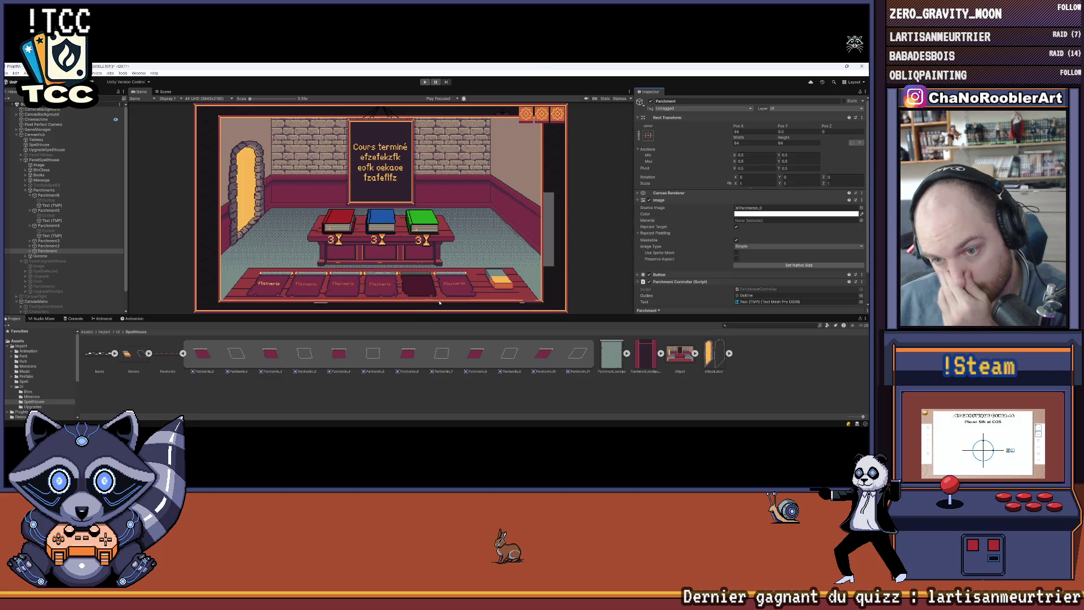
Zoom the Game view on the parchment row and select Parchment2
scroll(423, 293, "up", 5)
scroll(431, 300, "up", 2)
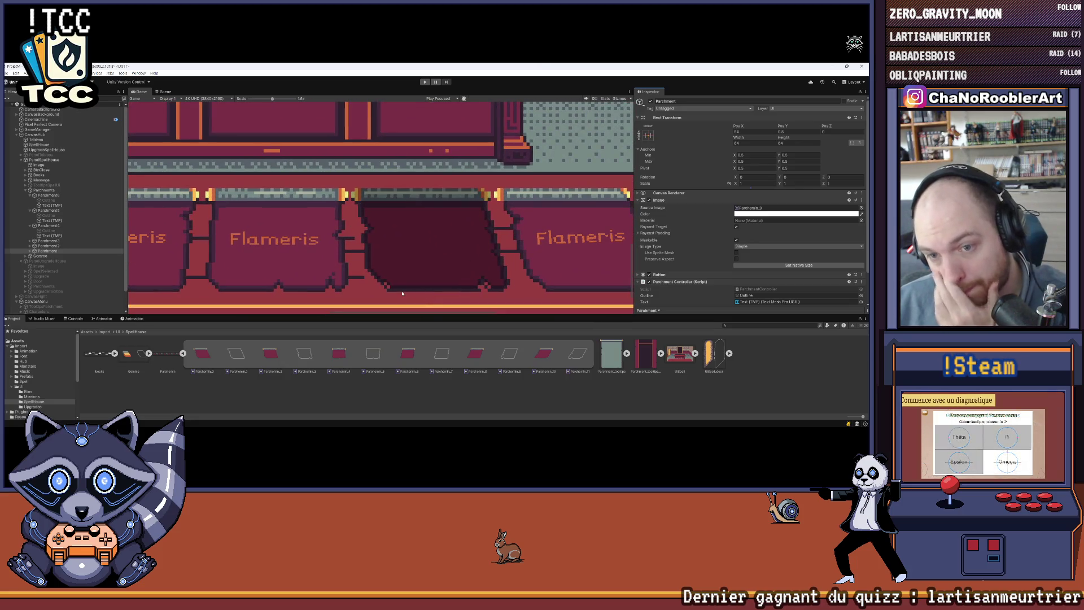
scroll(402, 291, "down", 4)
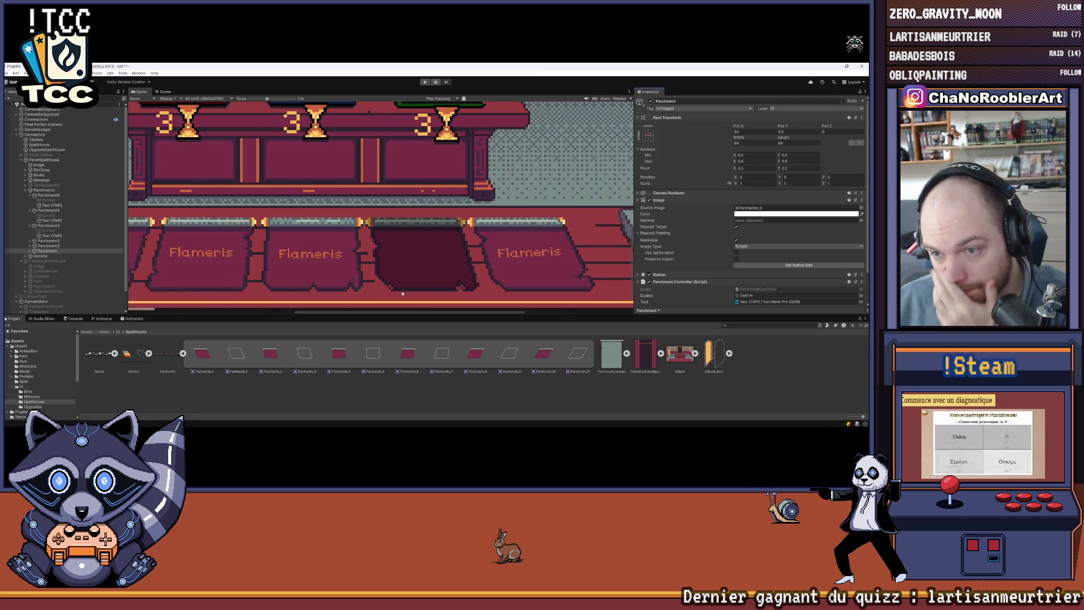
left_click(49, 246)
scroll(474, 269, "up", 1)
scroll(410, 264, "up", 1)
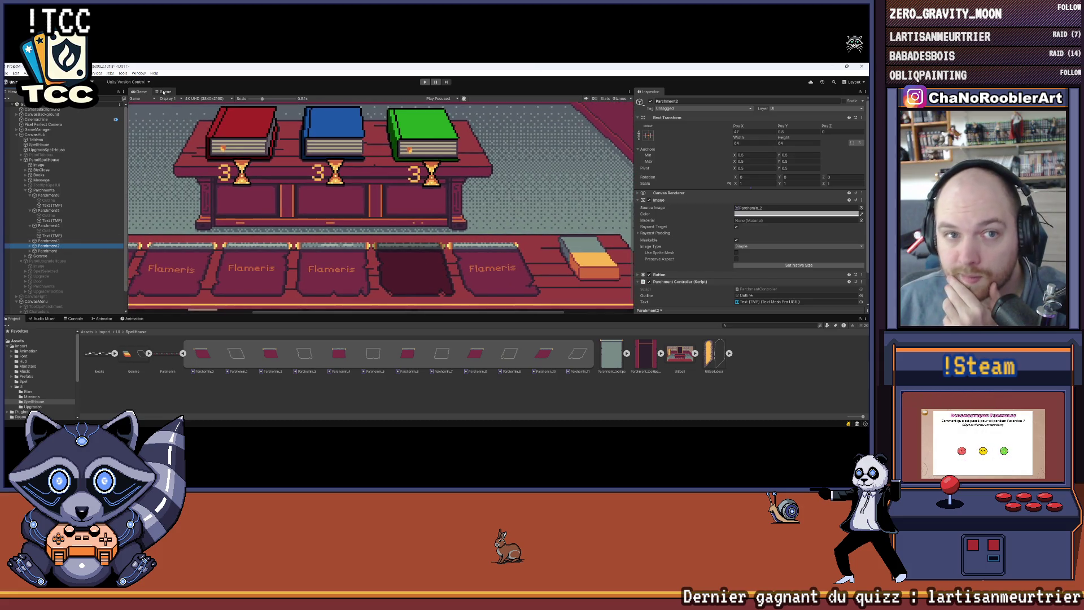
In the Scene view, nudge Parchment2 slightly right with the Move tool, then return to Game view
left_click(163, 92)
scroll(480, 225, "down", 3)
scroll(497, 269, "up", 4)
scroll(497, 269, "up", 1)
key("w")
scroll(502, 284, "up", 1)
scroll(500, 280, "down", 1)
left_click_drag(497, 271, 499, 274)
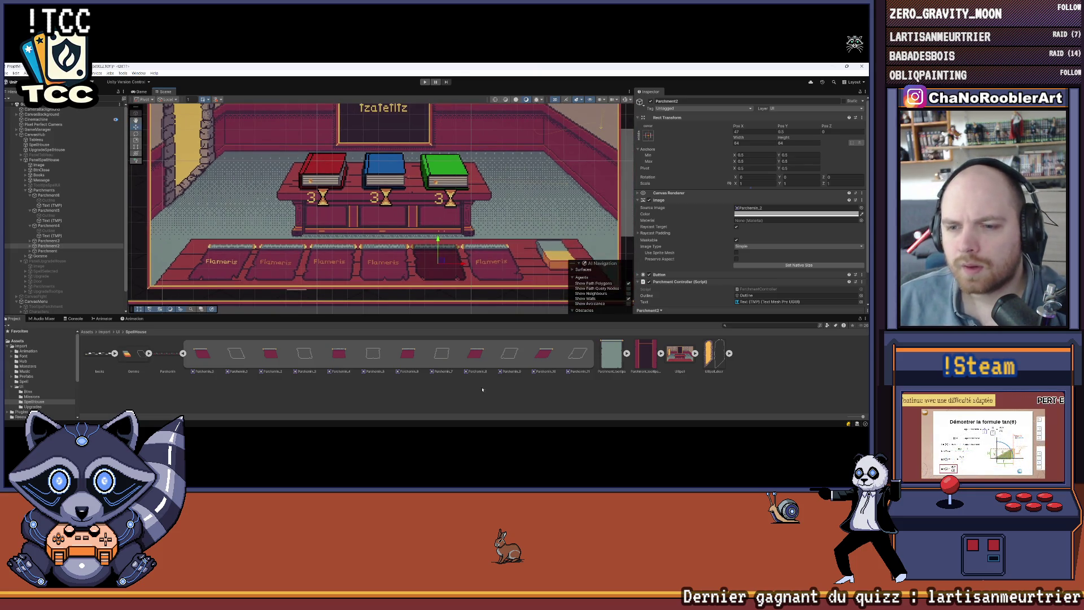
left_click(469, 277)
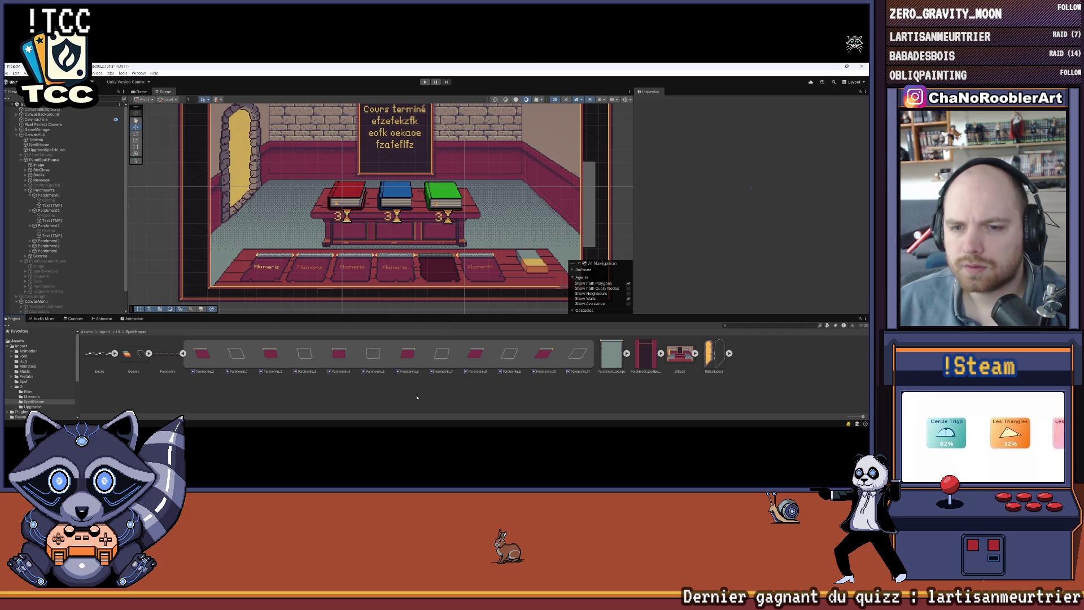
left_click(138, 92)
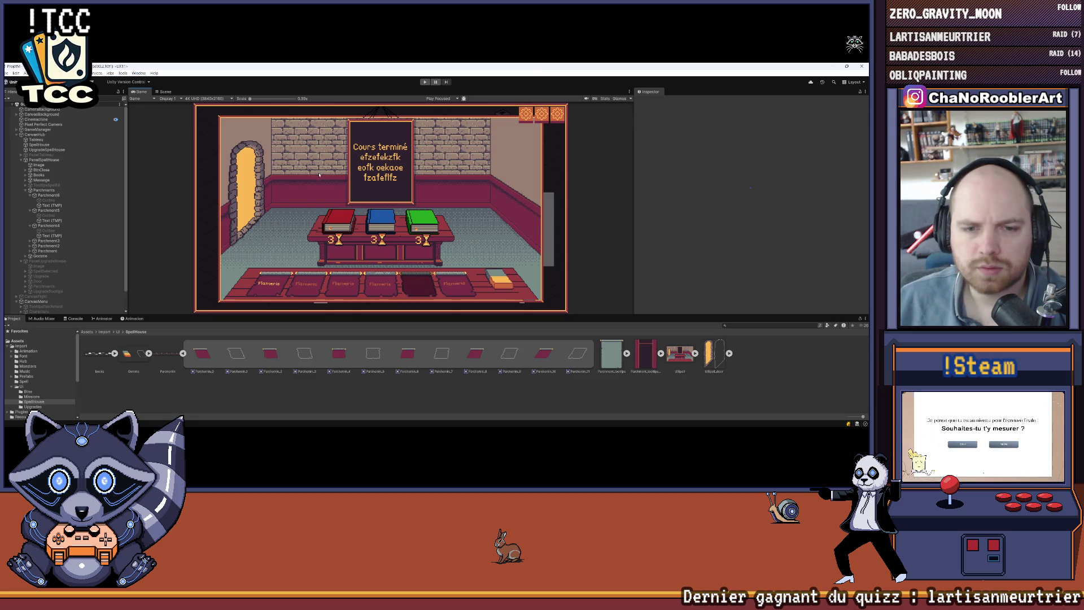
Toggle Parchment5's Outline child on and off to compare, leaving it disabled
left_click(46, 205)
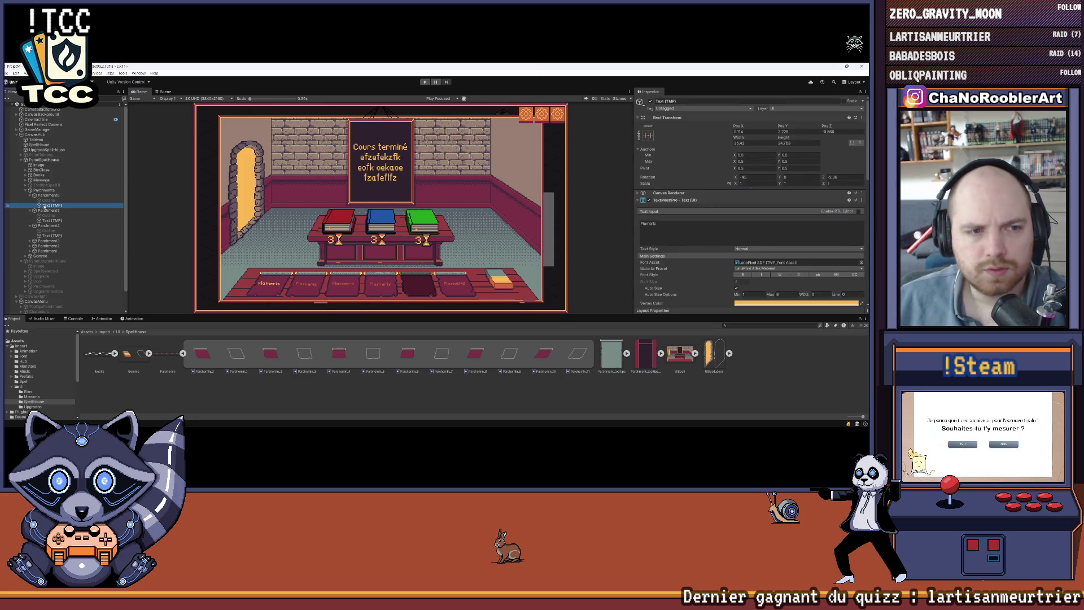
left_click(44, 200)
left_click(43, 215)
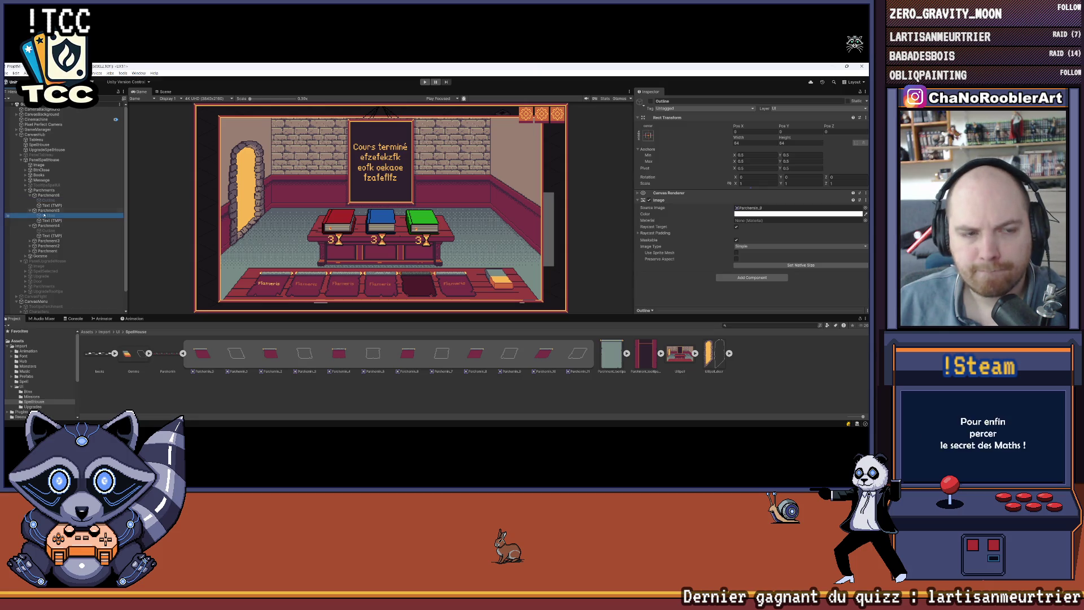
left_click(650, 101)
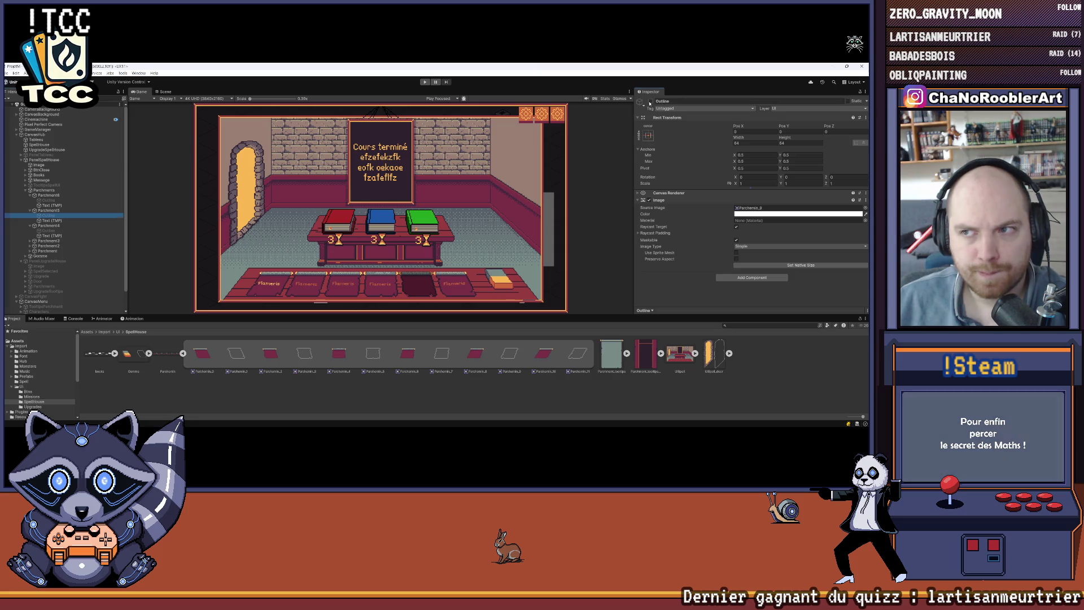
left_click(650, 101)
left_click(650, 101)
left_click(650, 101)
left_click(650, 101)
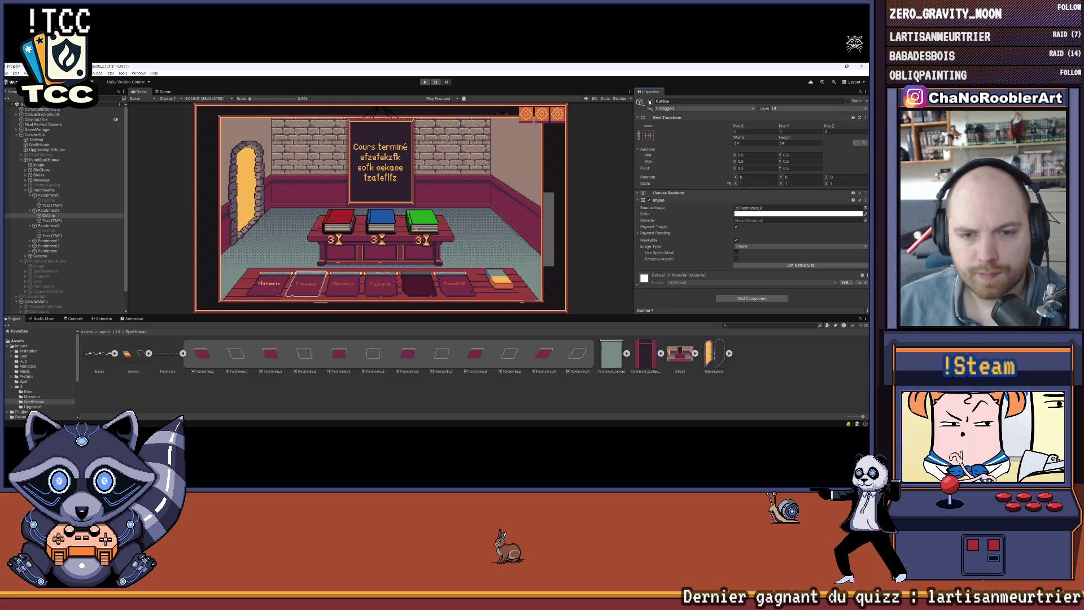
left_click(650, 101)
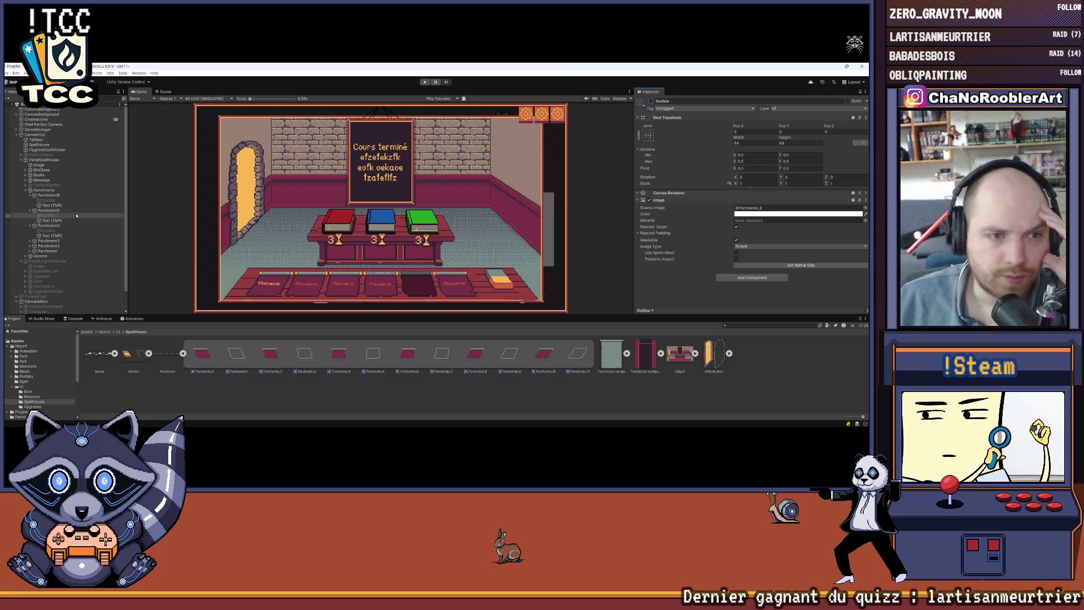
Colour Parchment5's label text yellow using the Vertex Color eyedropper on the Game view
left_click(99, 225)
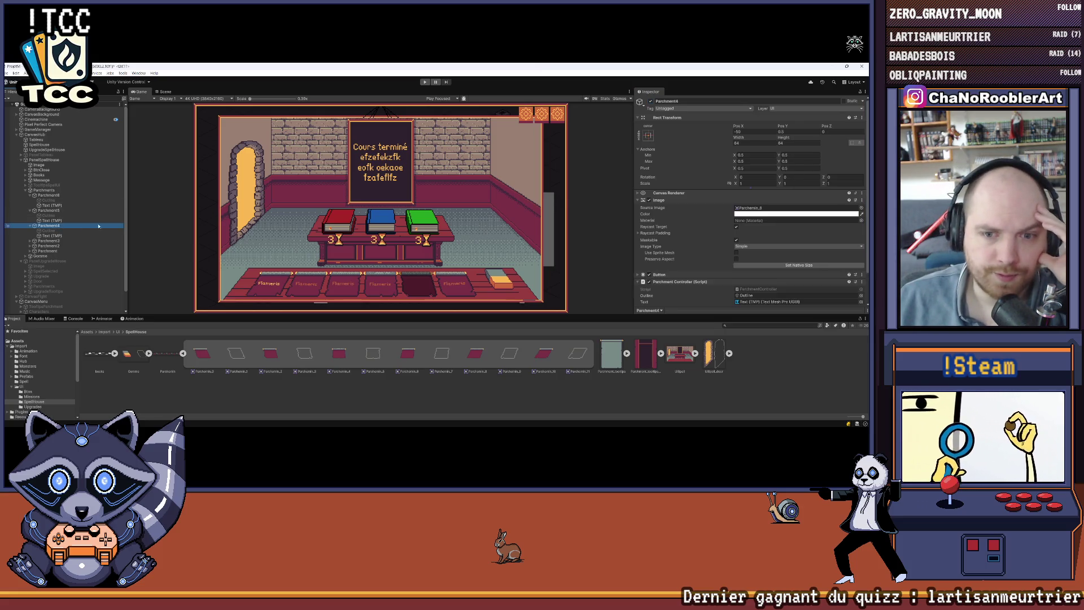
left_click(61, 221)
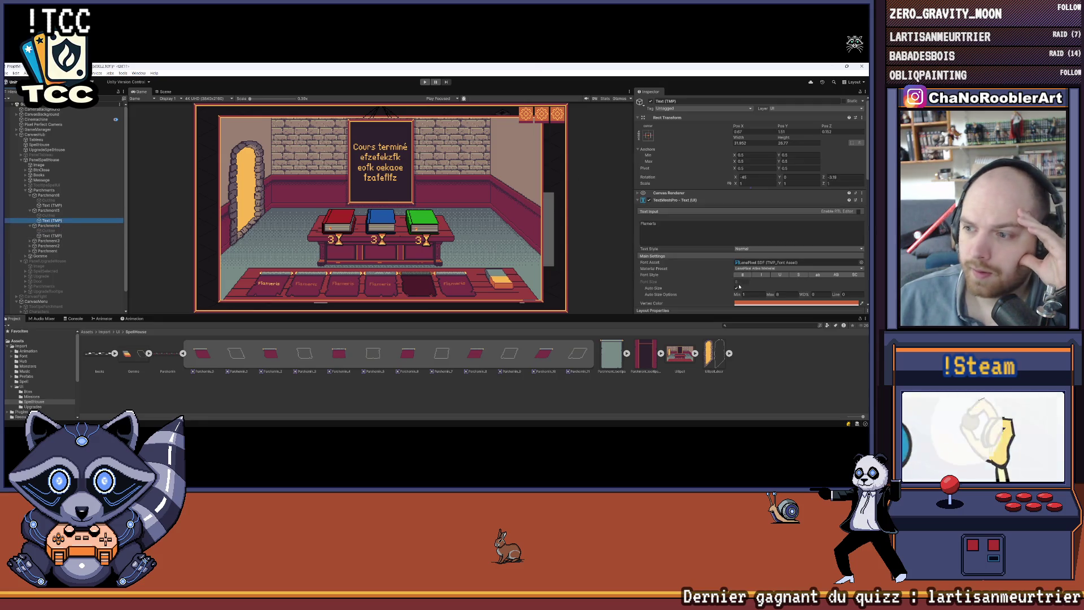
scroll(718, 280, "down", 3)
scroll(718, 280, "down", 10)
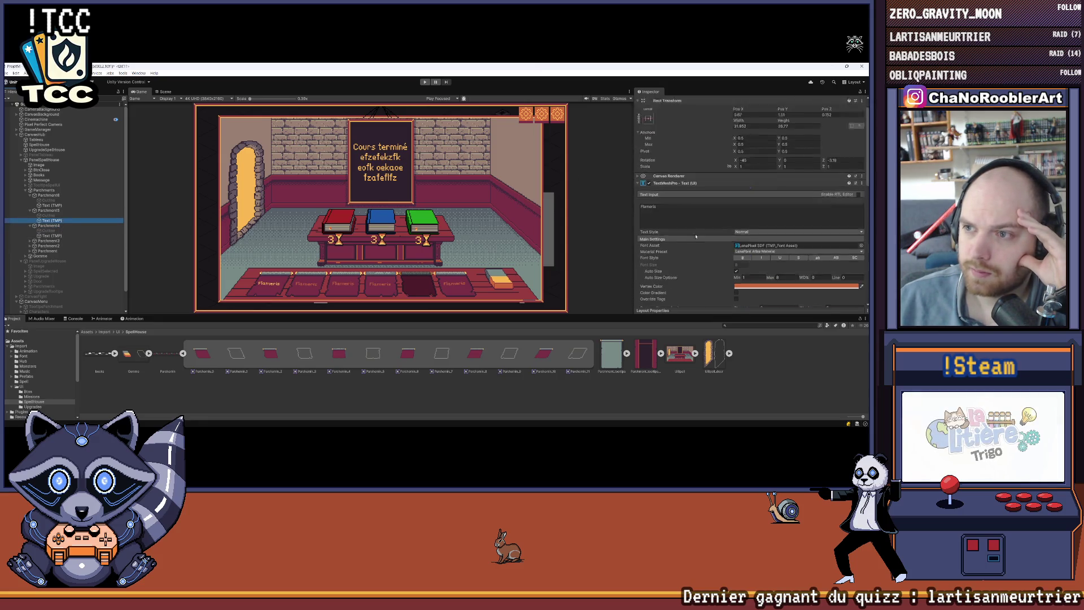
scroll(700, 244, "up", 15)
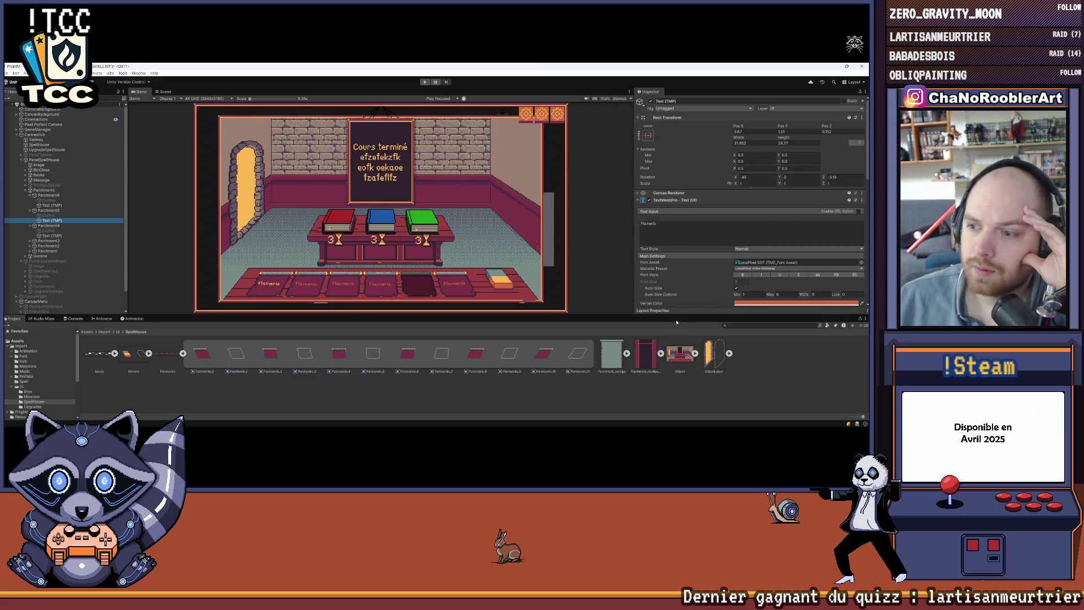
left_click_drag(676, 316, 675, 333)
left_click(64, 220)
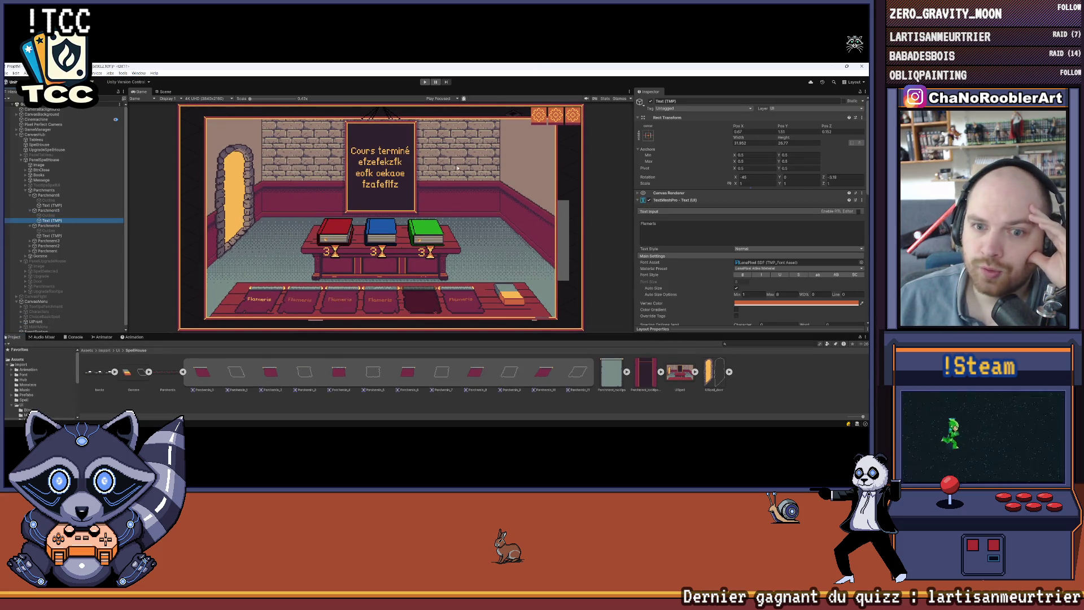
left_click(158, 92)
key("ctrl+2")
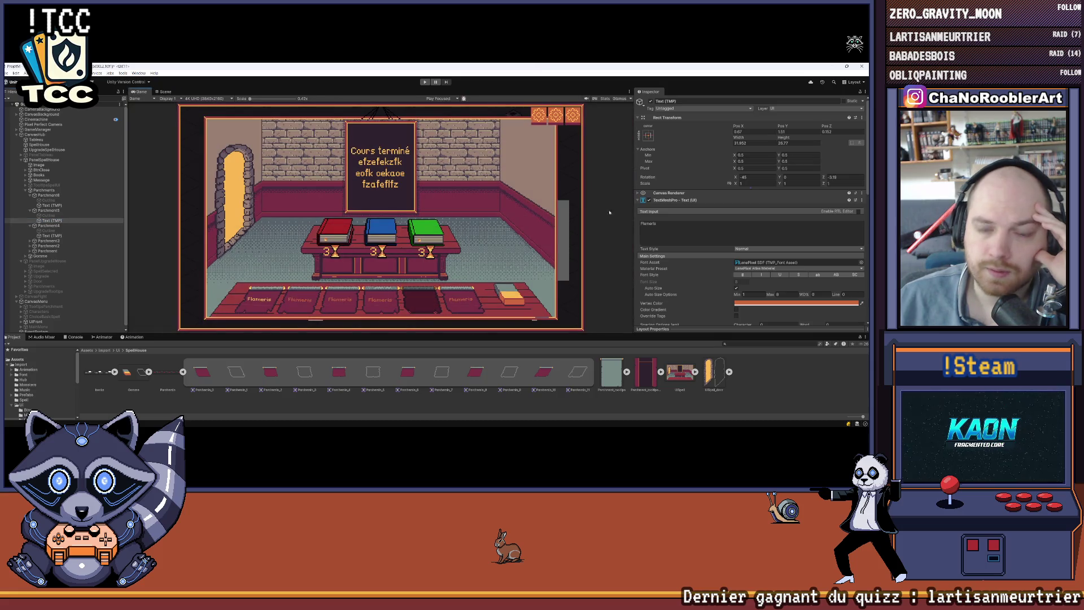
left_click(862, 305)
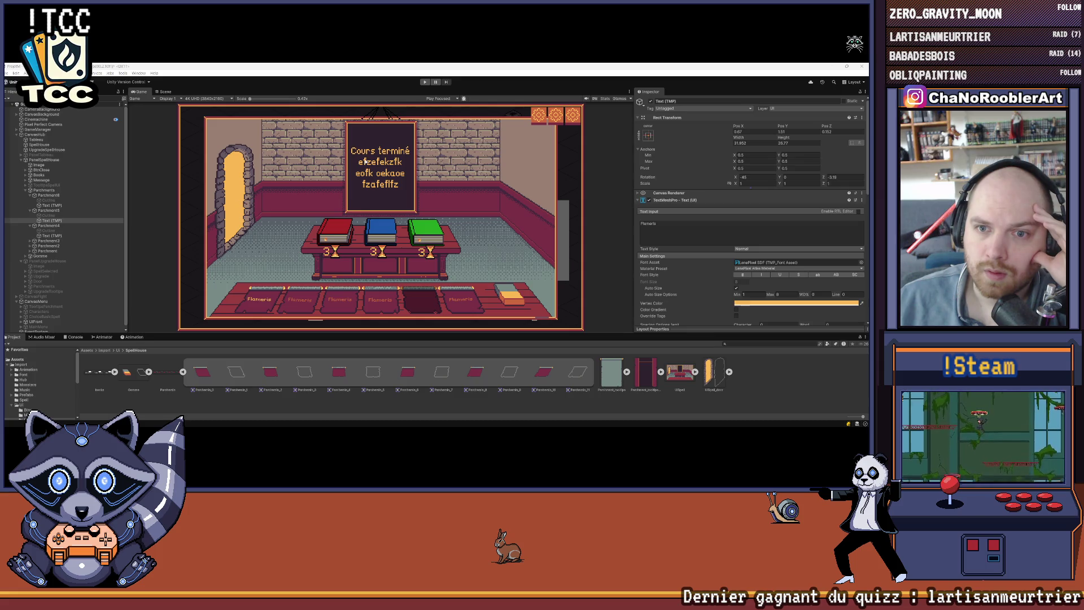
Apply the same sampled yellow to Parchment4's label text
left_click(54, 236)
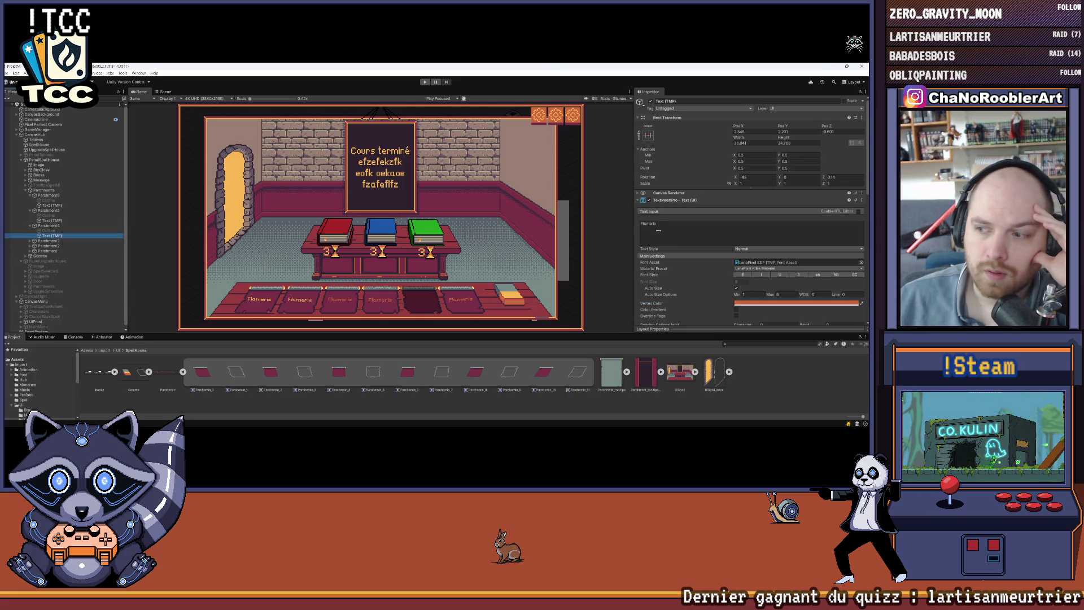
left_click(862, 304)
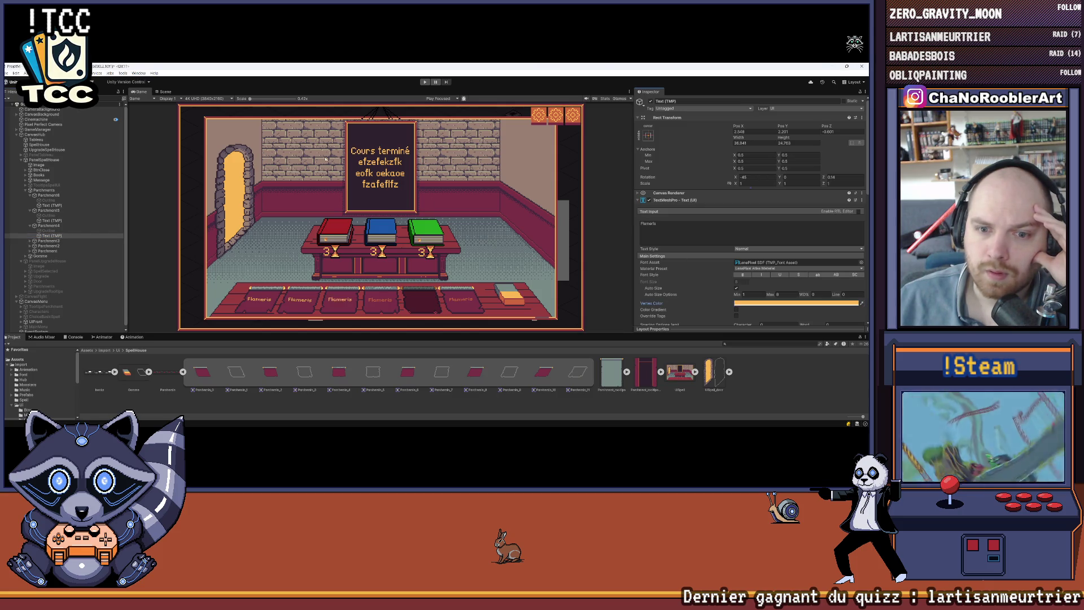
left_click(30, 241)
left_click(52, 251)
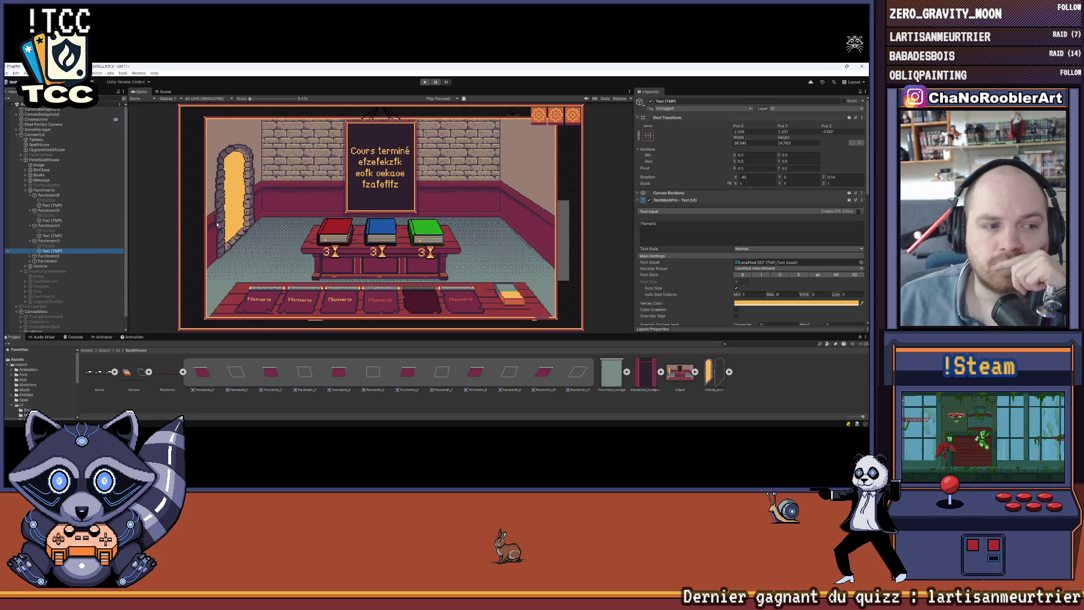
Sample the yellow label colour onto Parchment3's and Parchment2's Text (TMP)
scroll(731, 280, "down", 3)
left_click(861, 234)
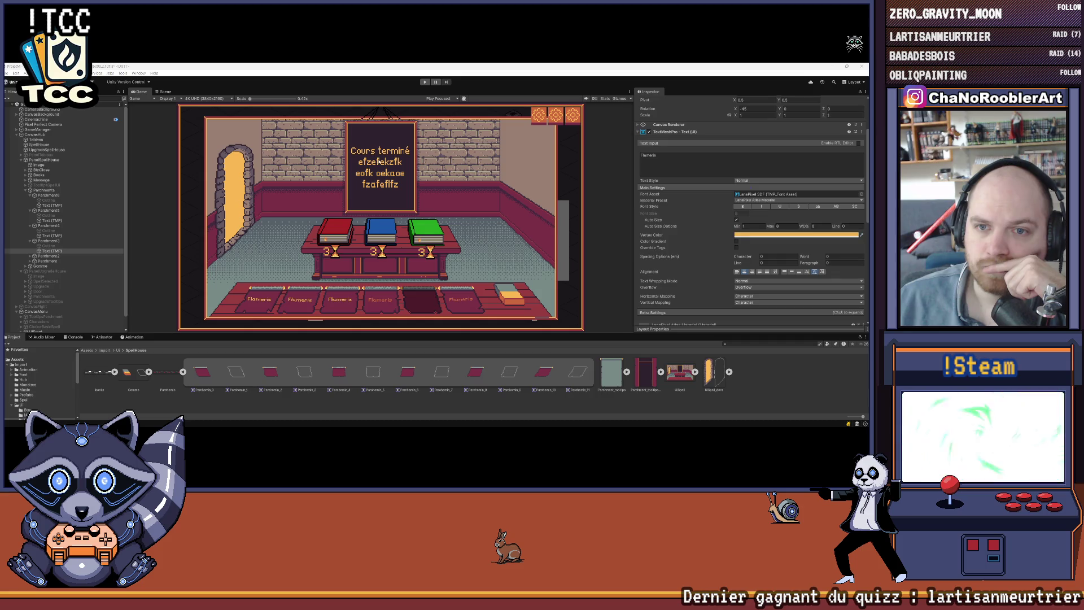
left_click(30, 256)
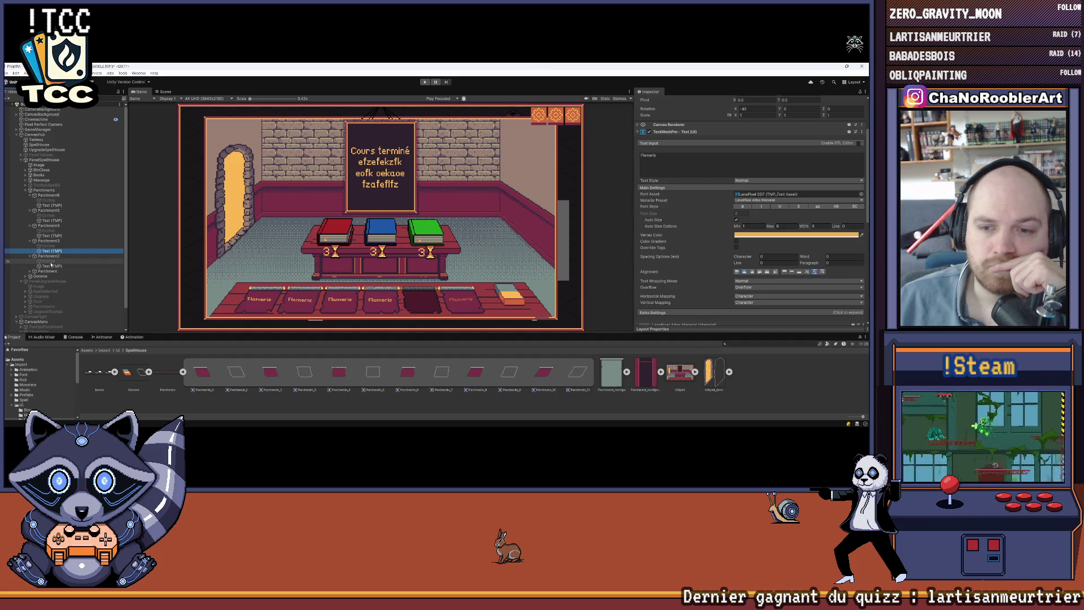
left_click(53, 265)
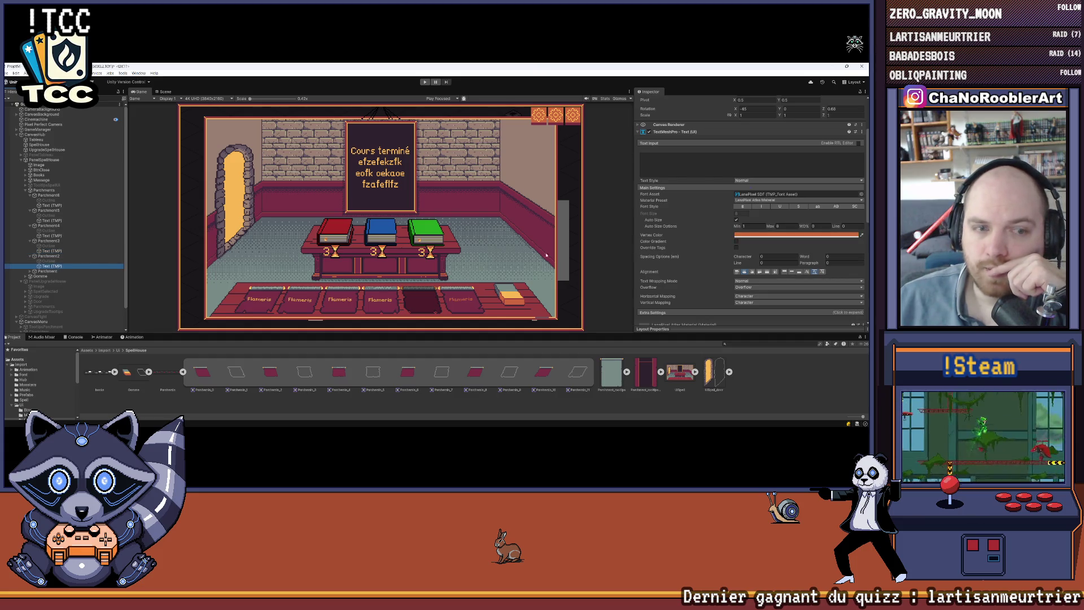
left_click(861, 236)
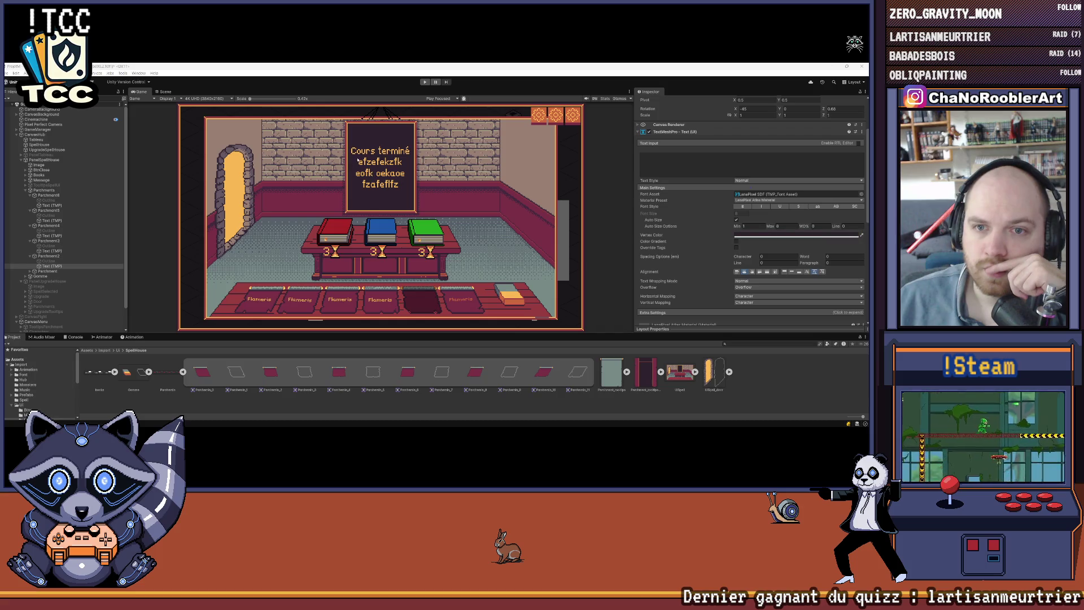
left_click(358, 153)
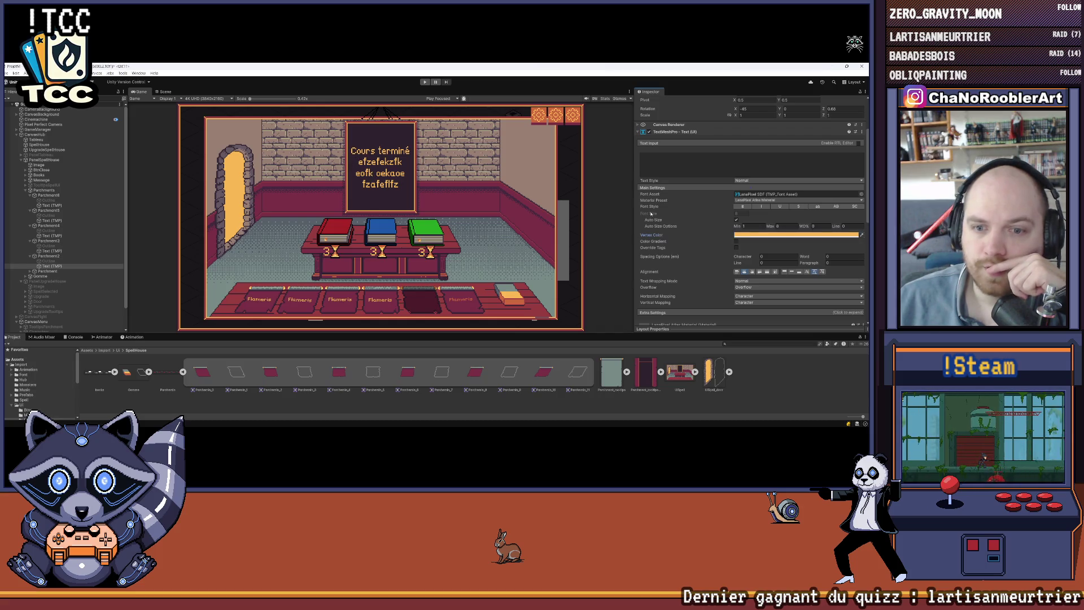
left_click(862, 236)
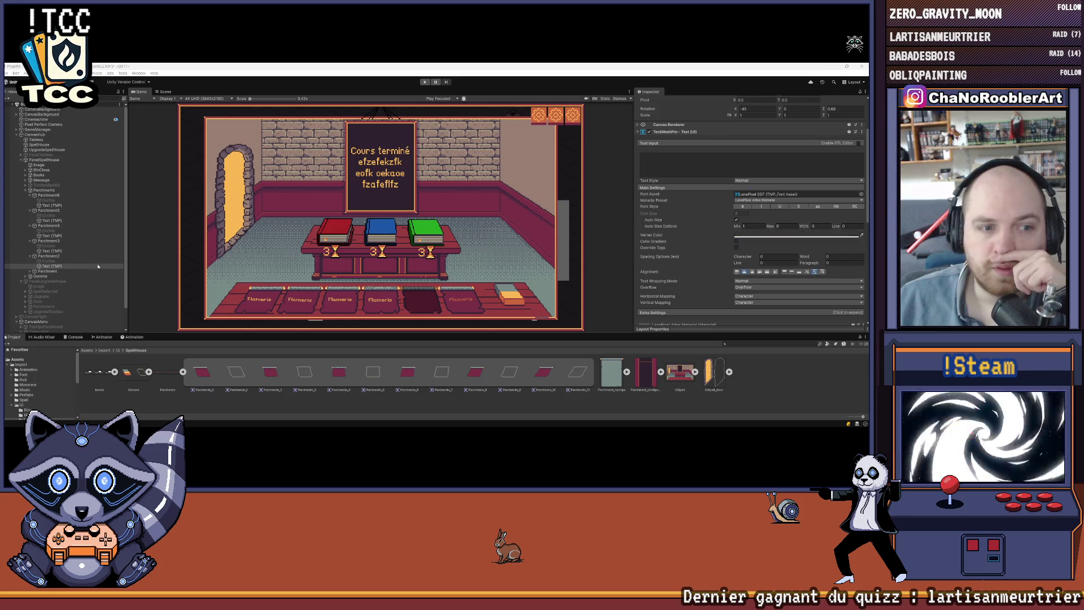
left_click(369, 172)
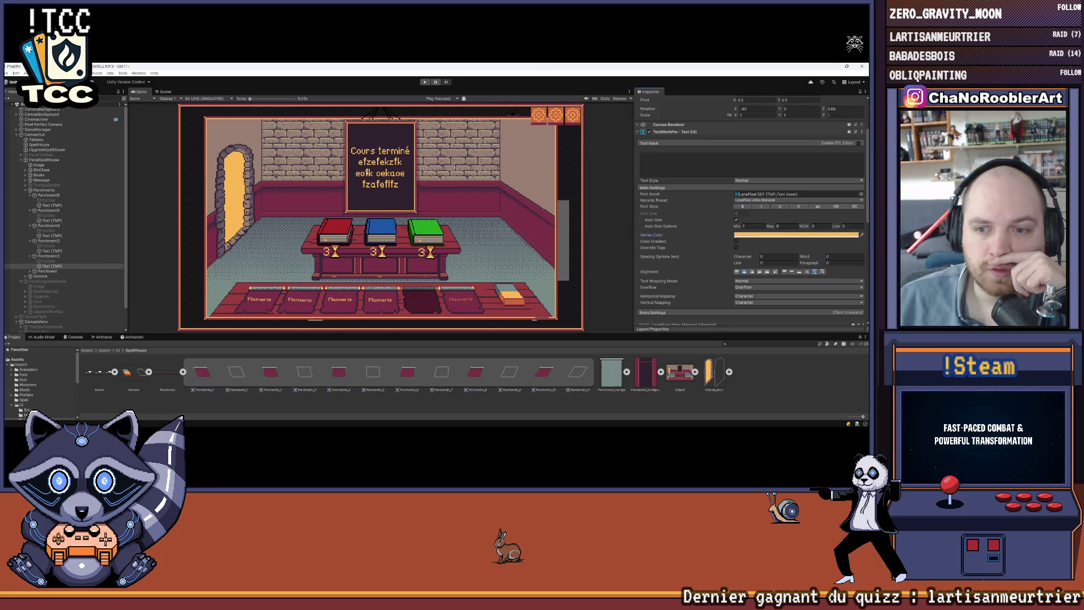
Give the first Parchment's Flameris text the same yellow and enlarge the Game view
left_click(30, 271)
left_click(51, 280)
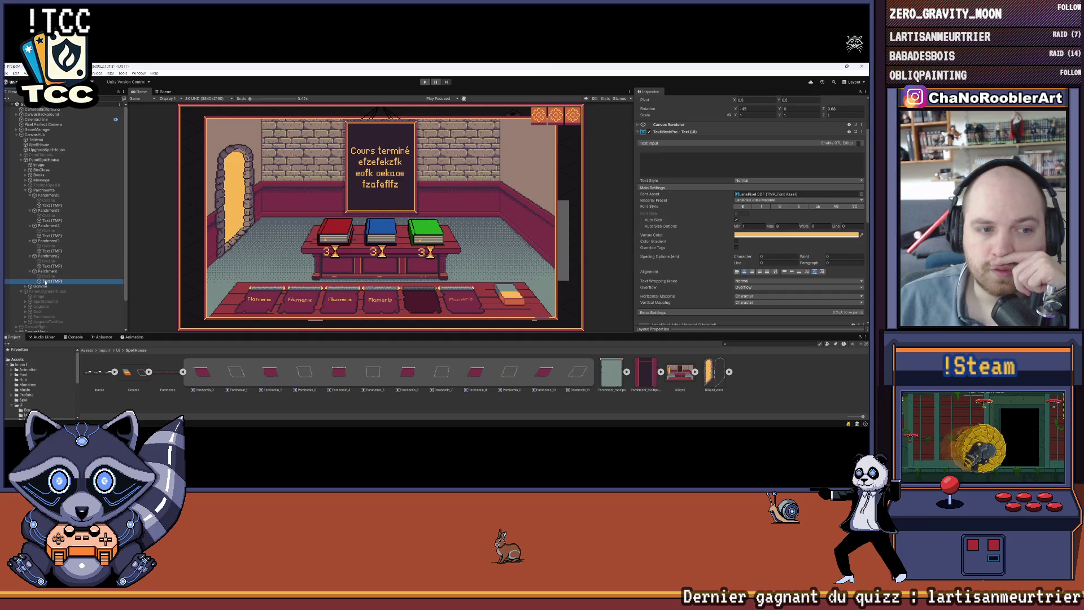
left_click(862, 234)
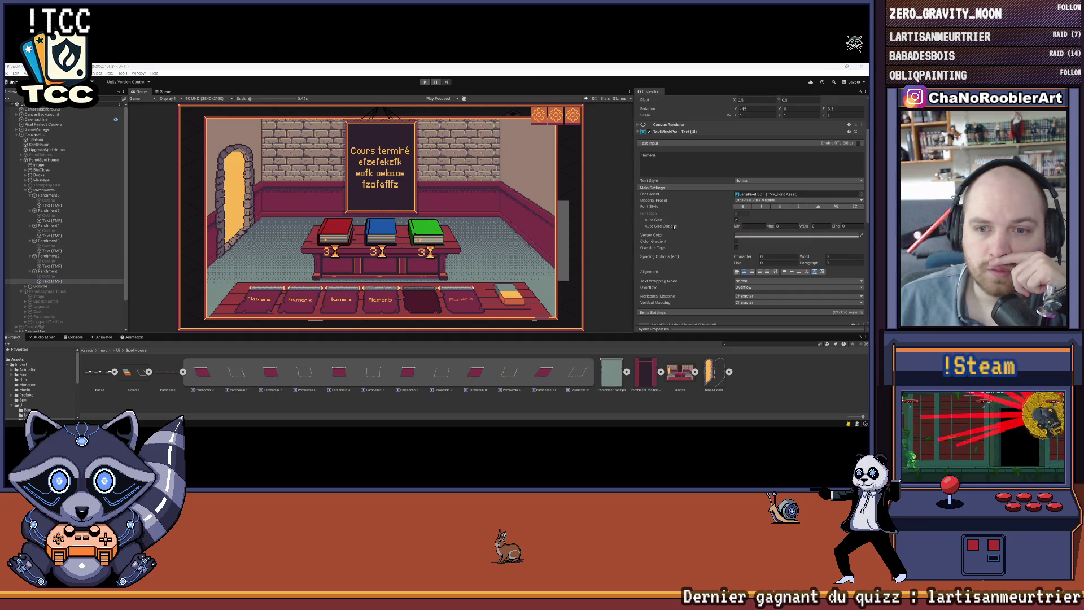
left_click(376, 171)
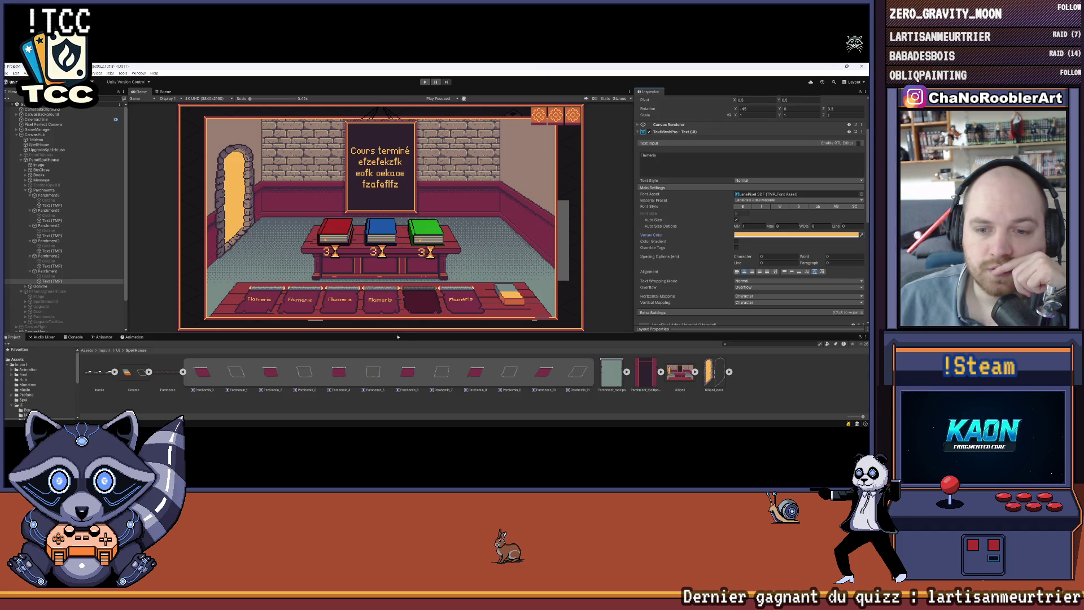
left_click_drag(398, 333, 398, 370)
scroll(442, 356, "up", 5)
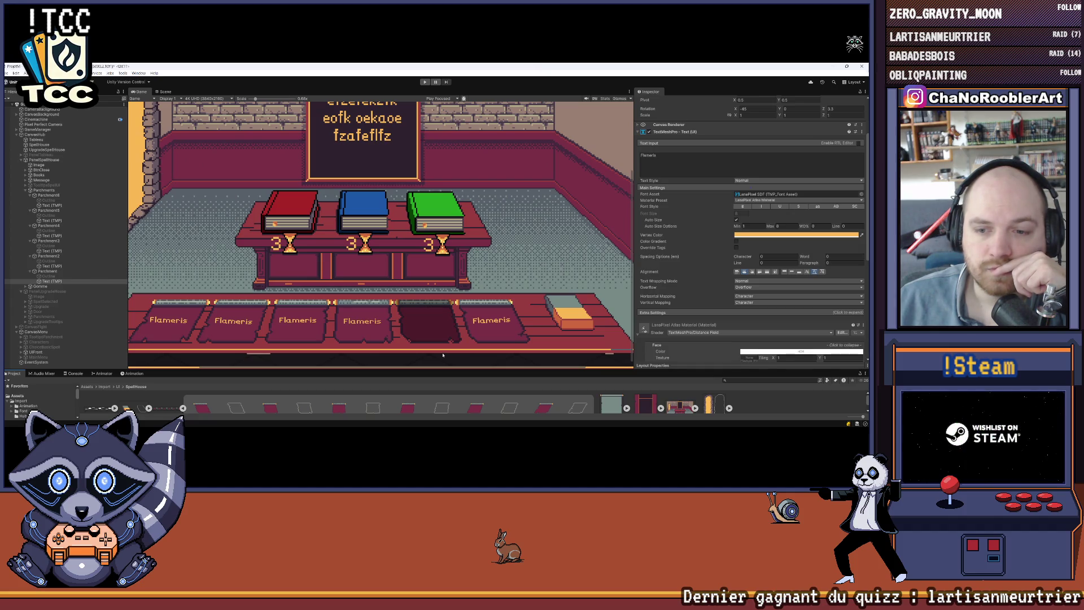
scroll(443, 355, "down", 4)
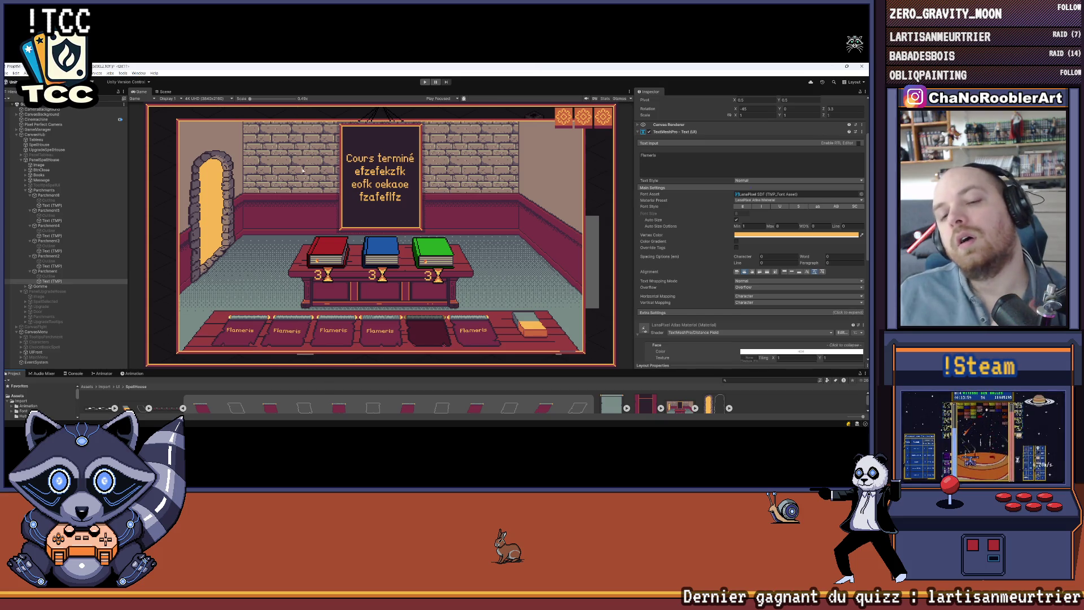
left_click(16, 75)
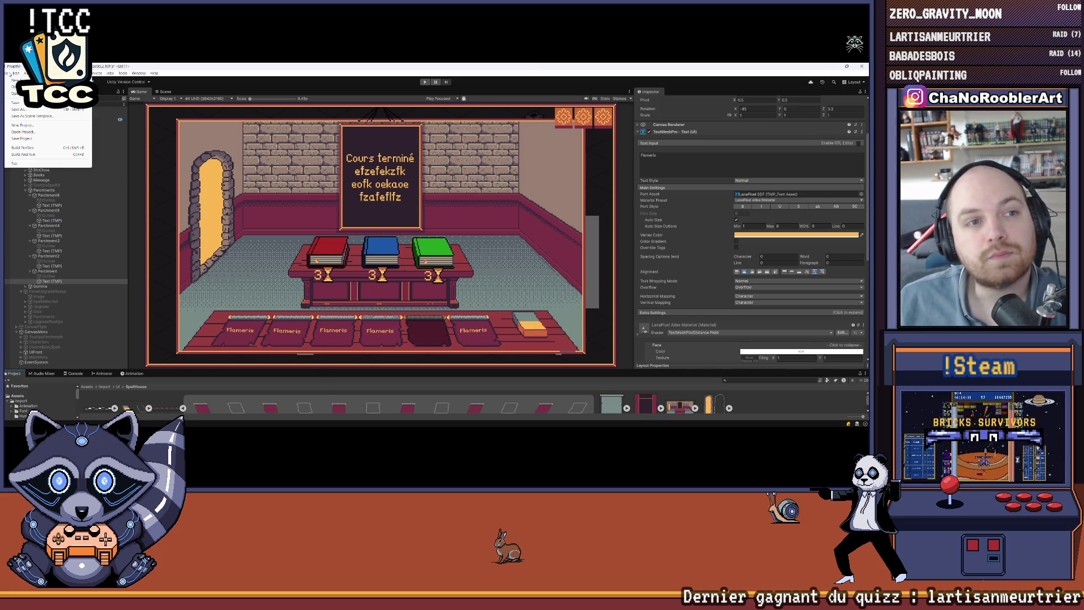
Switch from Unity to Aseprite, pan to the room sprite and show the books and floor papers group
left_click(348, 420)
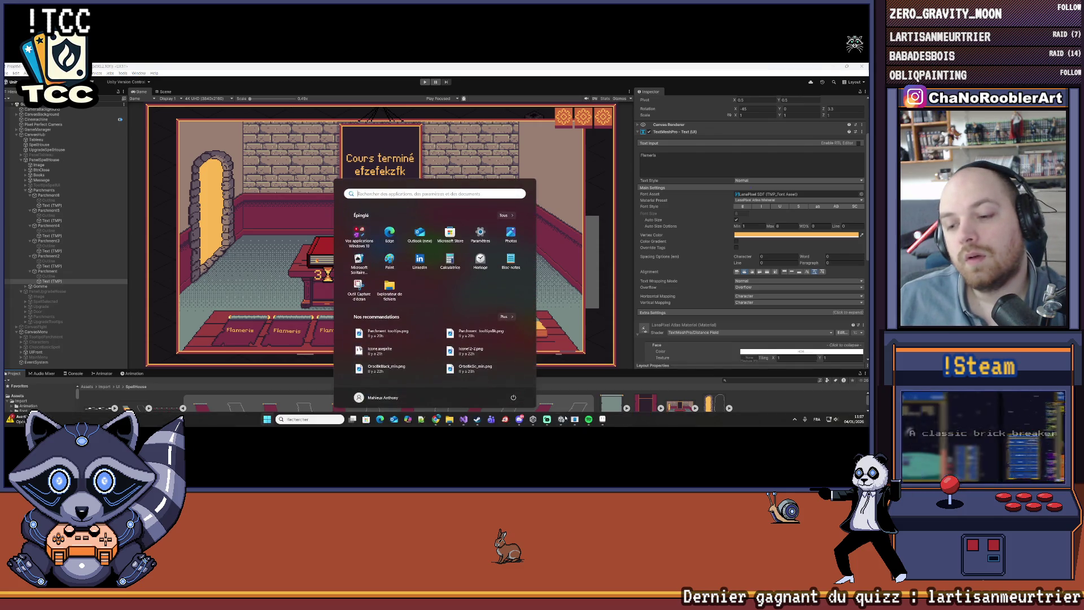
left_click(581, 420)
left_click_drag(342, 339, 385, 301)
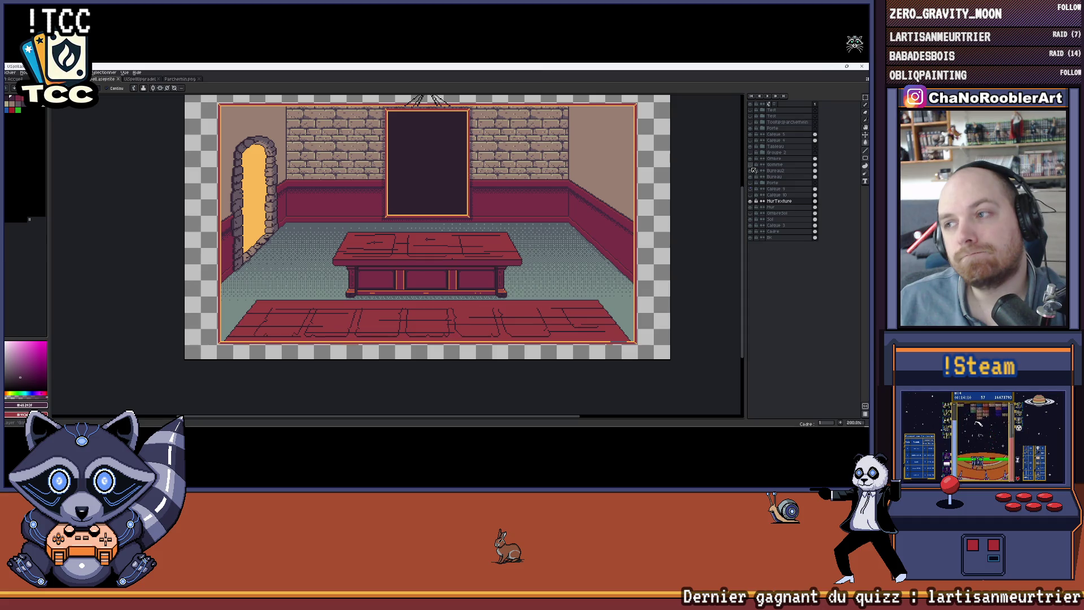
left_click(751, 152)
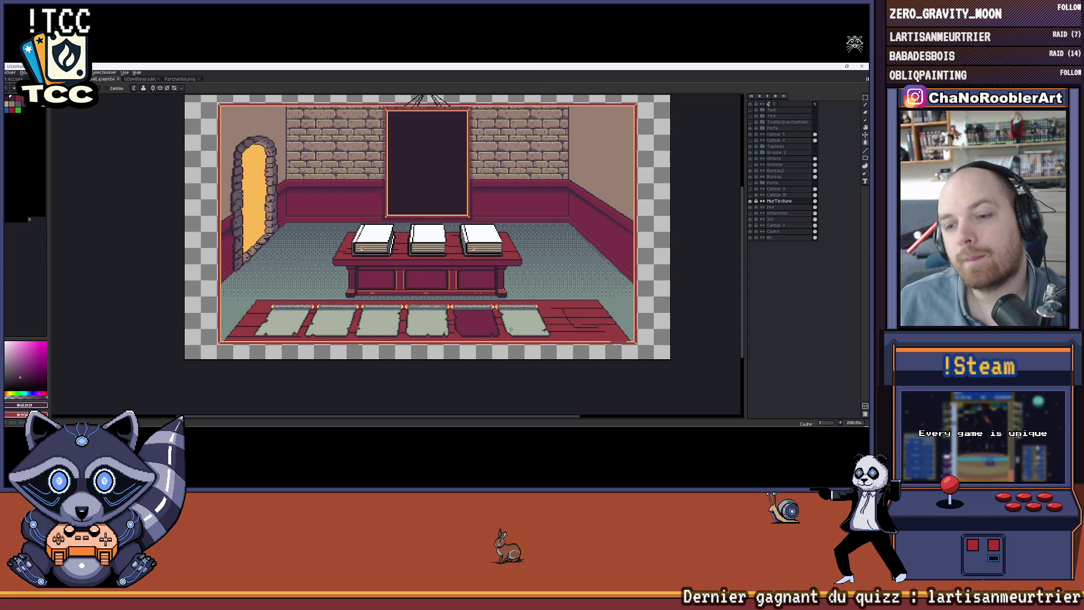
Zoom on the rugs and compare the revealed books and floor papers with the Unity scene
scroll(511, 328, "up", 3)
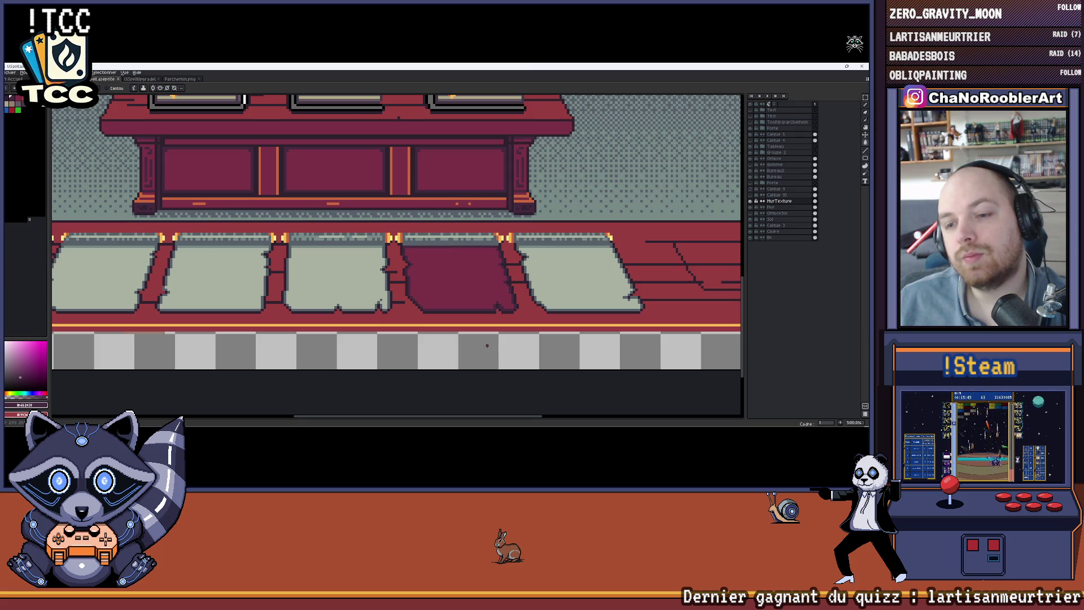
scroll(487, 345, "down", 3)
key("alt+Tab")
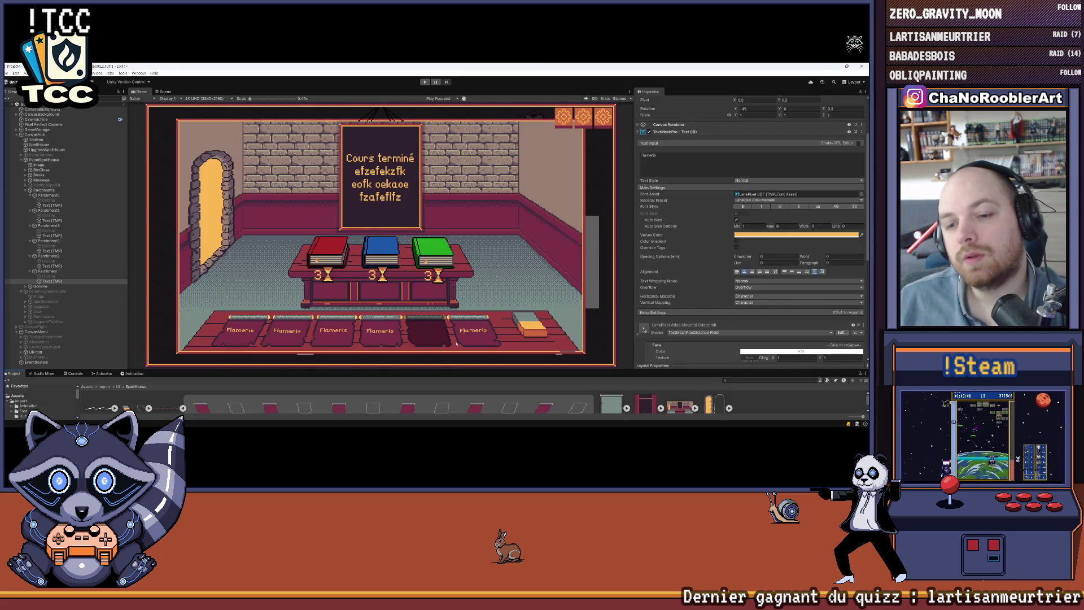
key("alt+Tab")
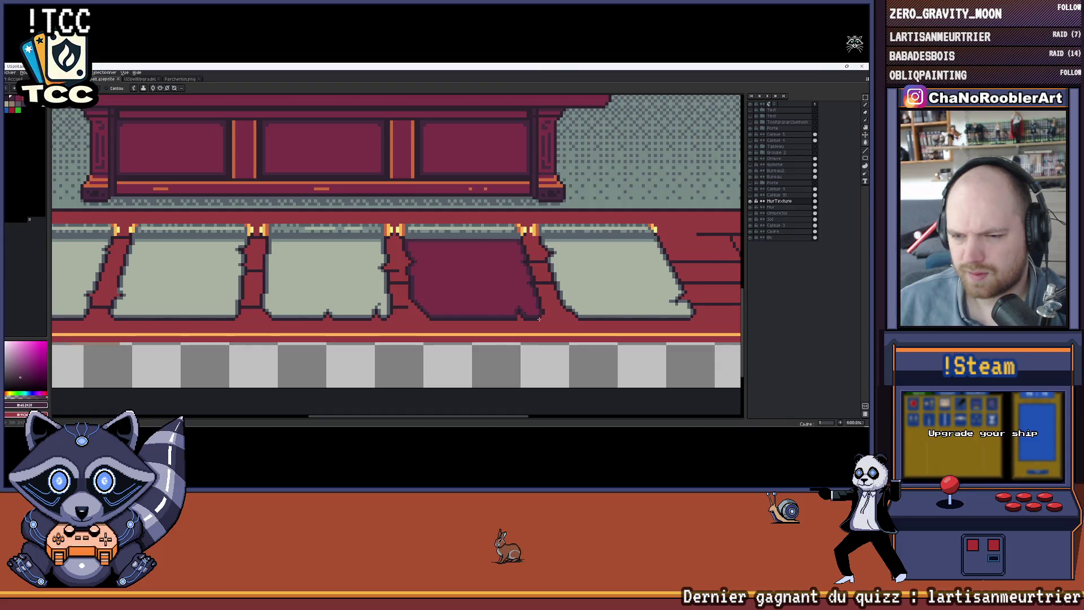
scroll(534, 317, "down", 5)
scroll(535, 319, "up", 3)
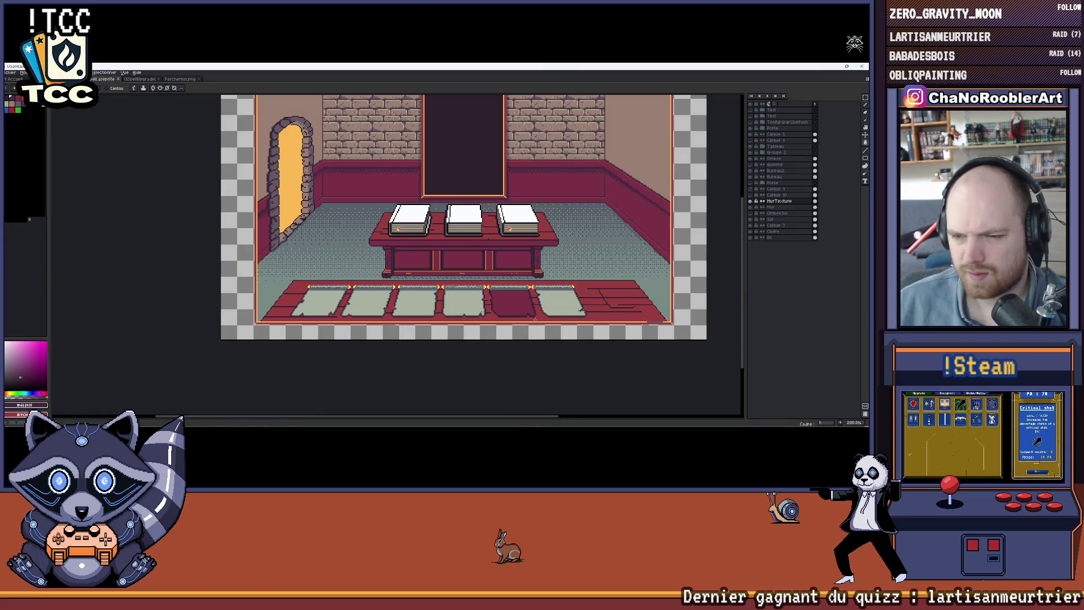
scroll(534, 318, "up", 4)
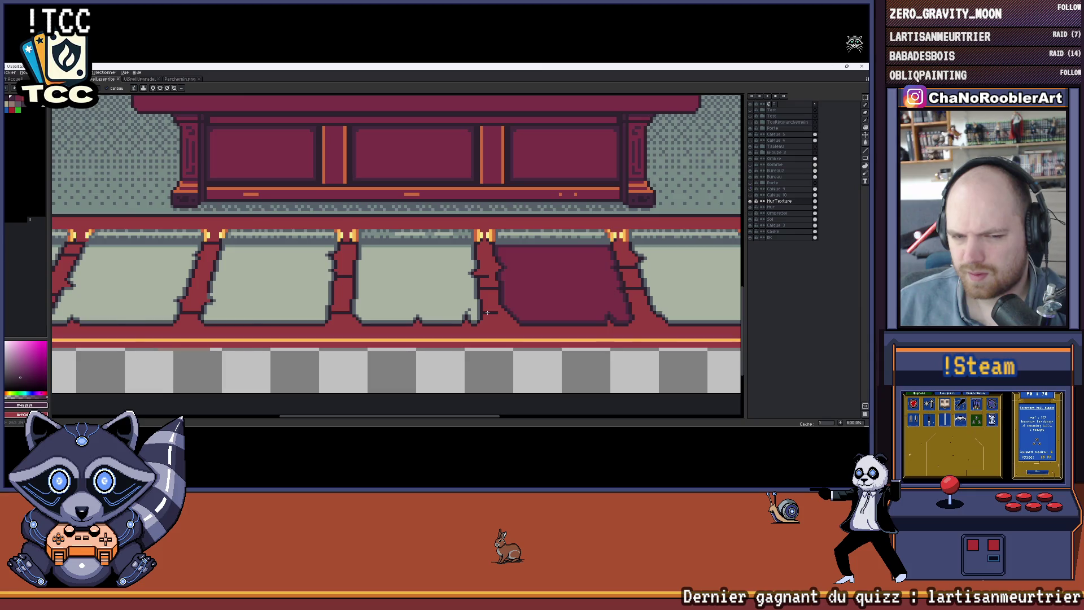
scroll(486, 312, "down", 3)
key("i")
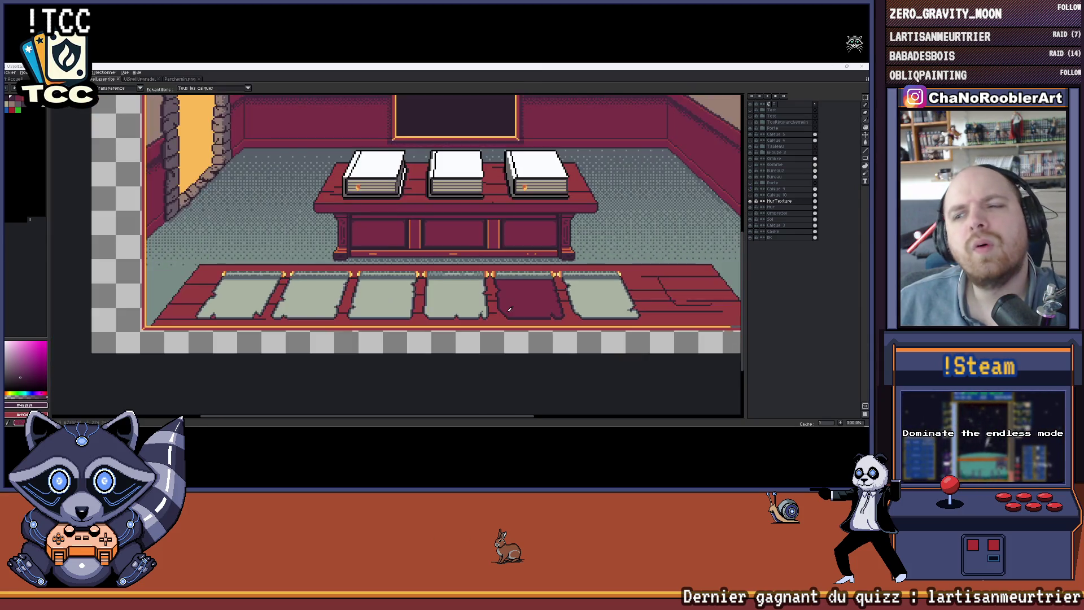
Check the Unity parchments once more, then bring up the Parchemin.png sprite strip
key("alt+Tab")
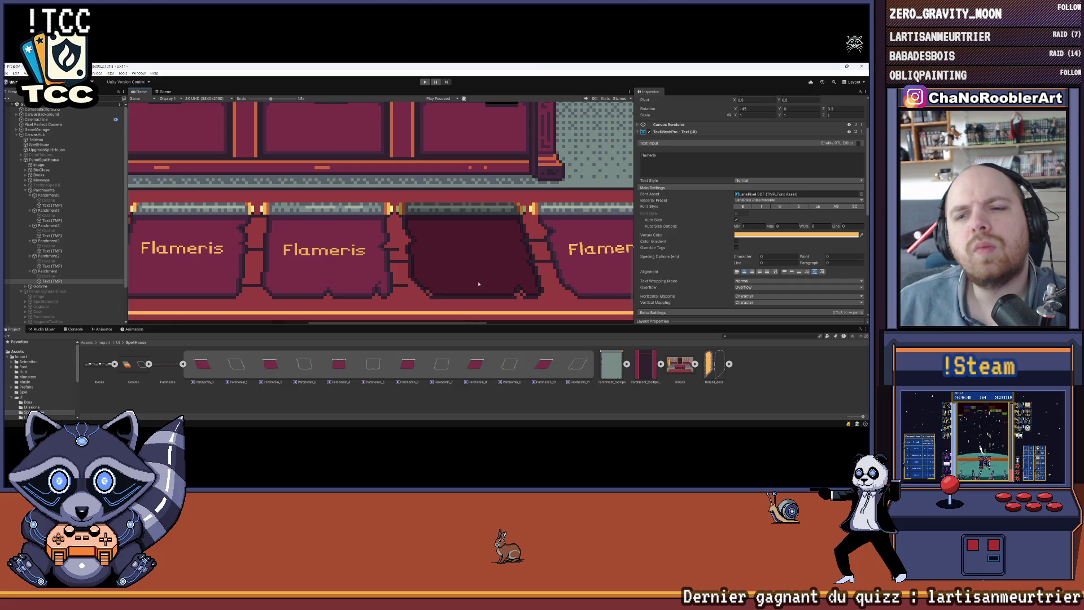
mouse_move(555, 428)
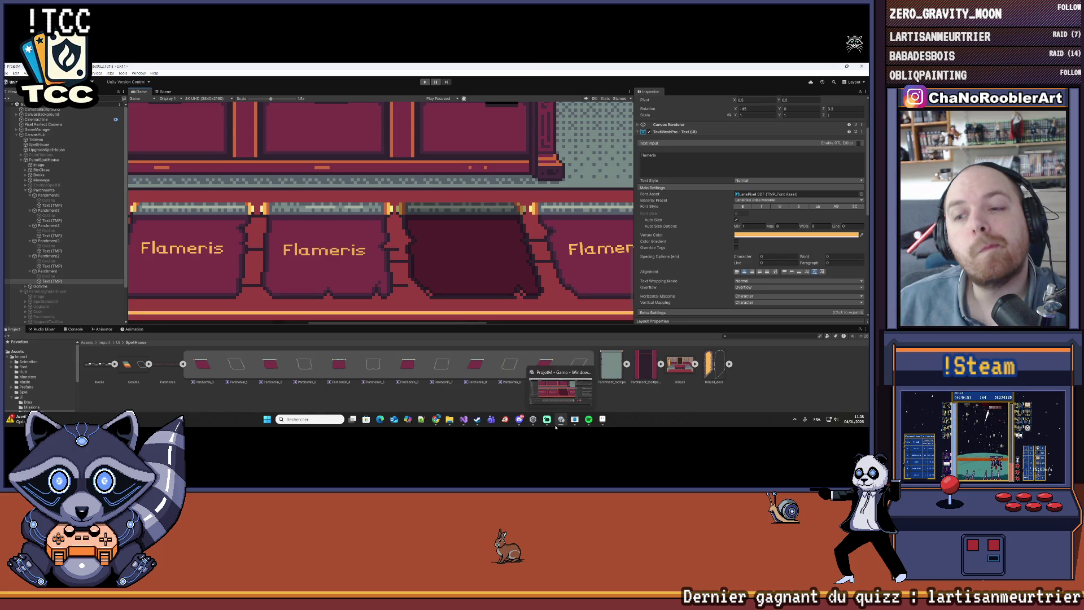
left_click(603, 421)
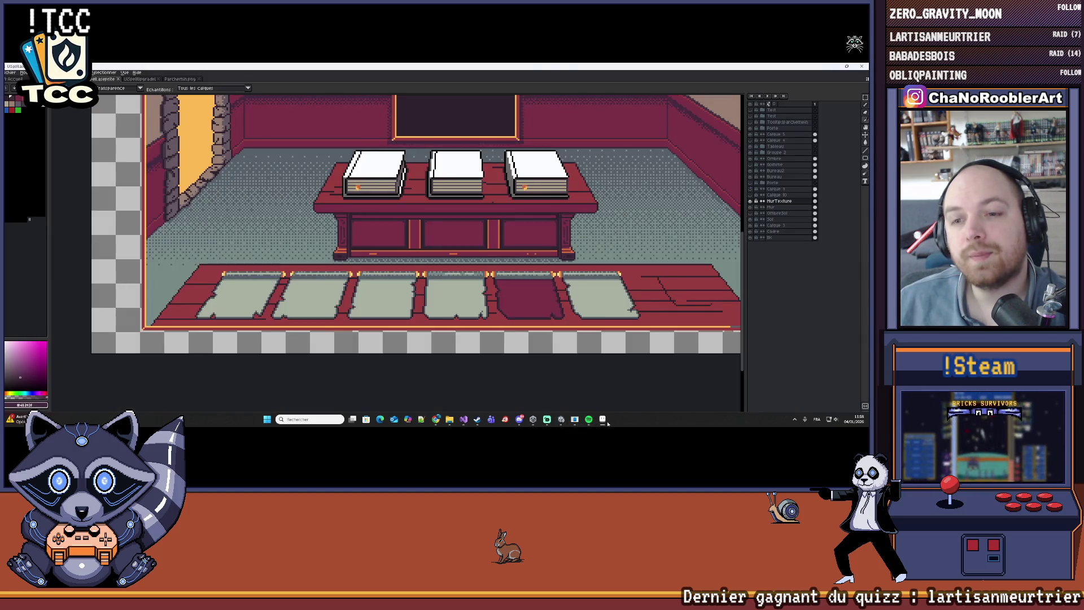
key("ctrl+Tab")
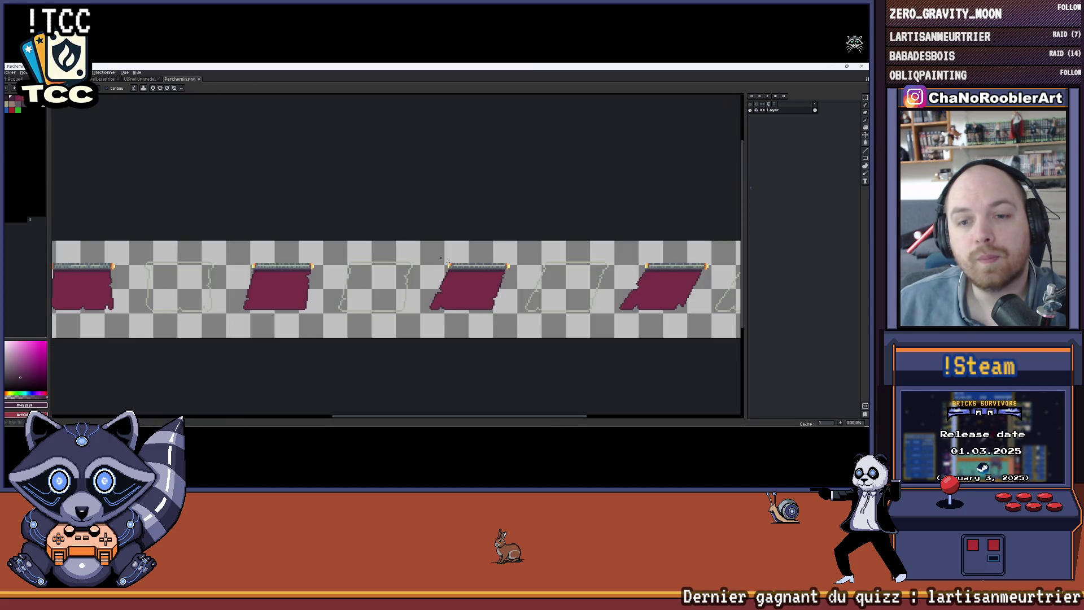
Pan across the Parchemin sprite strip, then return to Unity and select the Parchment object
mouse_move(433, 252)
left_mouse_down()
mouse_move(550, 246)
mouse_move(490, 229)
mouse_move(513, 231)
left_mouse_up()
left_click_drag(367, 273, 603, 277)
scroll(389, 284, "up", 2)
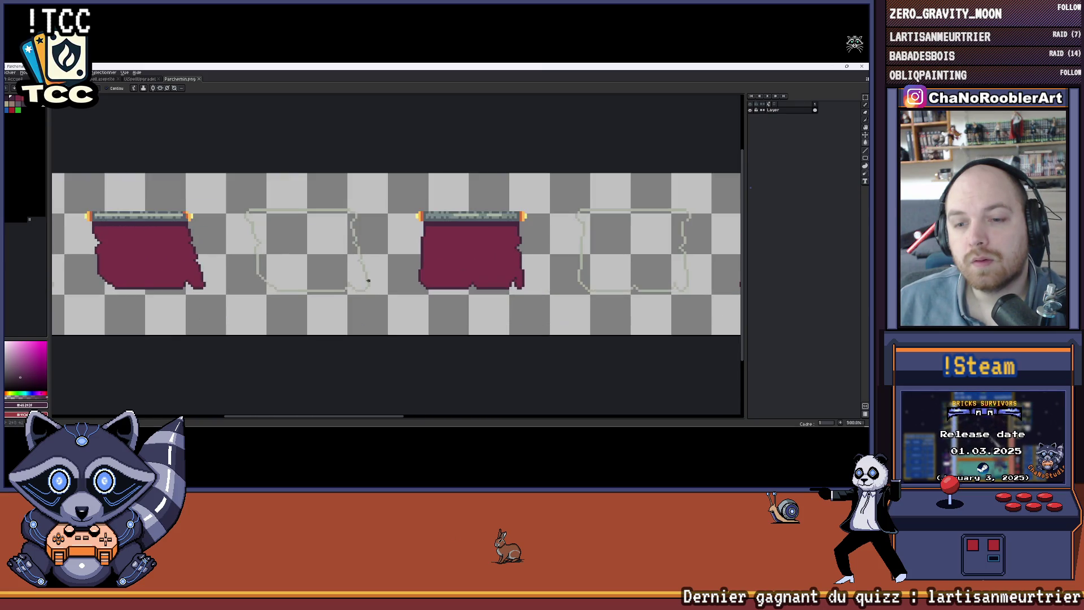
scroll(362, 277, "right", 2)
scroll(333, 274, "left", 4)
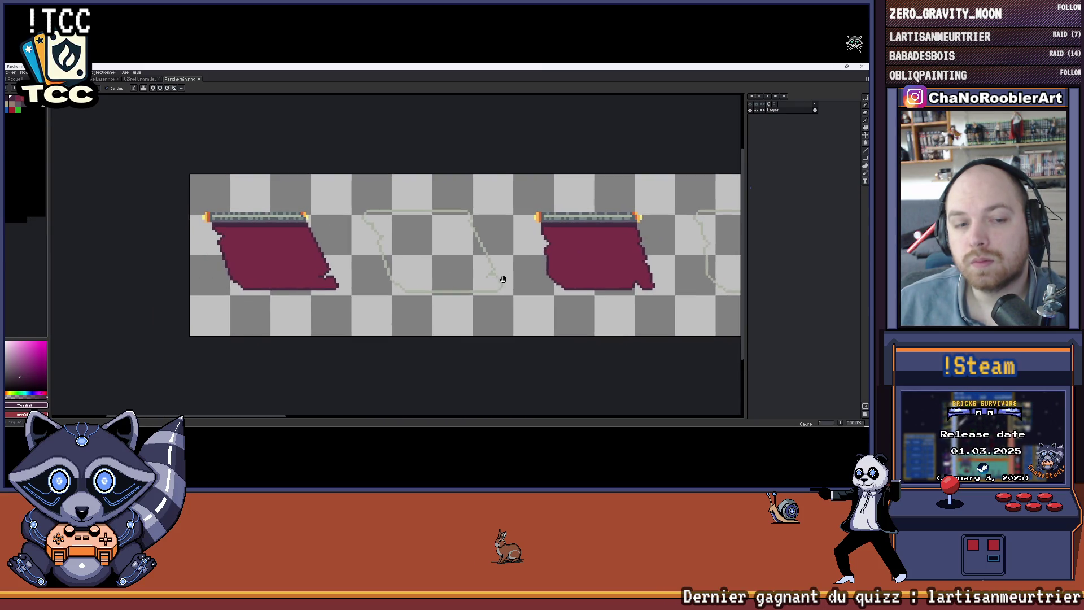
scroll(306, 275, "right", 4)
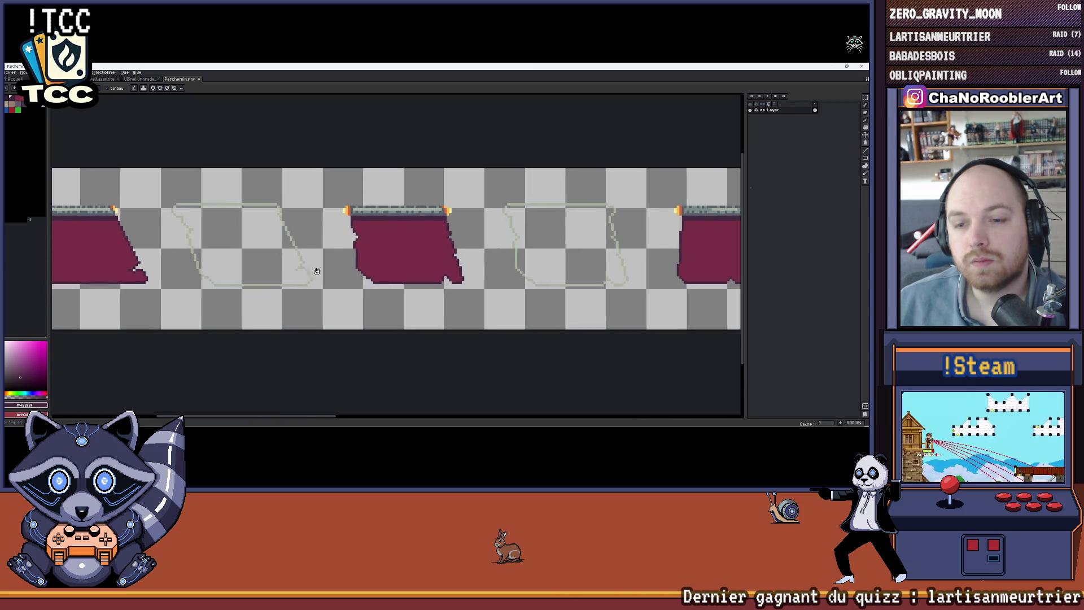
scroll(317, 279, "left", 3)
scroll(361, 291, "up", 1)
scroll(372, 297, "right", 2)
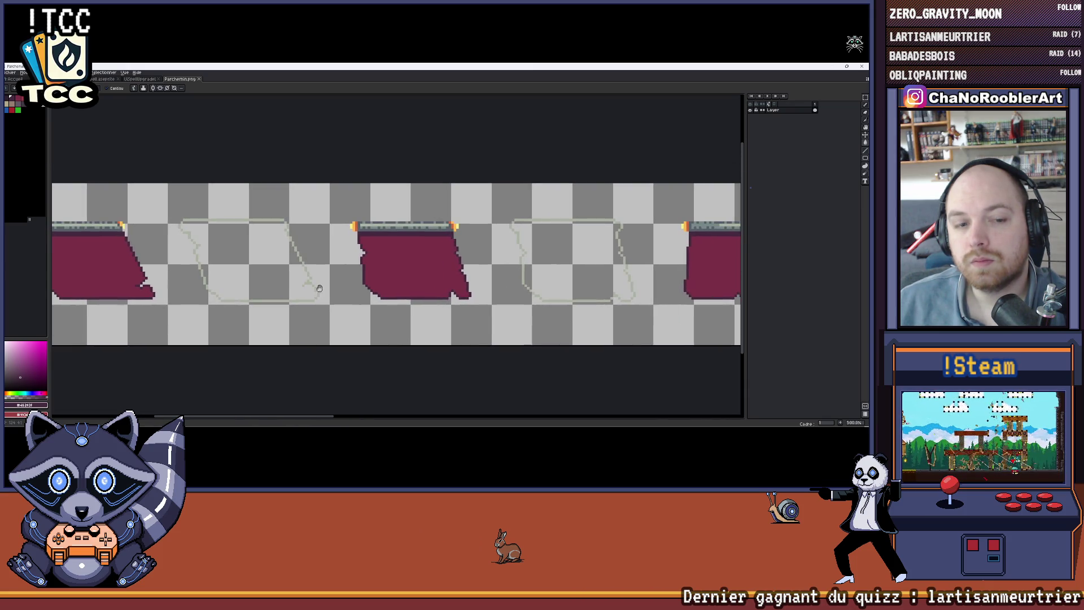
key("alt+Tab")
scroll(437, 301, "down", 5)
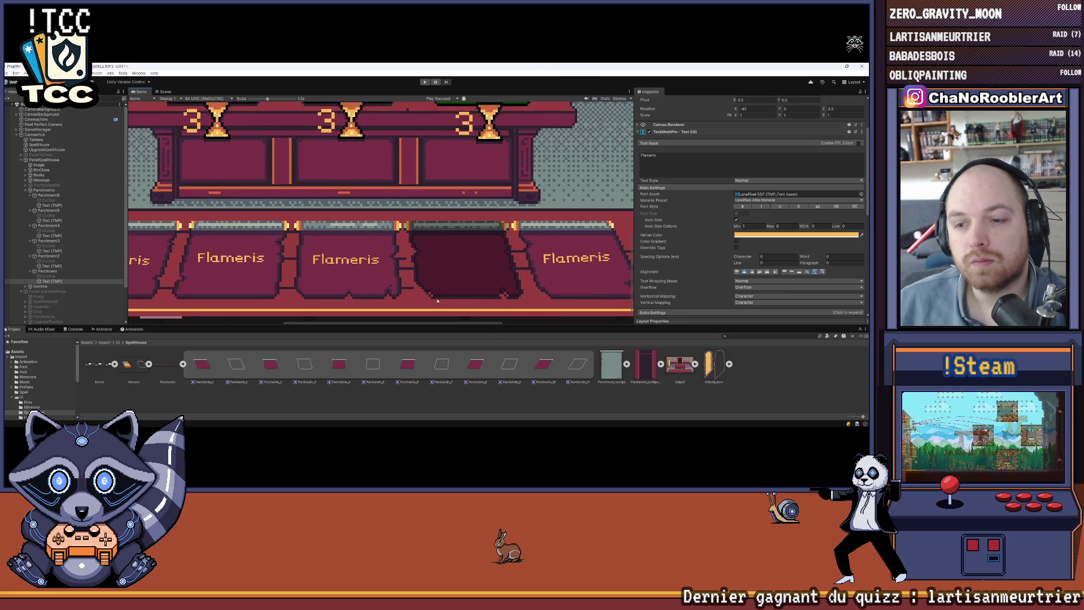
left_click(72, 273)
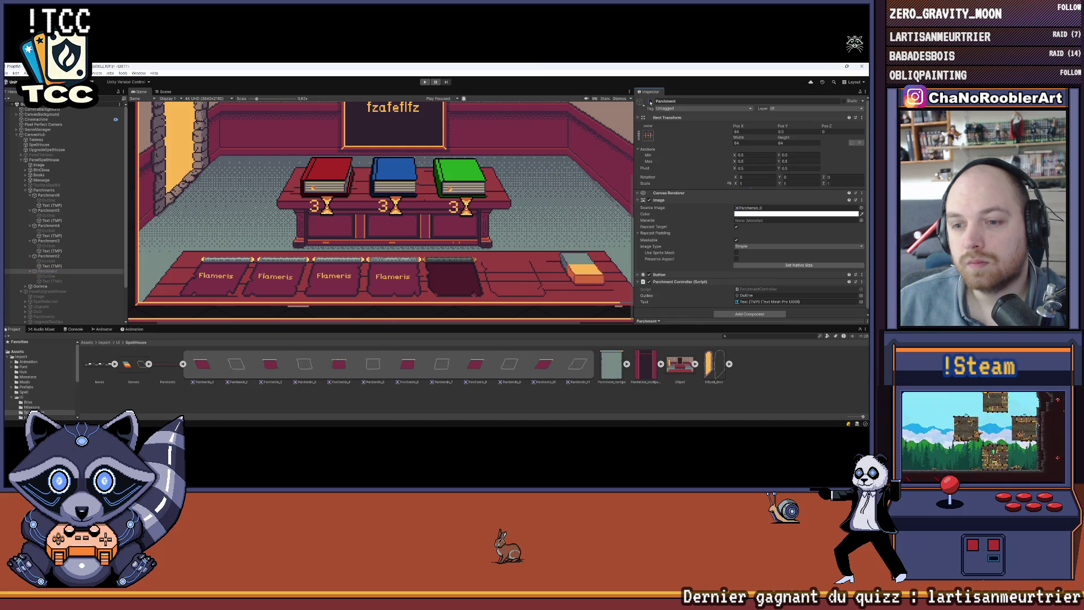
Hide and restore Parchment2 to locate its slot in the Game view's parchment row
left_click(51, 257)
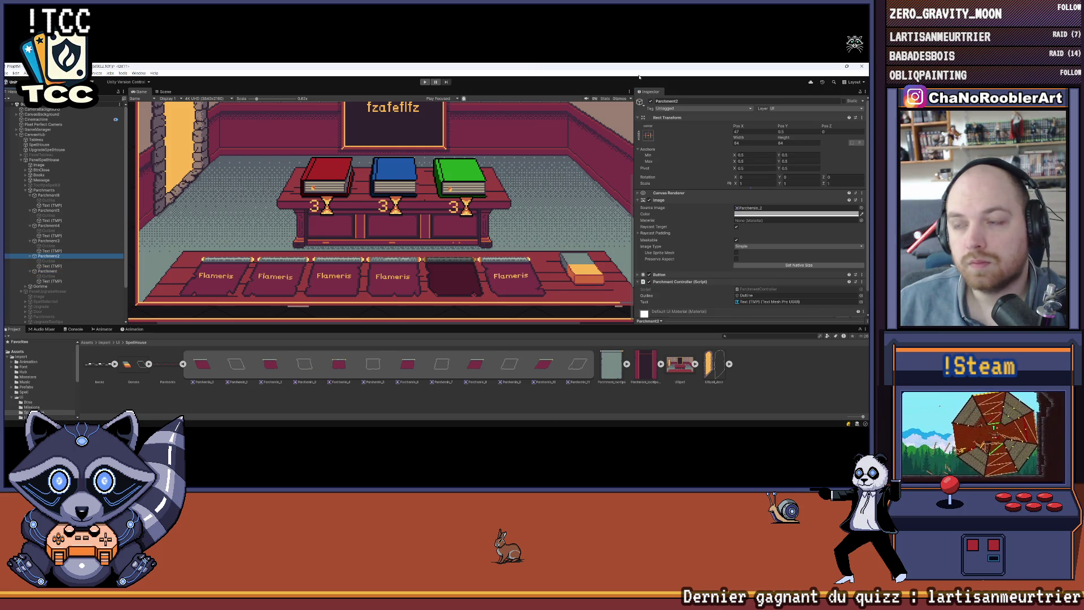
left_click(651, 101)
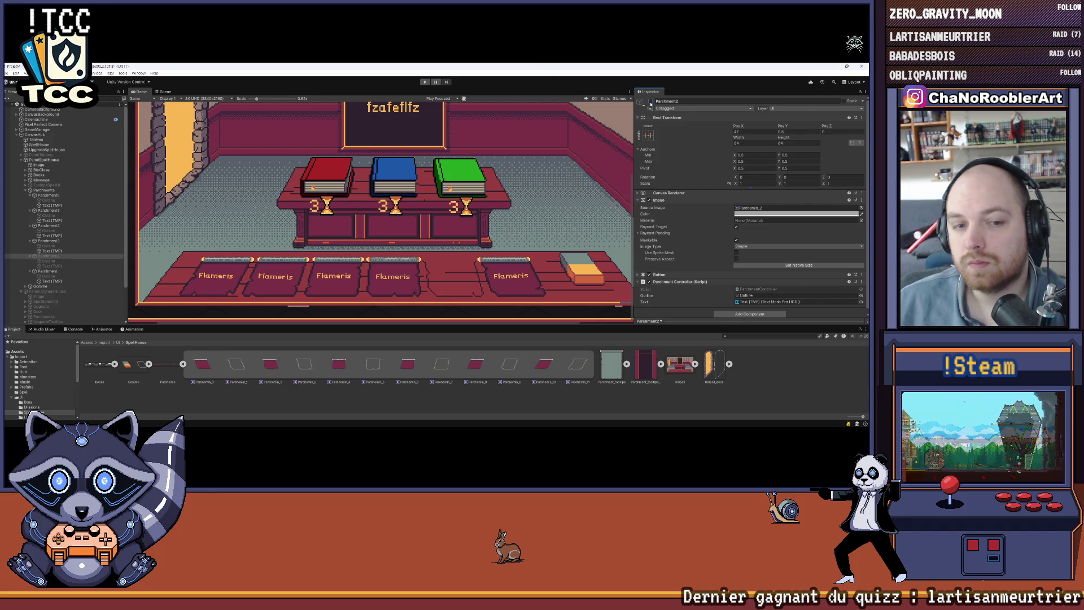
left_click(651, 102)
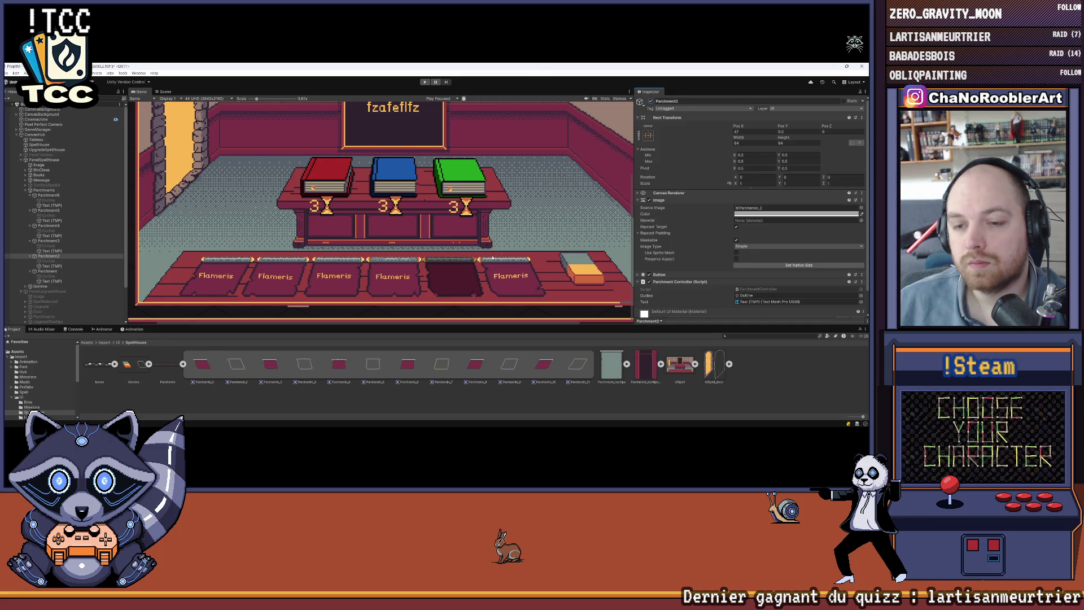
scroll(451, 285, "up", 4)
scroll(451, 285, "up", 6)
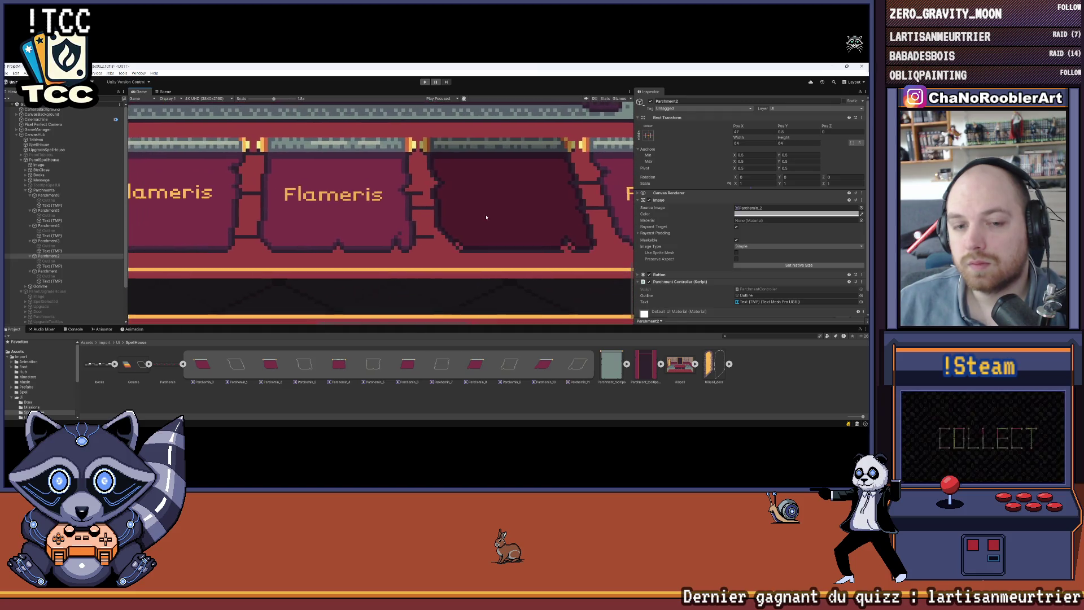
left_click_drag(507, 244, 258, 241)
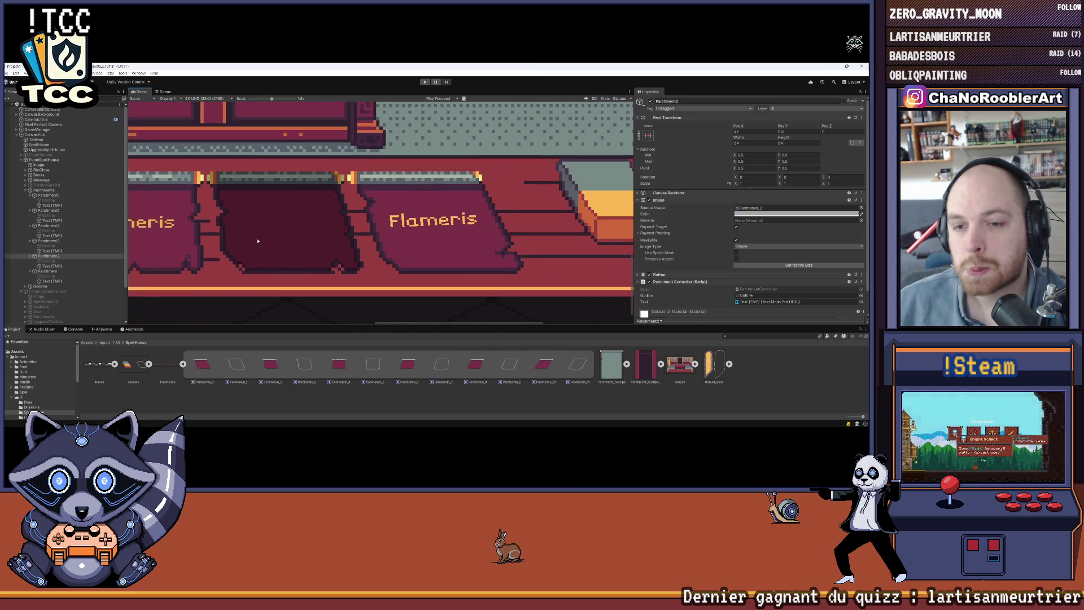
scroll(435, 158, "down", 3)
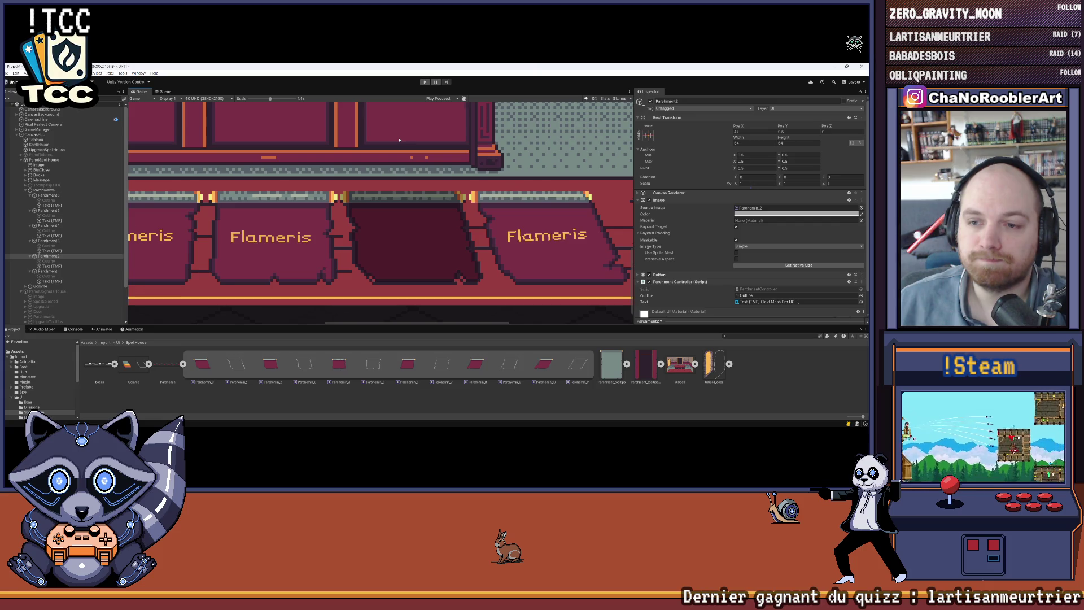
scroll(397, 140, "down", 8)
scroll(395, 140, "down", 2)
Hide and restore Parchment to locate it, then switch back to Aseprite
key("Down")
key("Down")
key("Down")
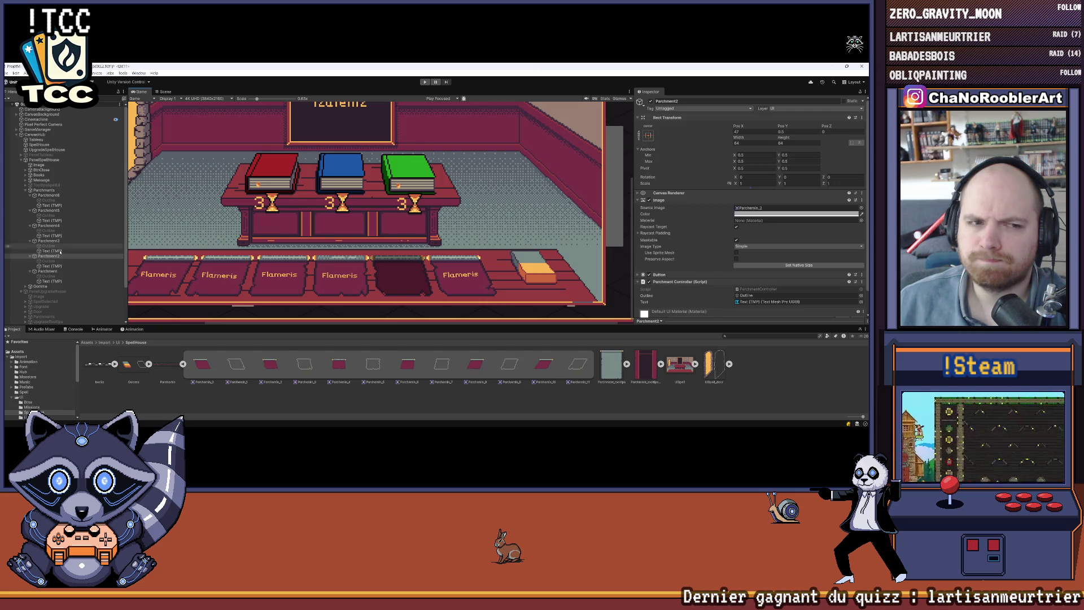
left_click(652, 101)
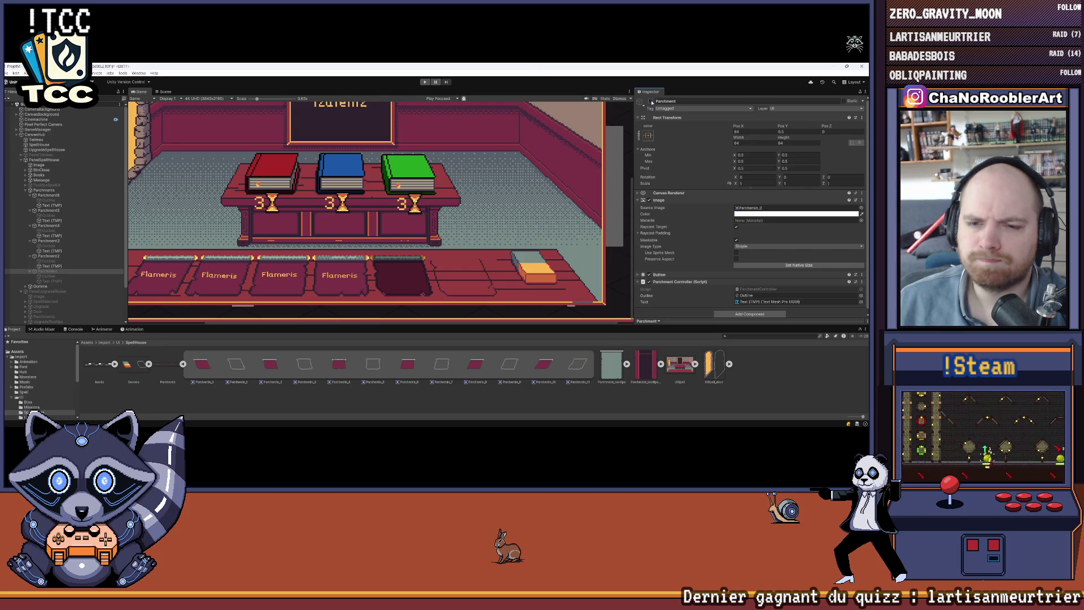
left_click(652, 101)
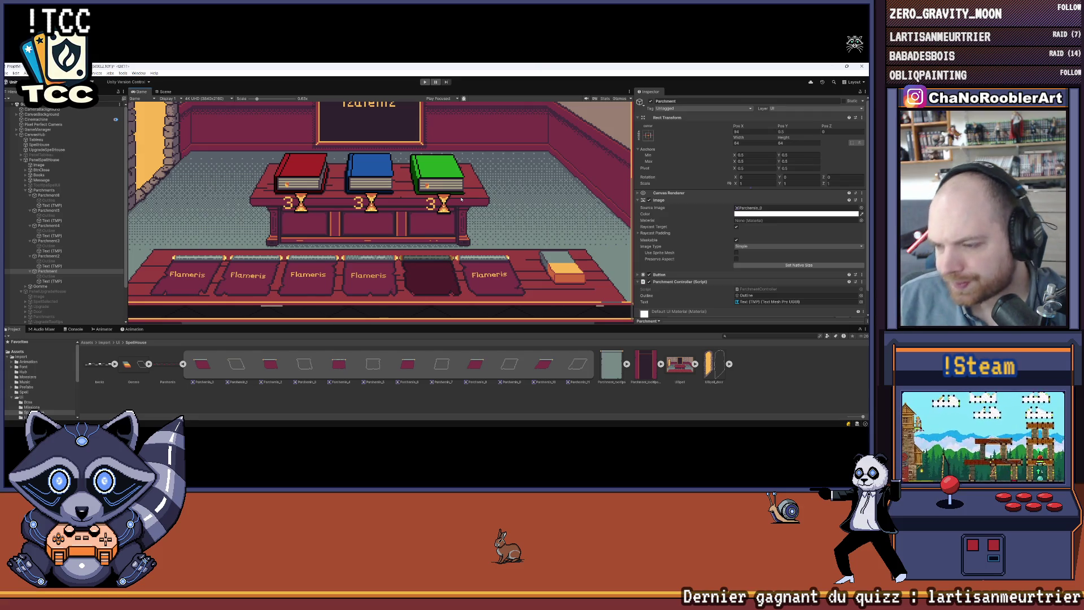
key("alt+Tab")
Repaint a few parchment outline pixels in crimson and the dark outline colour
mouse_move(437, 261)
left_mouse_down()
mouse_move(370, 262)
mouse_move(392, 252)
left_mouse_up()
scroll(350, 254, "up", 5)
scroll(352, 242, "down", 2)
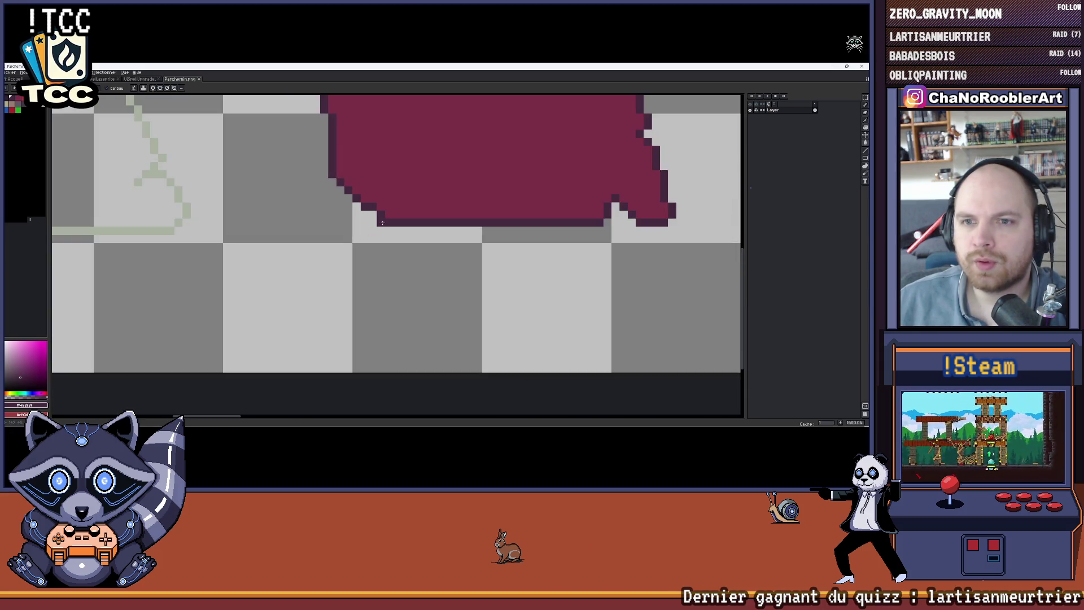
scroll(353, 242, "up", 3)
key("b")
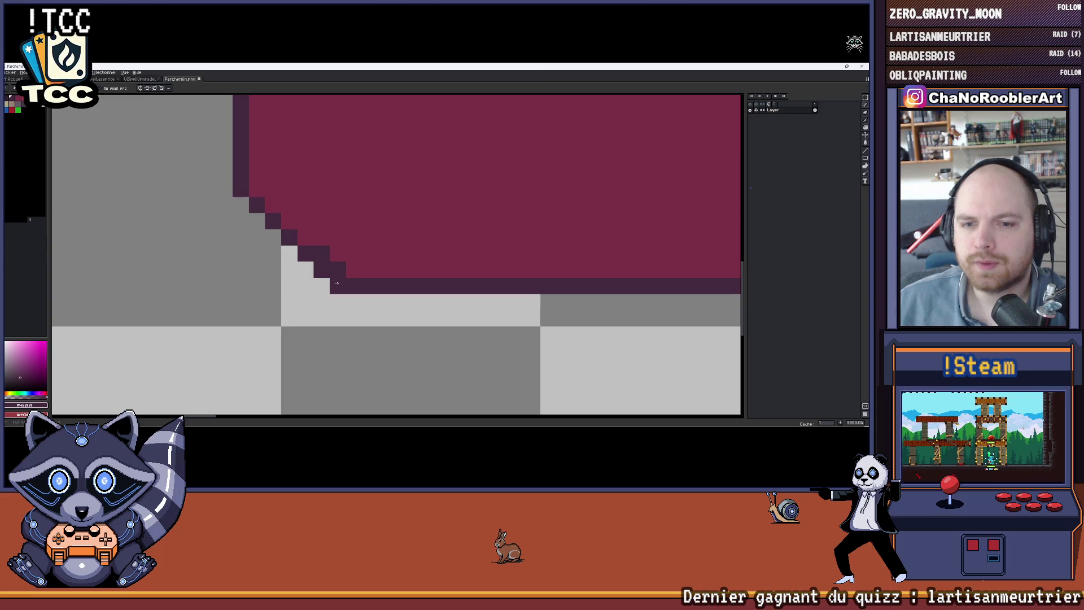
scroll(362, 265, "down", 9)
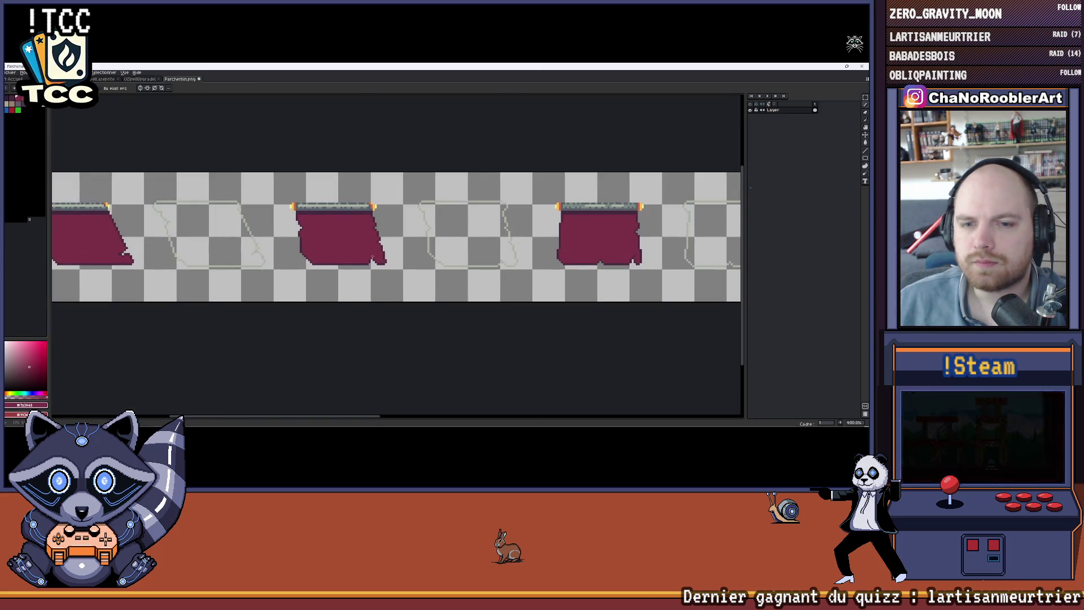
key("i")
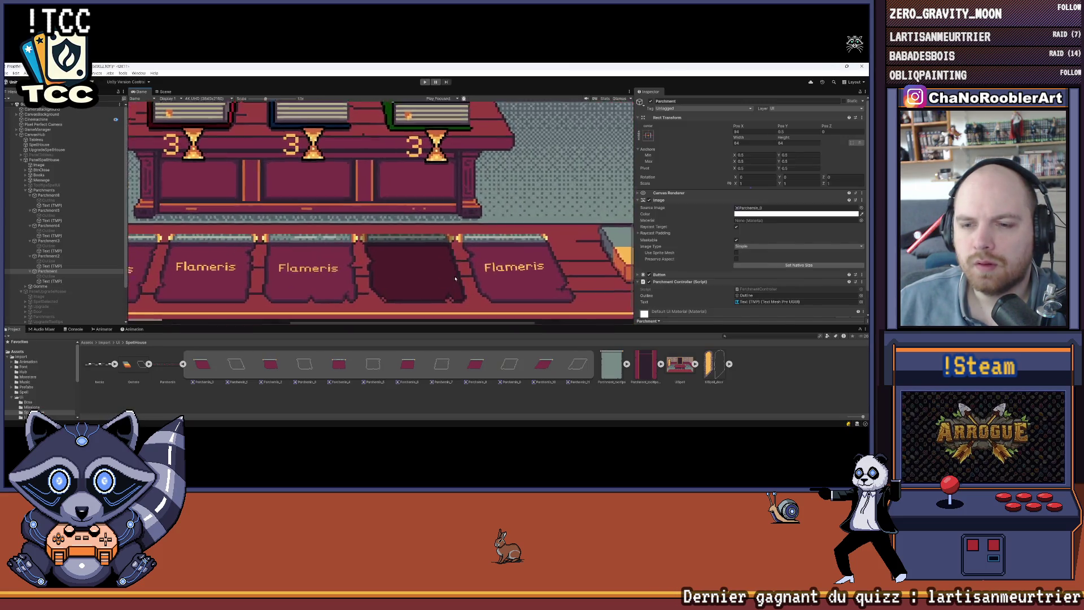
key("b")
scroll(443, 257, "up", 6)
left_click(316, 313, "alt")
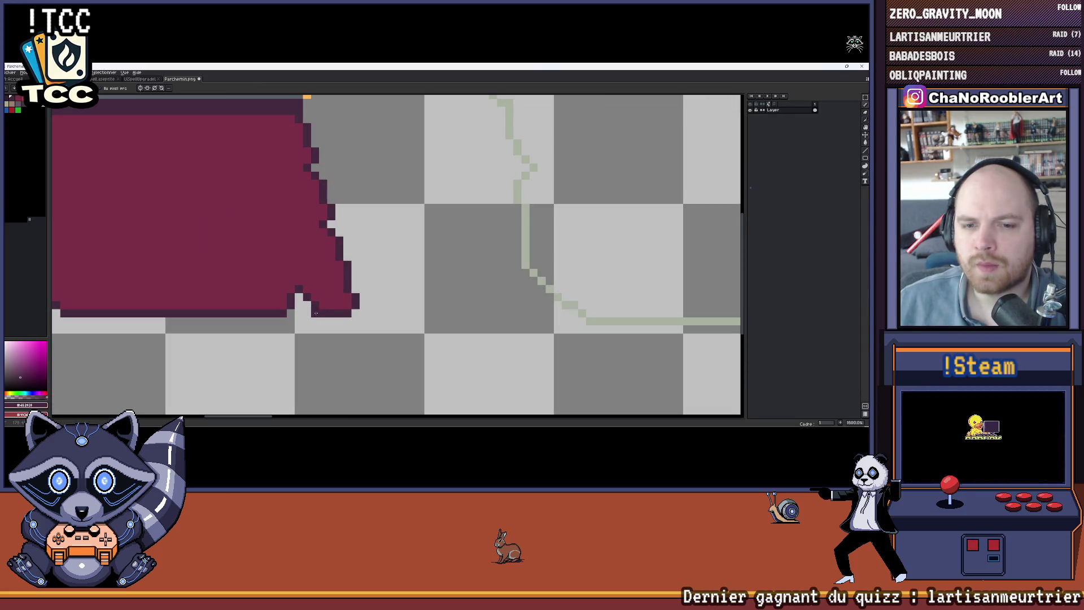
key("alt+Tab")
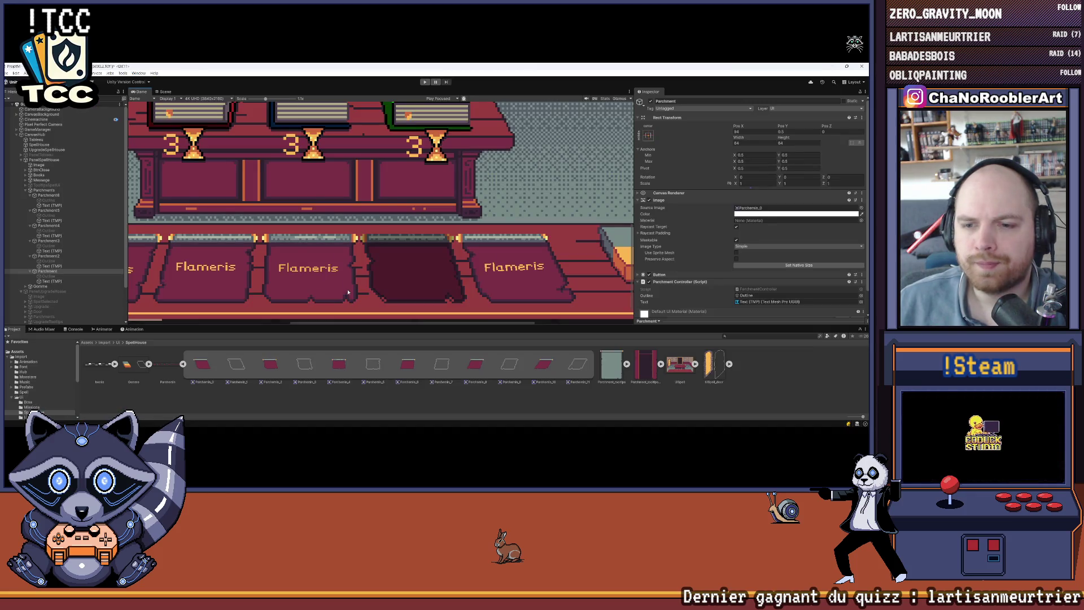
key("alt+Tab")
left_click(268, 329)
left_click(245, 305)
left_click(268, 305)
Compare the edited parchment with its look in Unity and sample the magenta fill colour
key("alt+Tab")
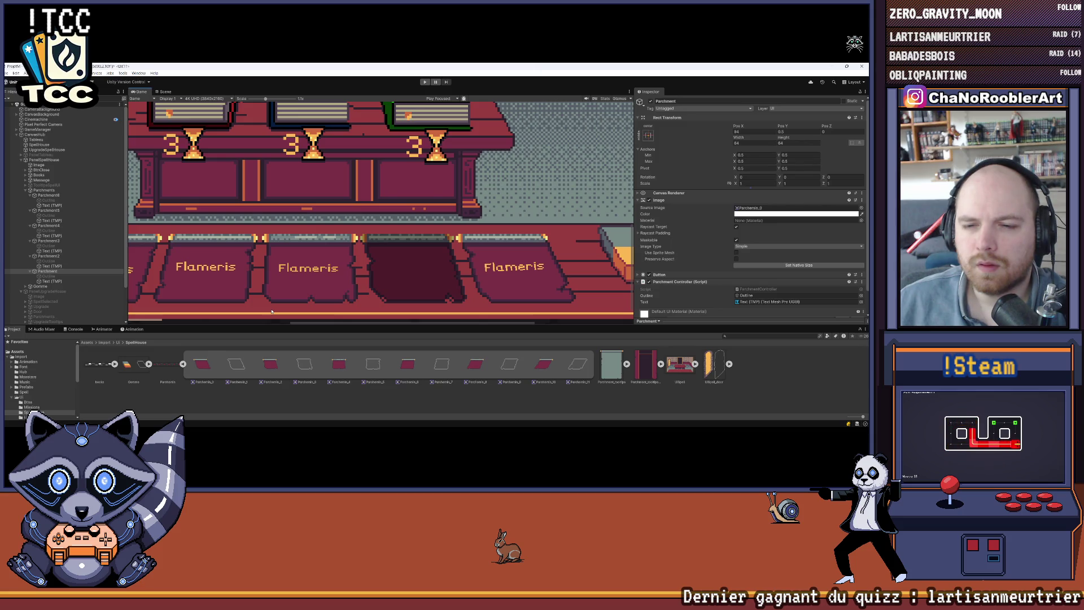
key("alt+Tab")
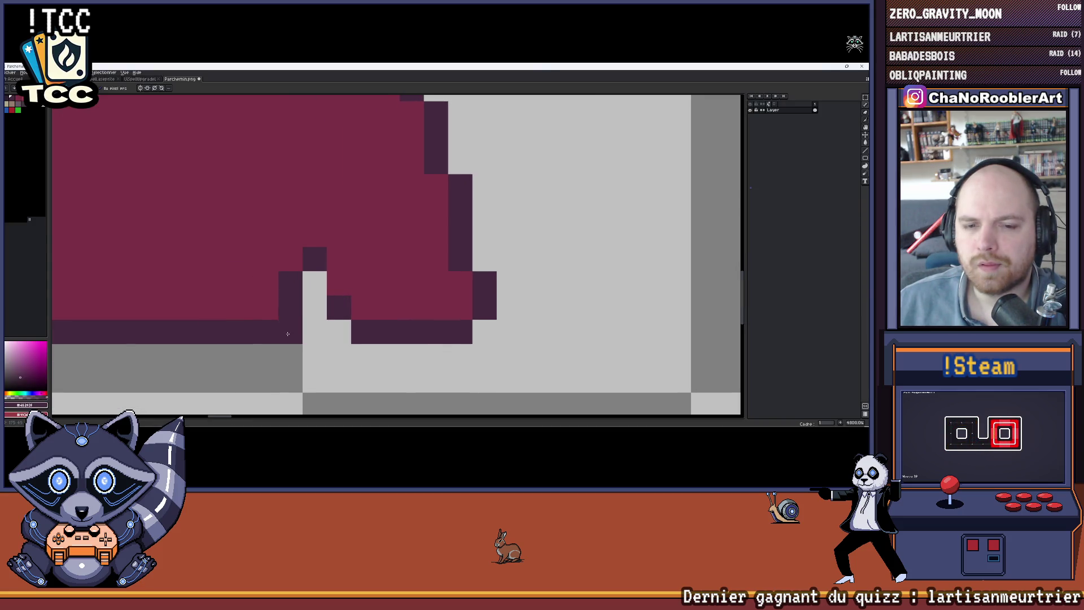
key("alt+Tab")
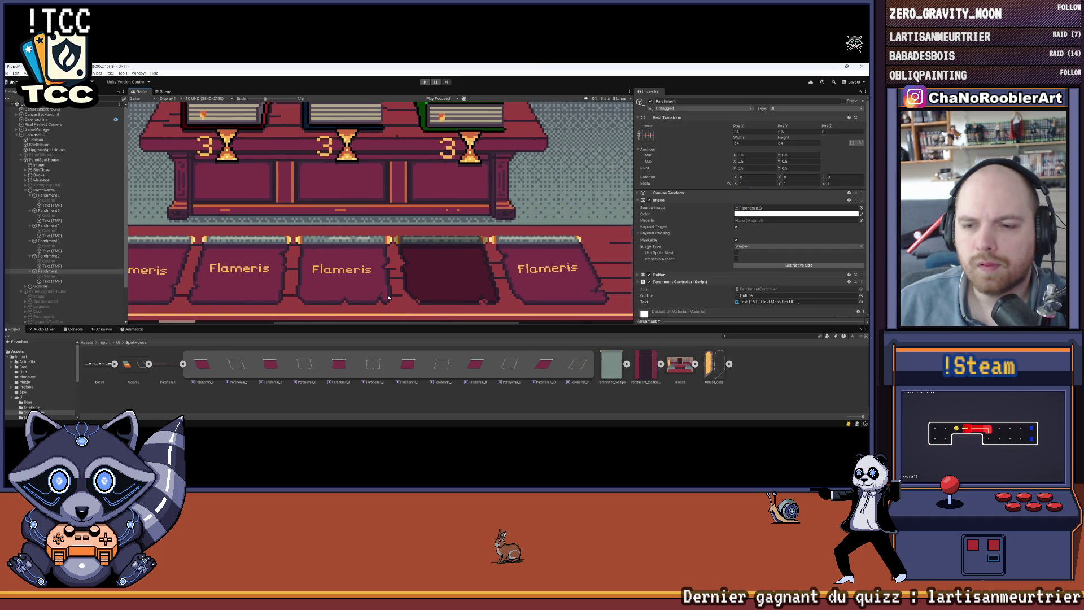
key("alt+Tab")
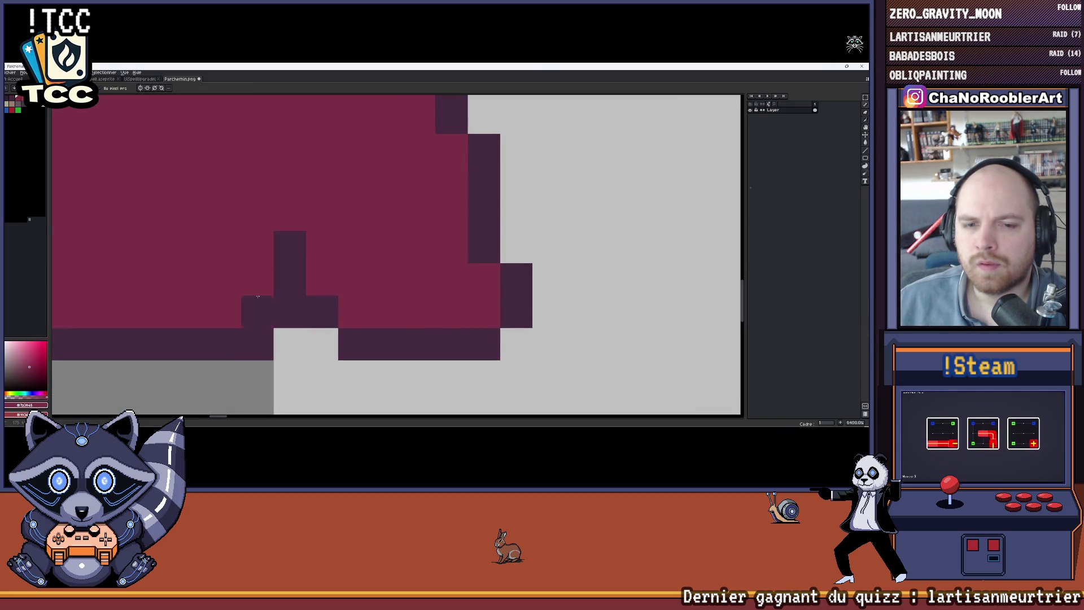
scroll(347, 277, "down", 4)
key("alt+Tab")
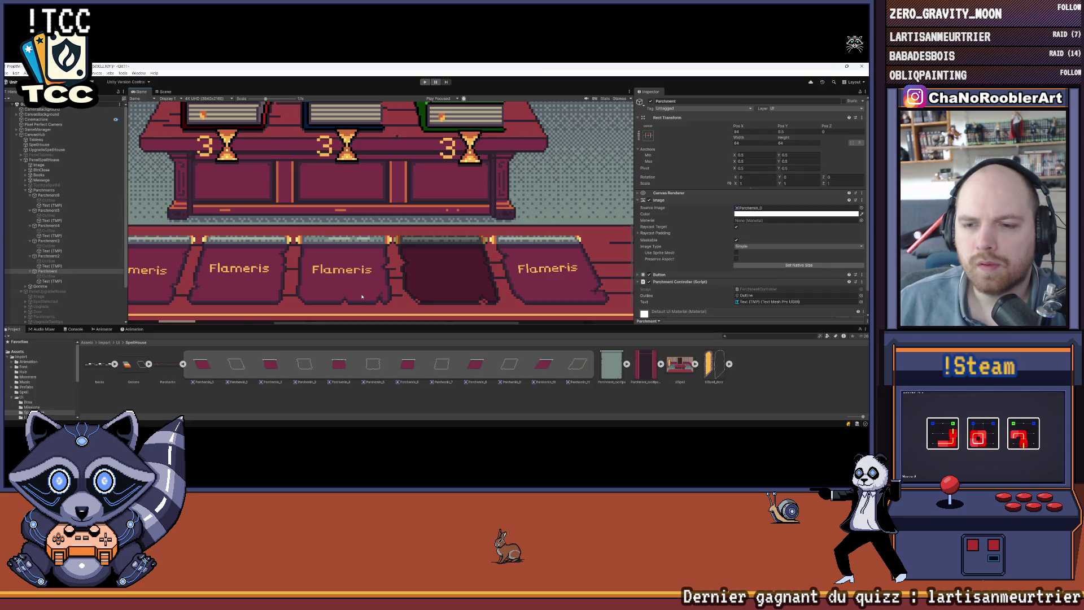
key("alt+Tab")
left_click(327, 303, "alt")
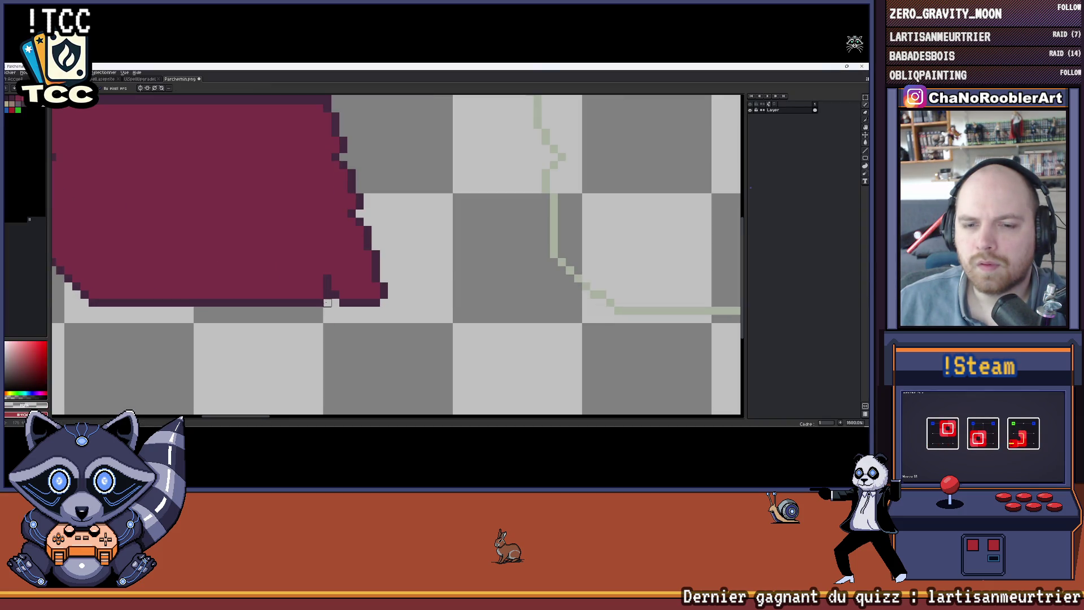
left_click(327, 294, "alt")
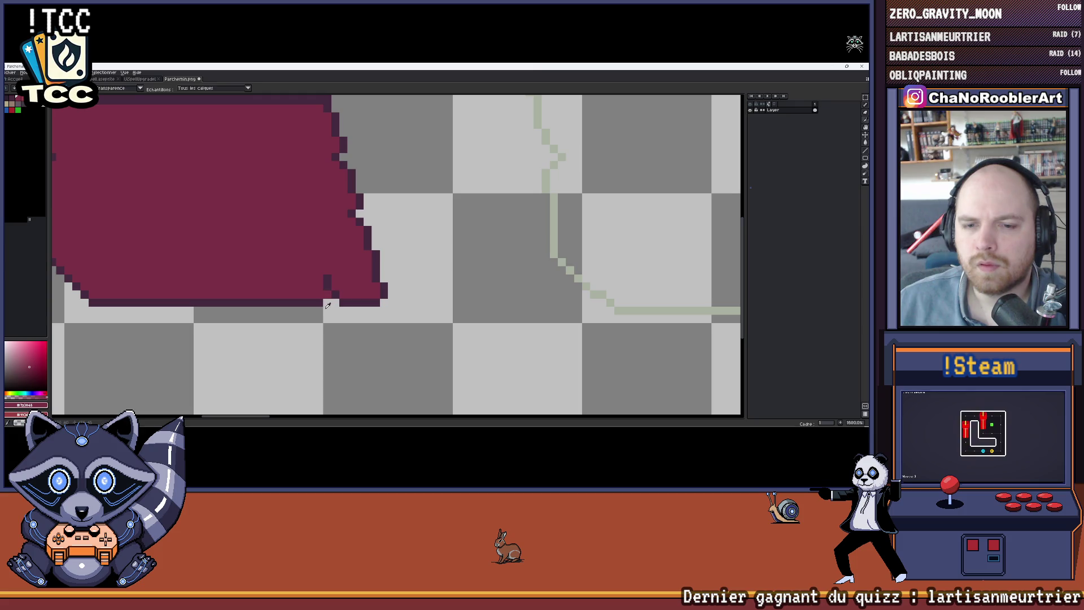
scroll(339, 292, "down", 1)
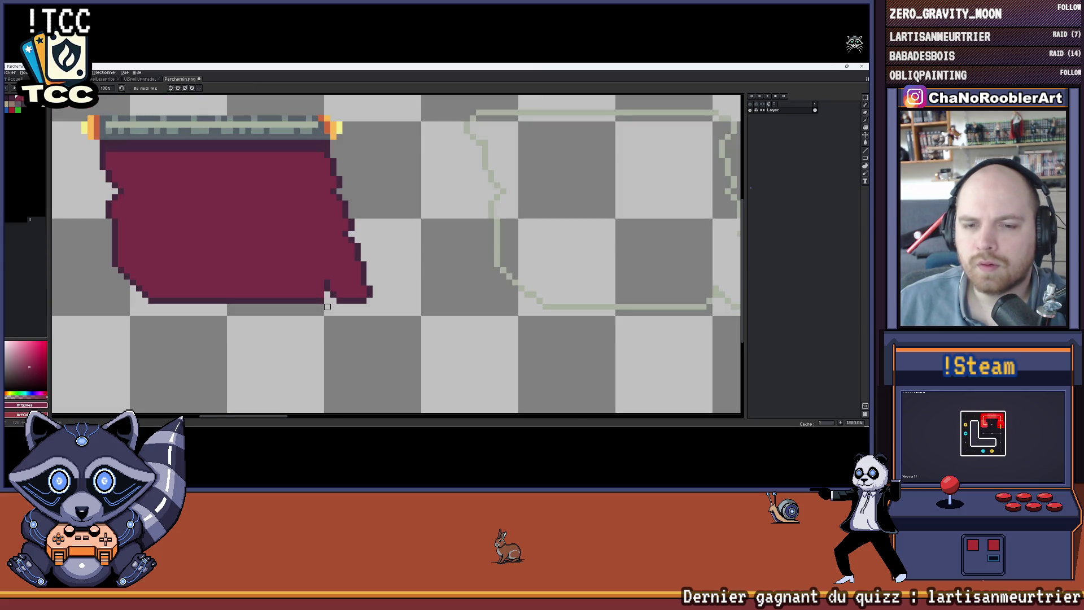
scroll(339, 294, "down", 4)
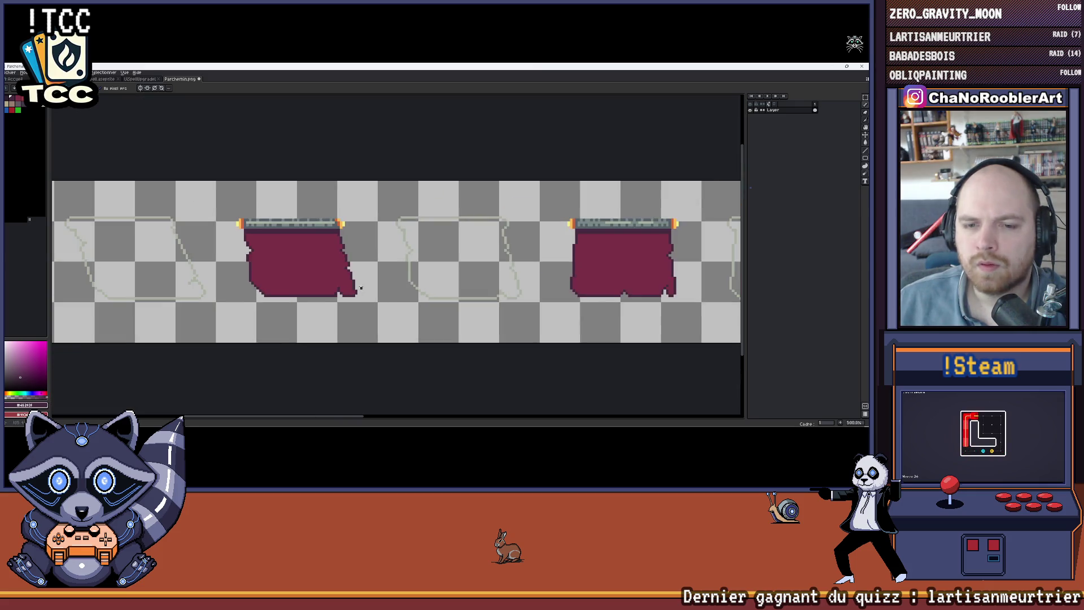
scroll(333, 228, "down", 3)
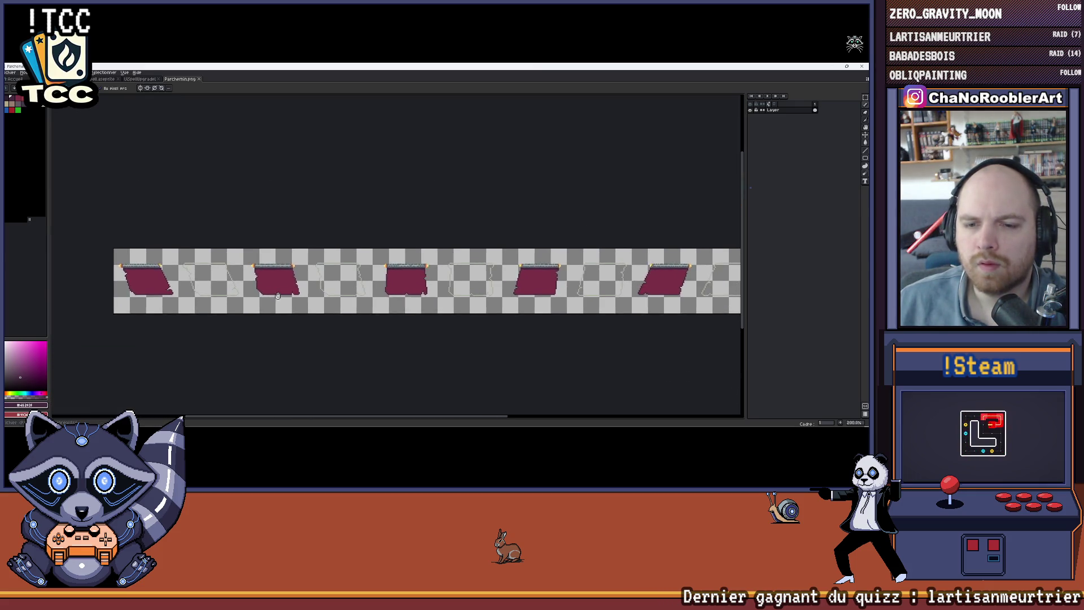
Select the Parchemin sprite sheet in Unity's Project window and request its deletion
key("alt+Tab")
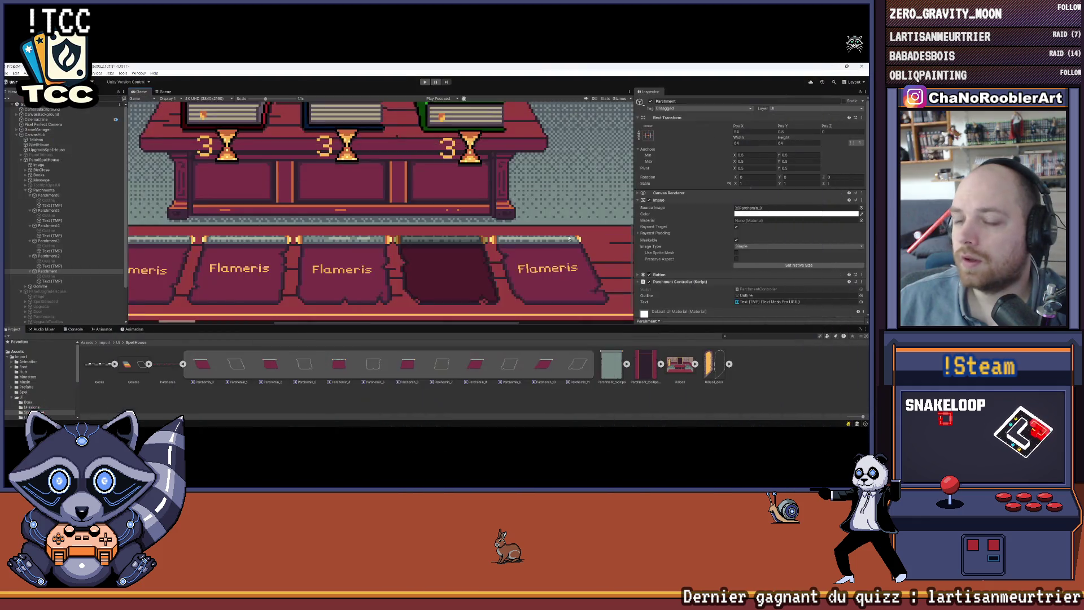
scroll(406, 248, "down", 4)
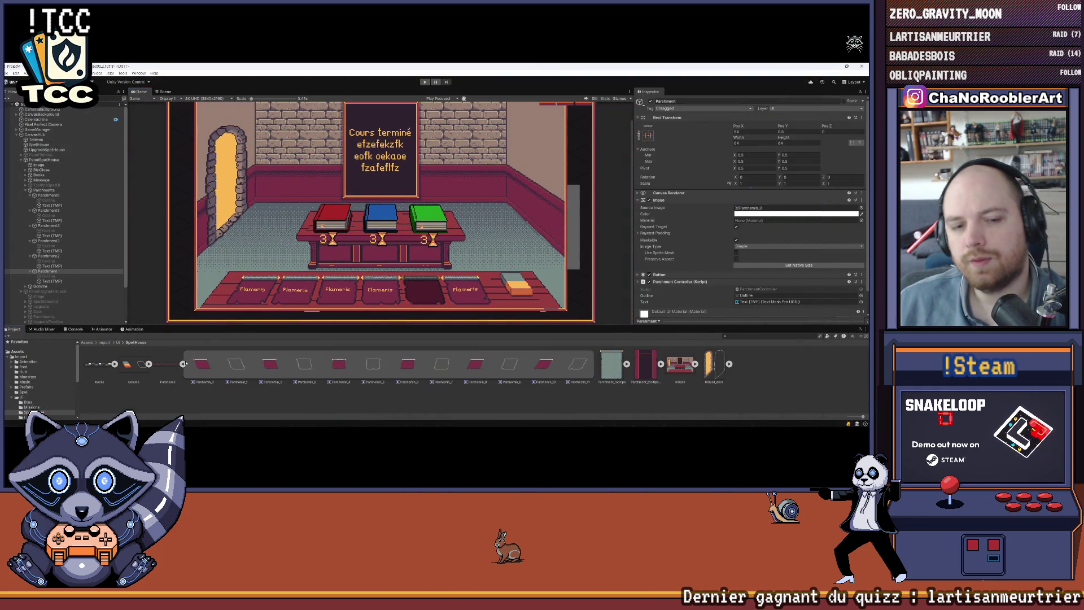
left_click(182, 364)
left_click(168, 365)
key("Delete")
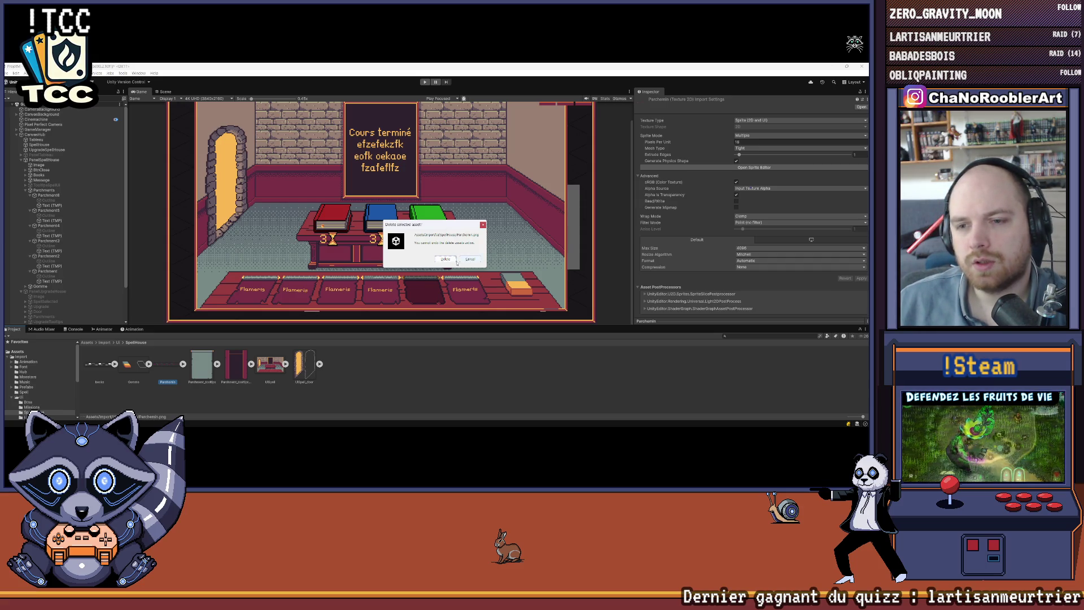
Confirm the deletion and import Parchemin as Sprite, Multiple, Point filter, no compression, 4096 max size
left_click(446, 259)
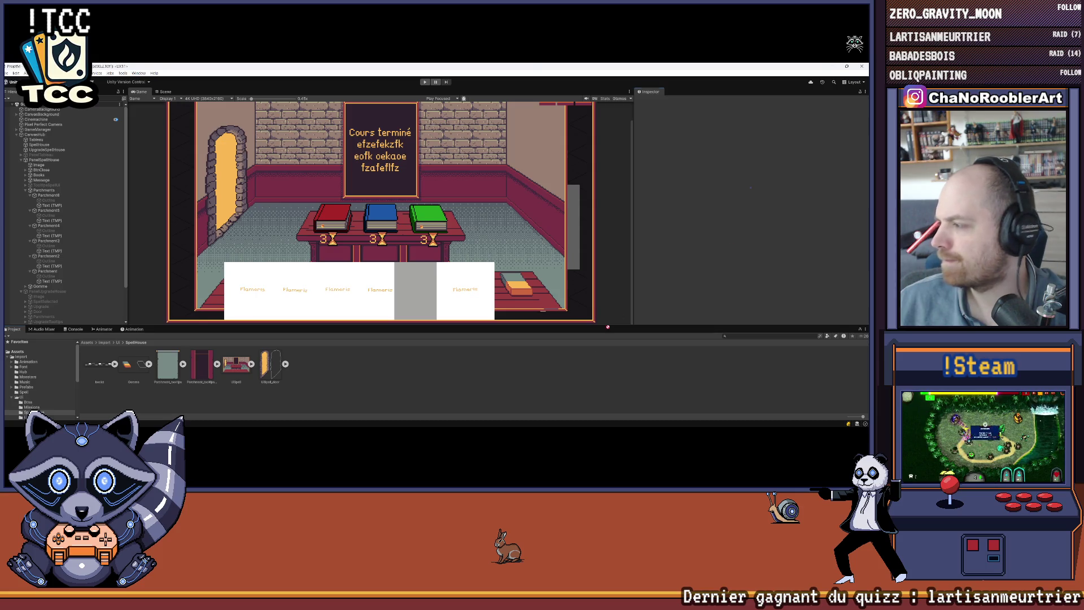
left_click(745, 120)
left_click(751, 146)
left_click(749, 136)
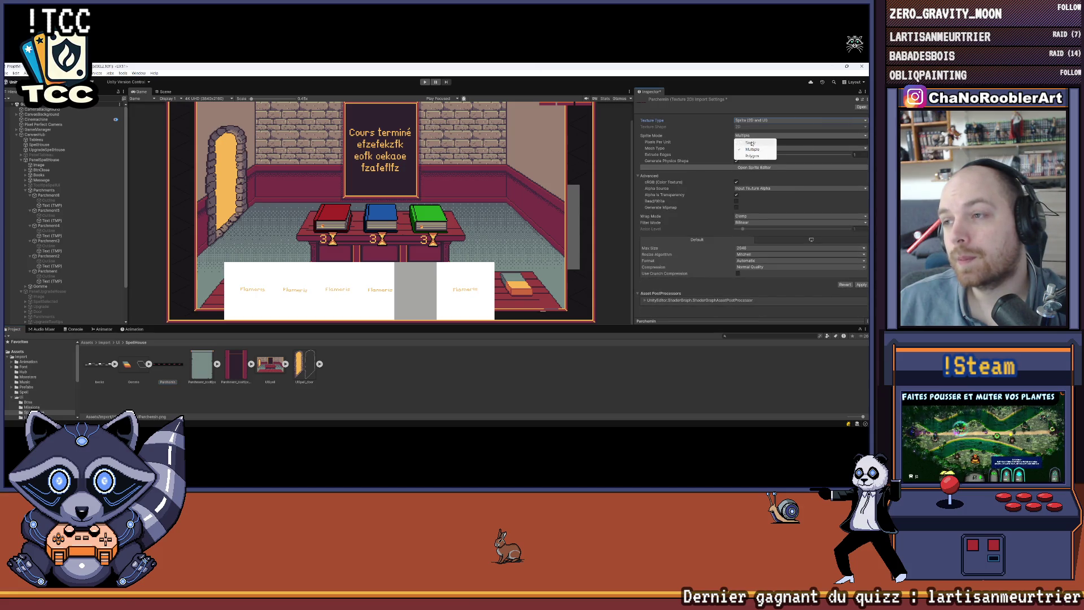
left_click(778, 143)
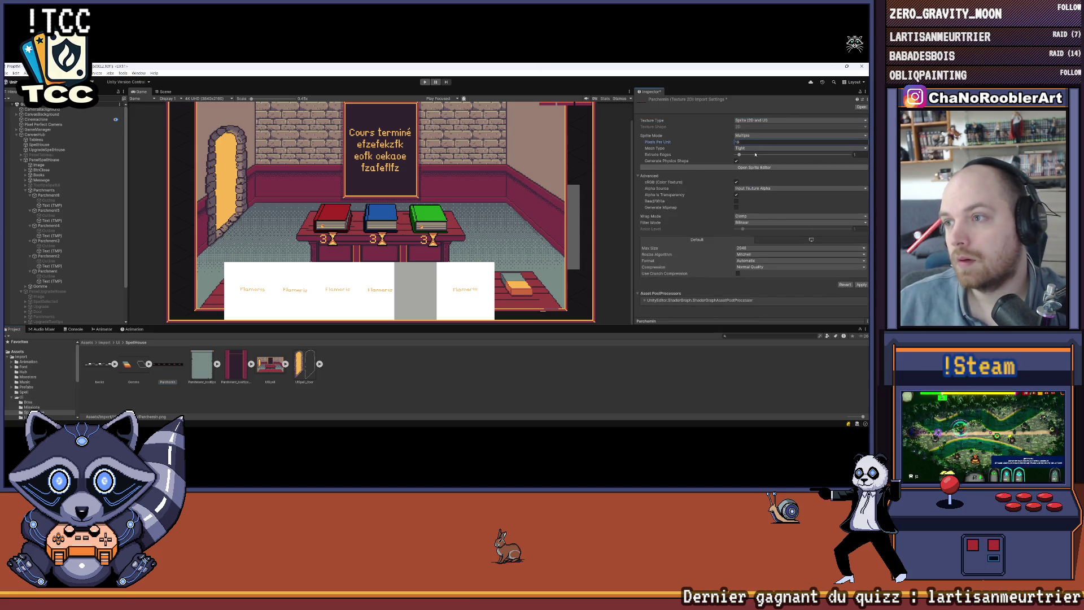
left_click(745, 223)
left_click(745, 228)
left_click(746, 266)
left_click(747, 269)
left_click(746, 248)
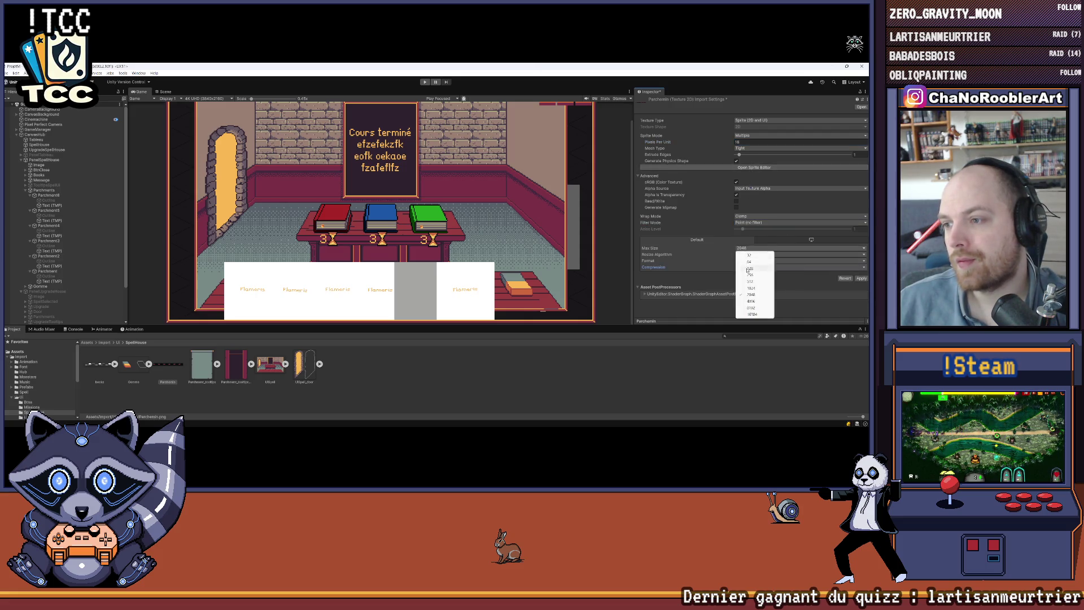
left_click(747, 301)
left_click(861, 278)
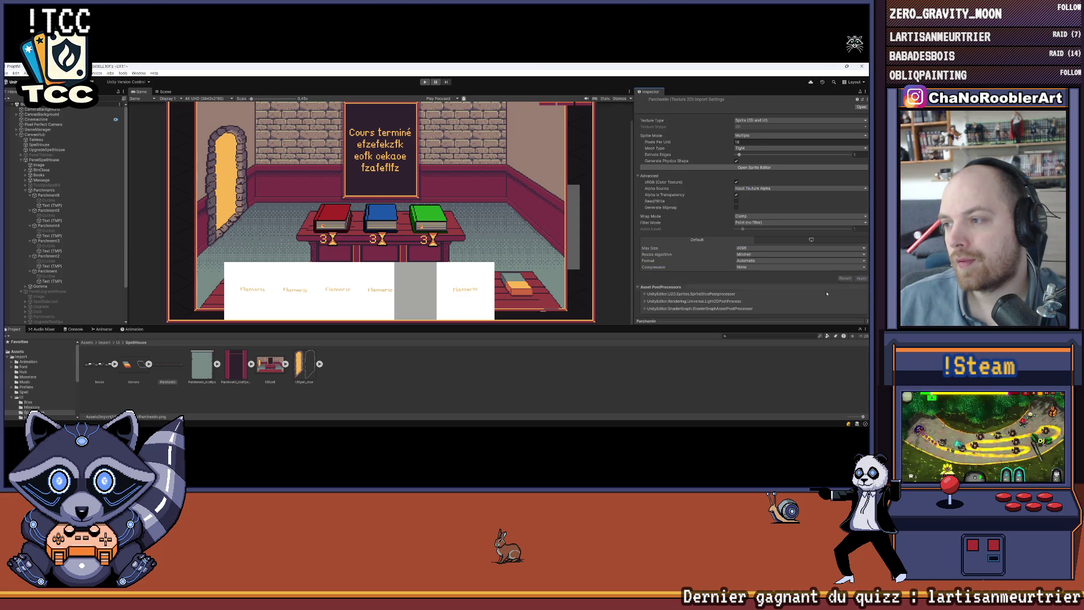
Slice the sheet into a 12x1 grid and expand Parchemin to show its sprites
left_click(751, 168)
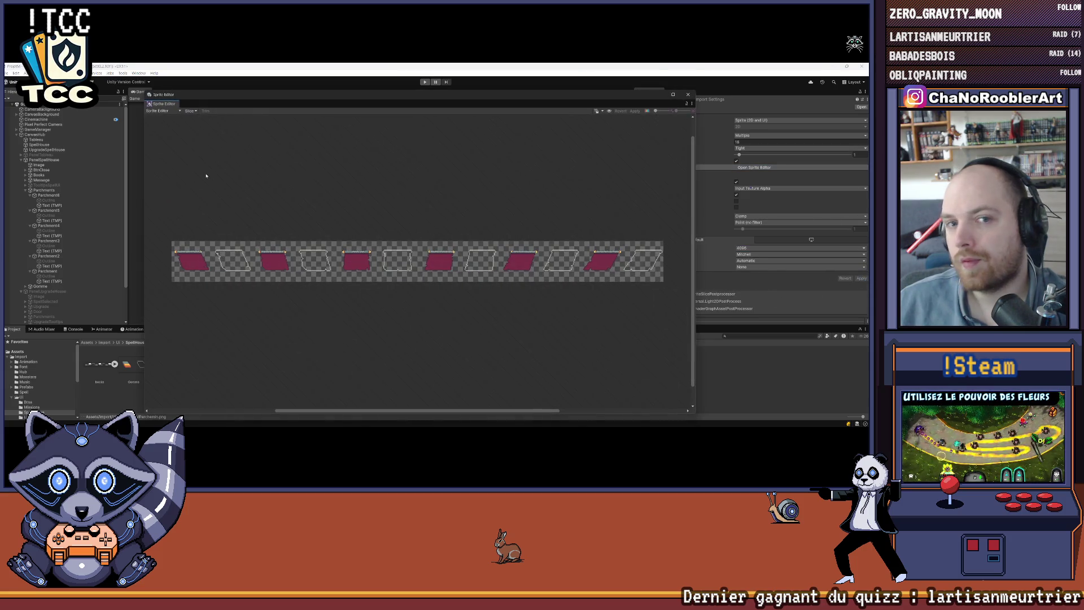
left_click(186, 112)
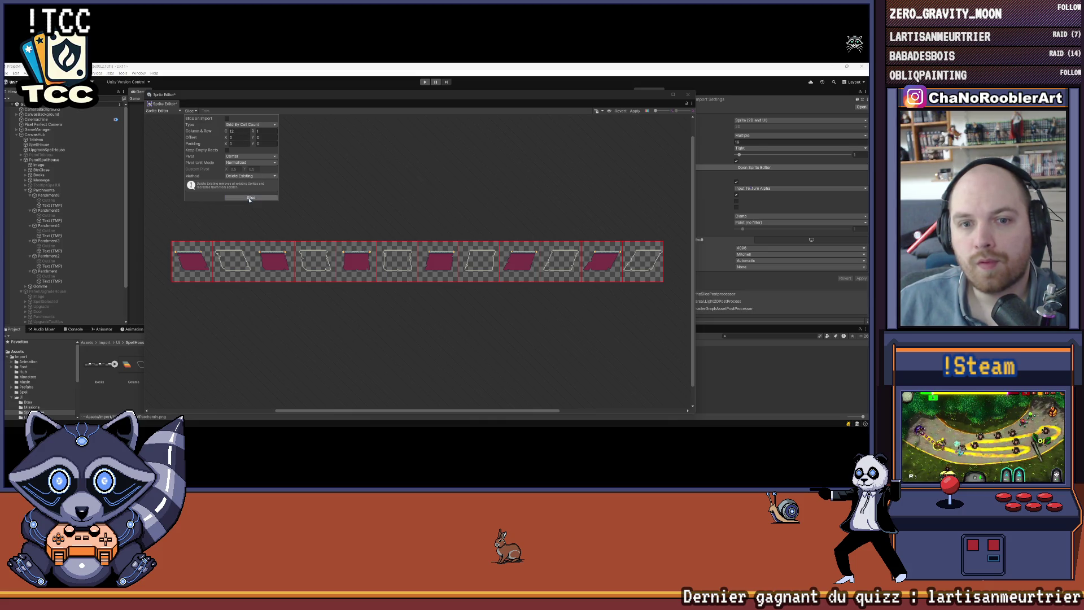
left_click(634, 111)
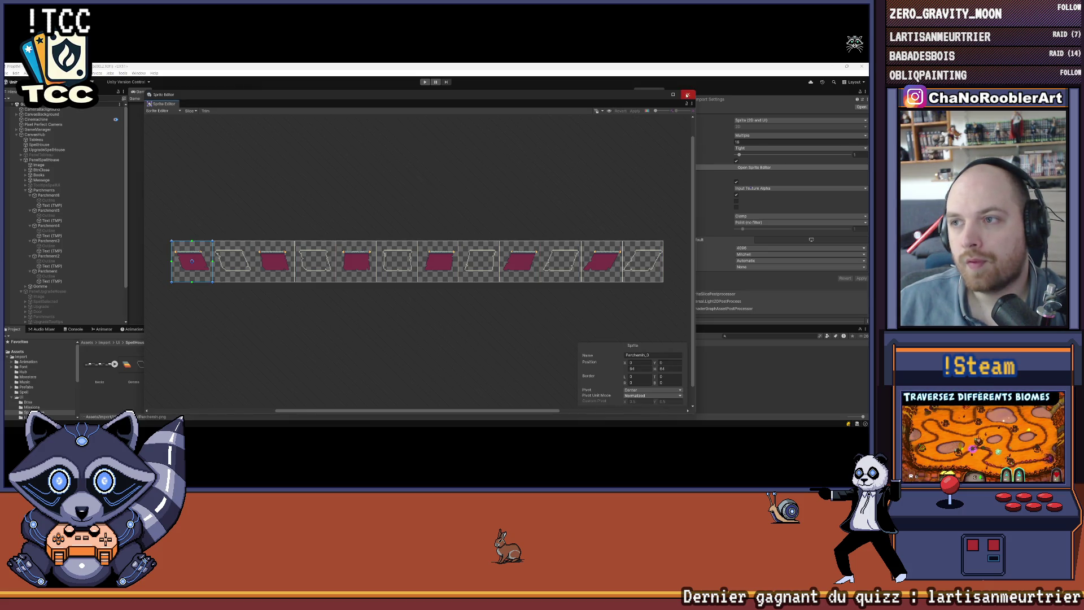
left_click(688, 94)
left_click(182, 365)
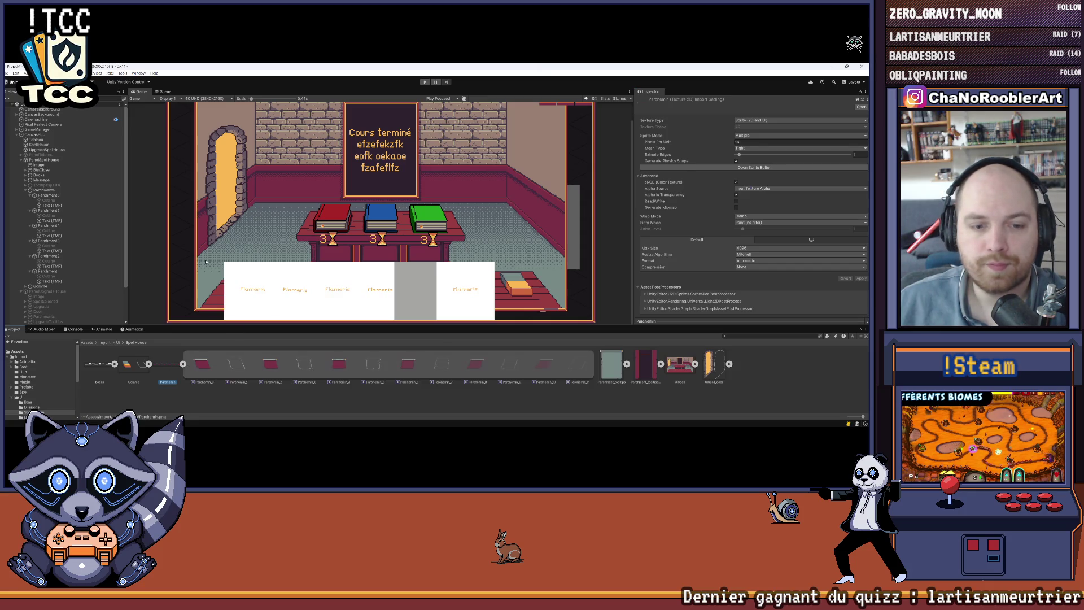
Assign Parchemin_10 to Parchment6, a parchment sprite to Parchment5, and Parchemin_8 to Parchment4
left_click(48, 195)
left_click(650, 105)
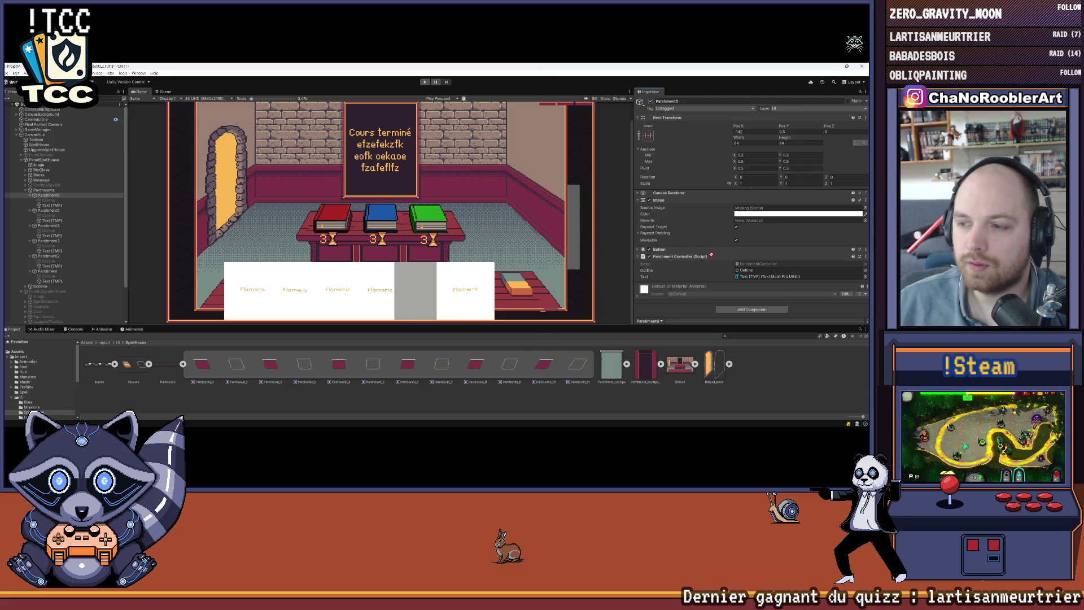
left_click_drag(764, 230, 791, 209)
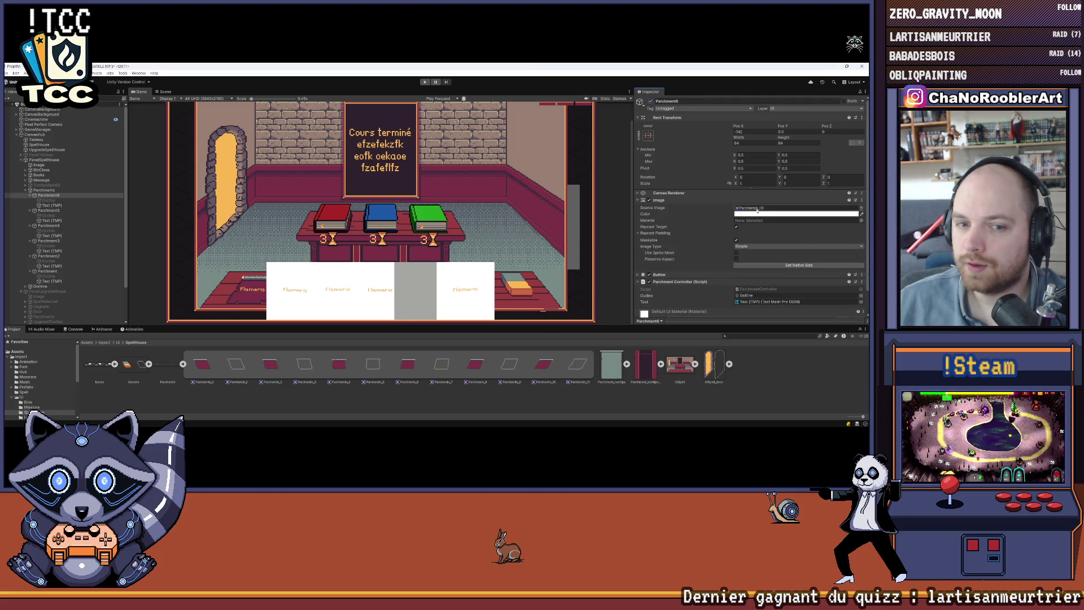
left_click(91, 210)
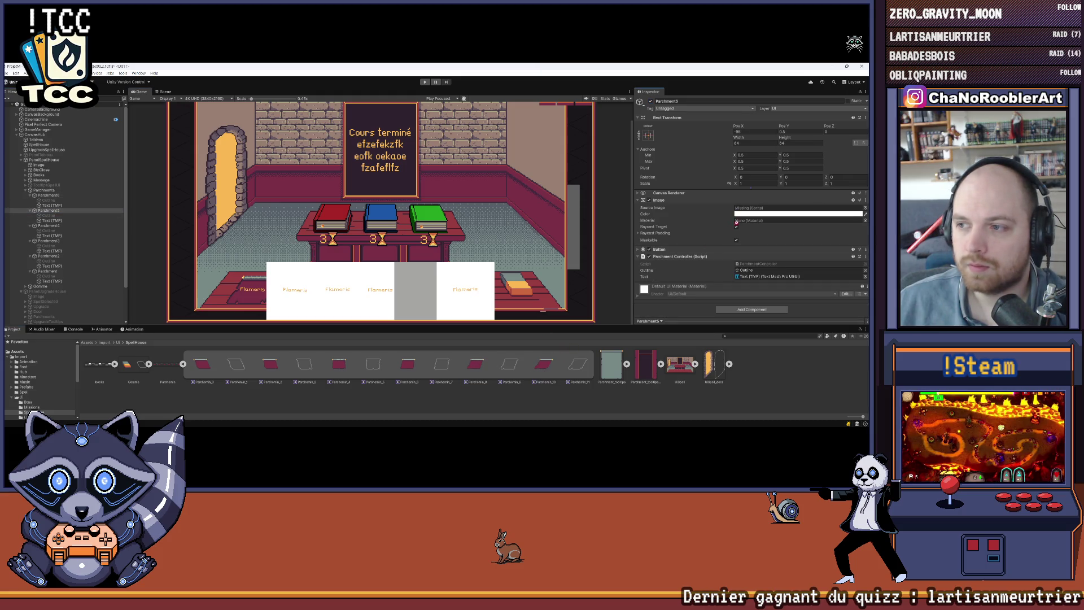
left_click_drag(733, 226, 751, 208)
left_click(48, 225)
left_click_drag(405, 380, 536, 315)
left_click_drag(758, 211, 758, 209)
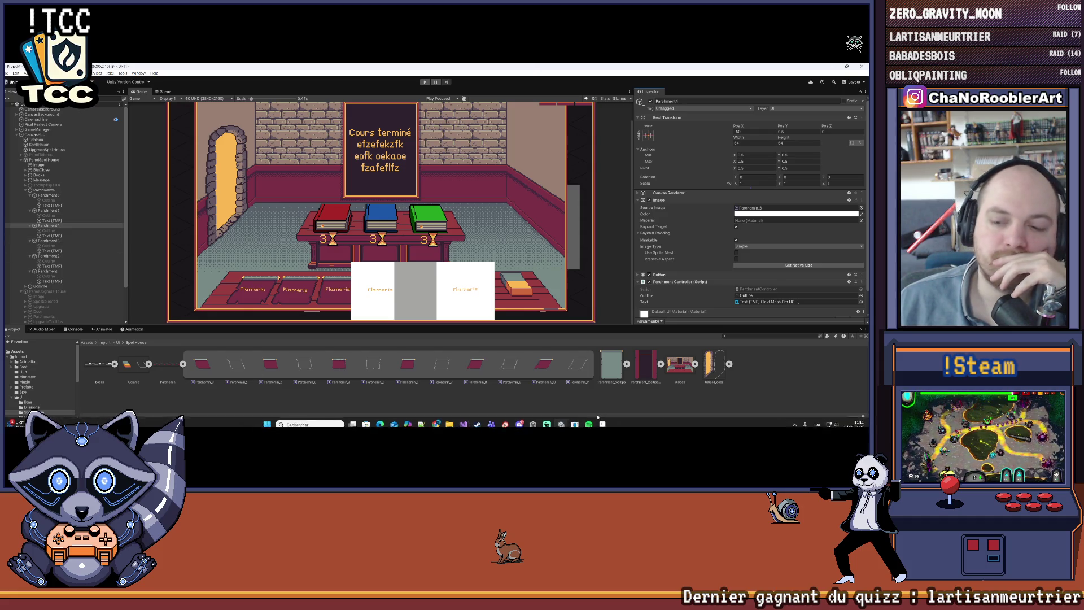
left_click(603, 419)
scroll(145, 270, "up", 3)
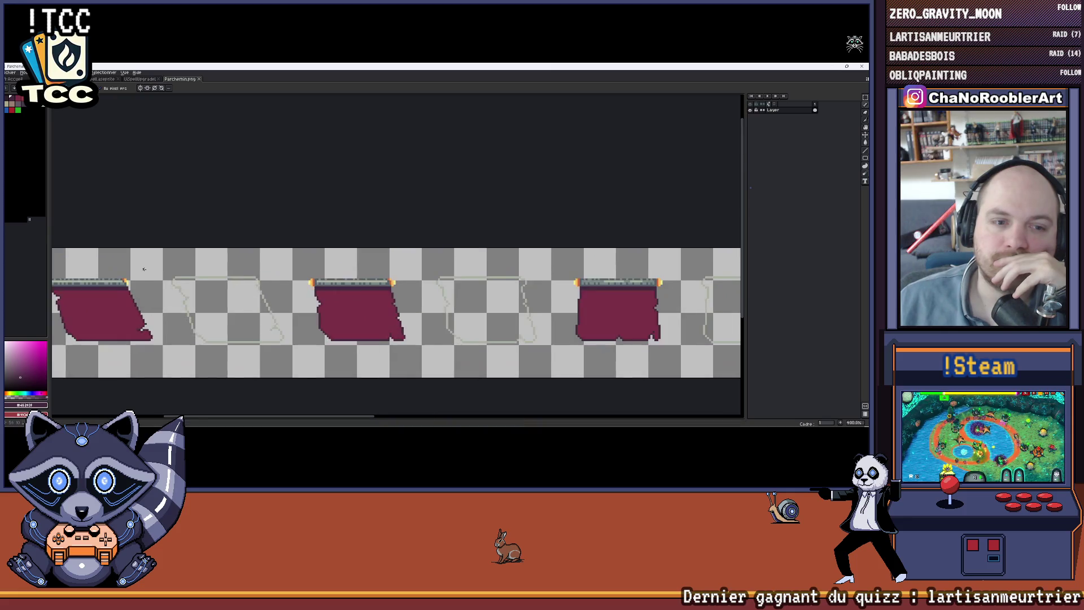
Try filling the top outline segment with the yellow flame colour, then undo it
left_click_drag(103, 225, 124, 217)
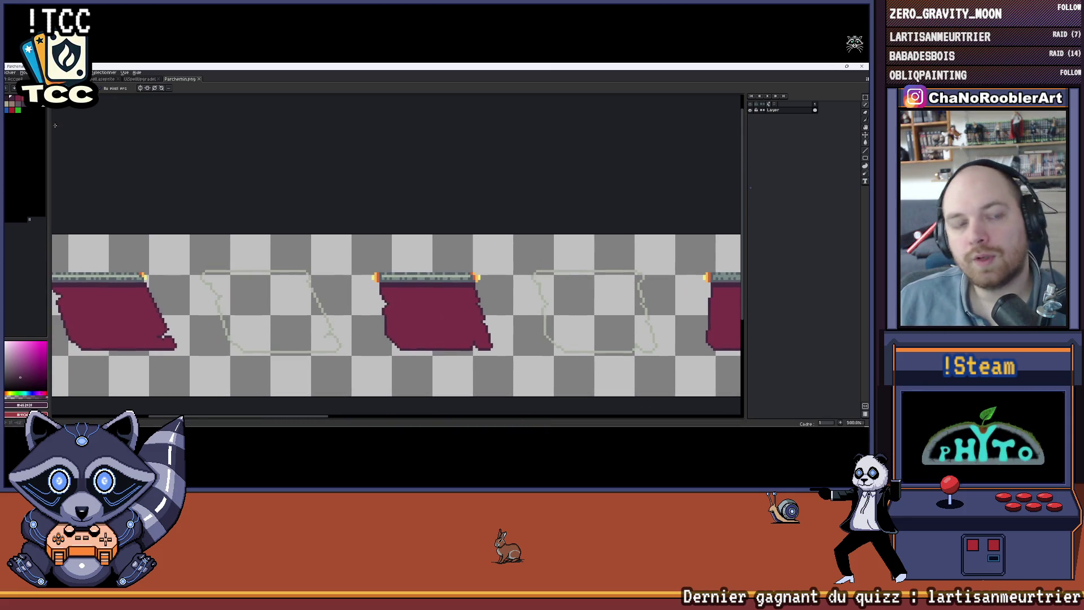
left_click(144, 277, "alt")
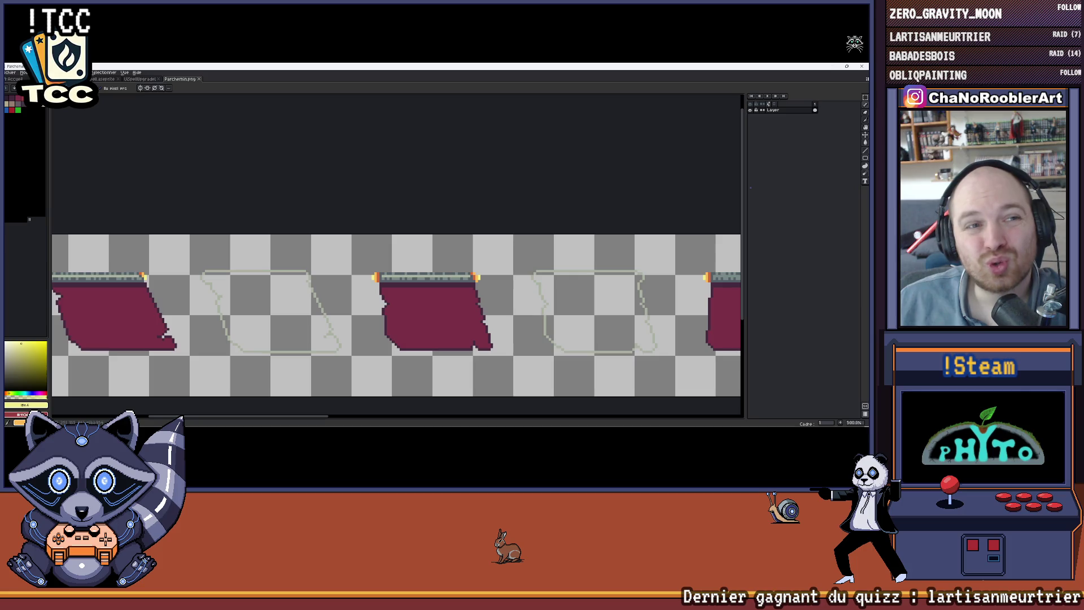
scroll(248, 269, "up", 2)
key("d")
left_click(248, 268)
scroll(249, 269, "down", 2)
key("ctrl+z")
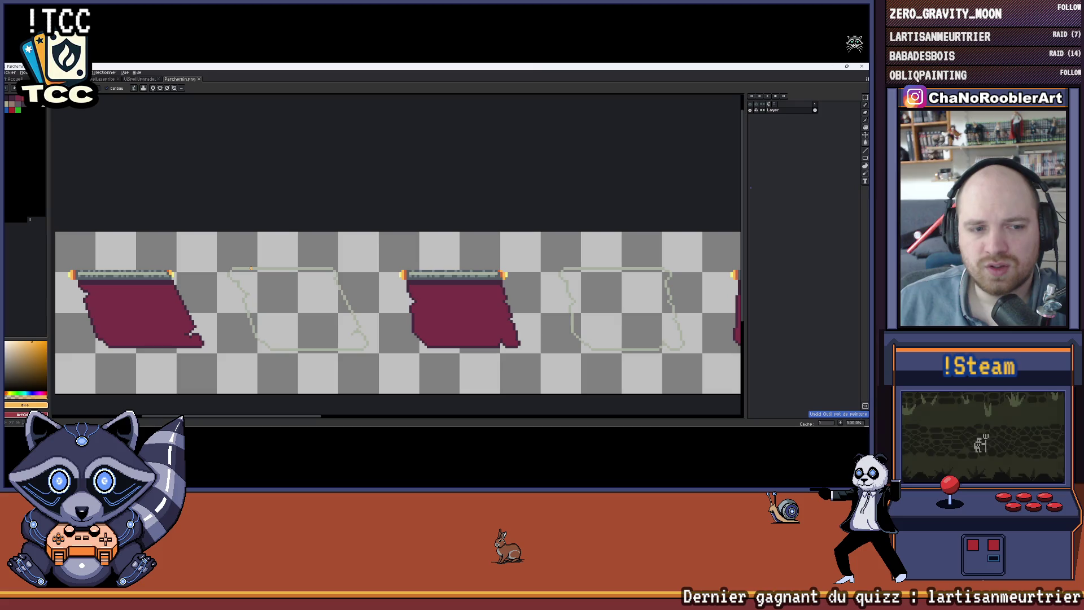
scroll(251, 267, "down", 2)
Pan along the parchment frames and undo the orange line across the top bar
mouse_move(250, 267)
left_mouse_down()
mouse_move(199, 269)
mouse_move(261, 273)
left_mouse_up()
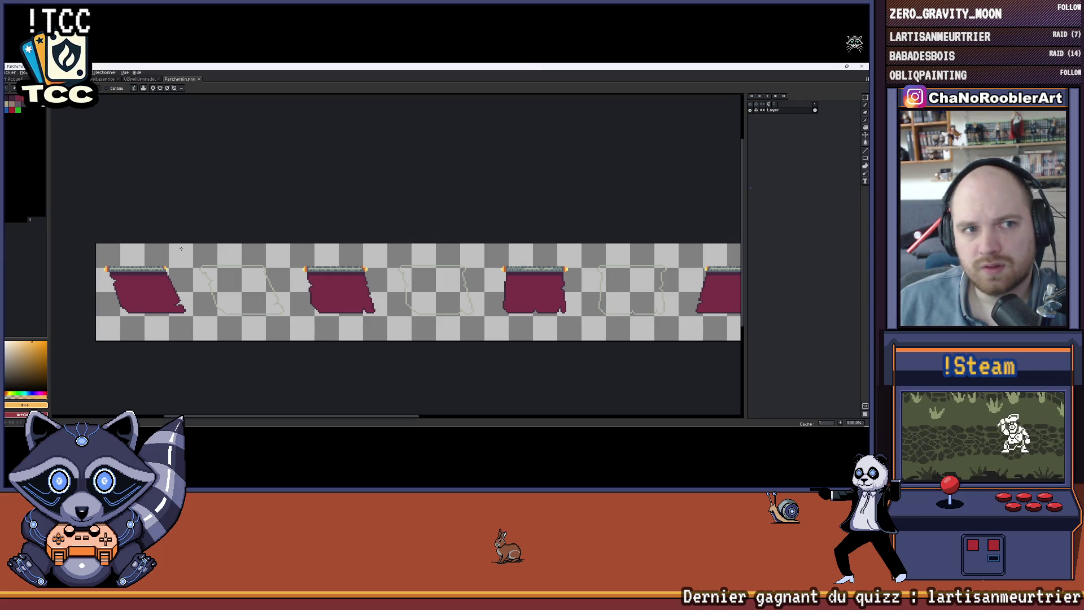
scroll(167, 243, "up", 1)
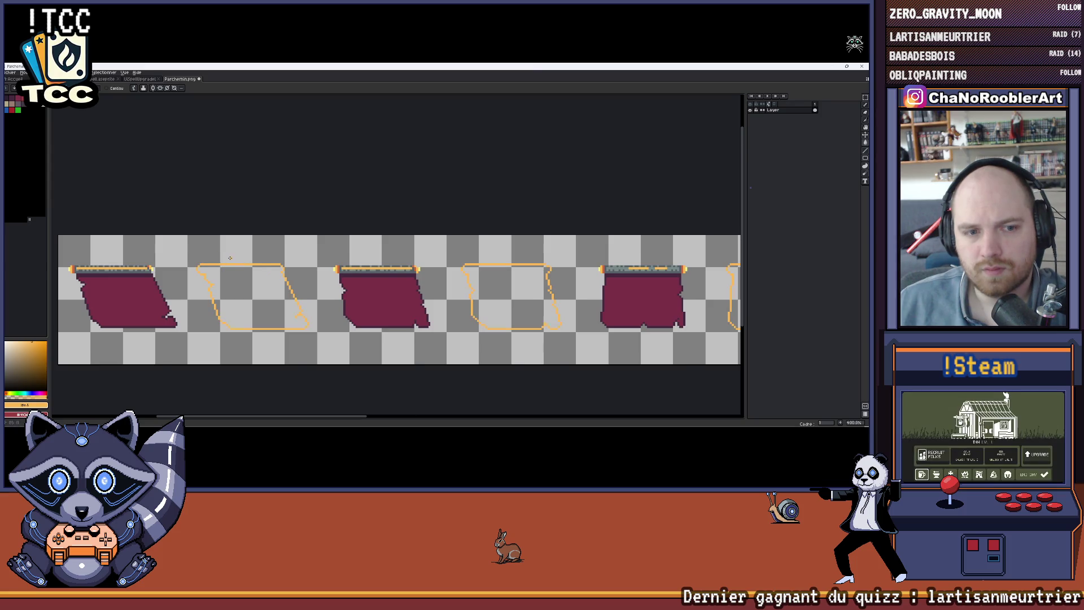
scroll(221, 263, "down", 2)
left_click_drag(220, 261, 322, 261)
scroll(84, 216, "up", 6)
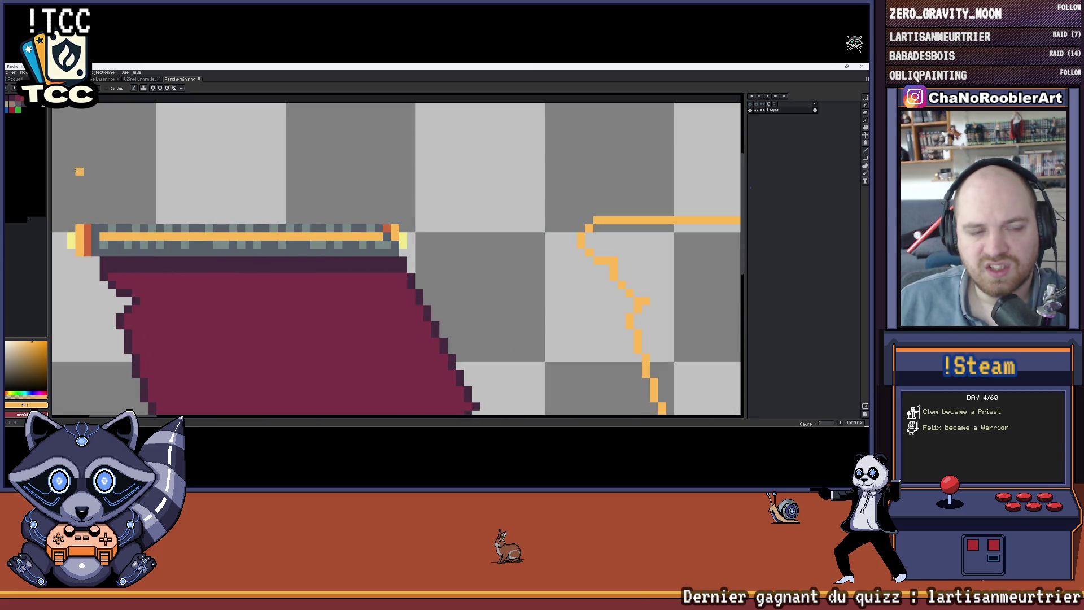
scroll(161, 169, "up", 1)
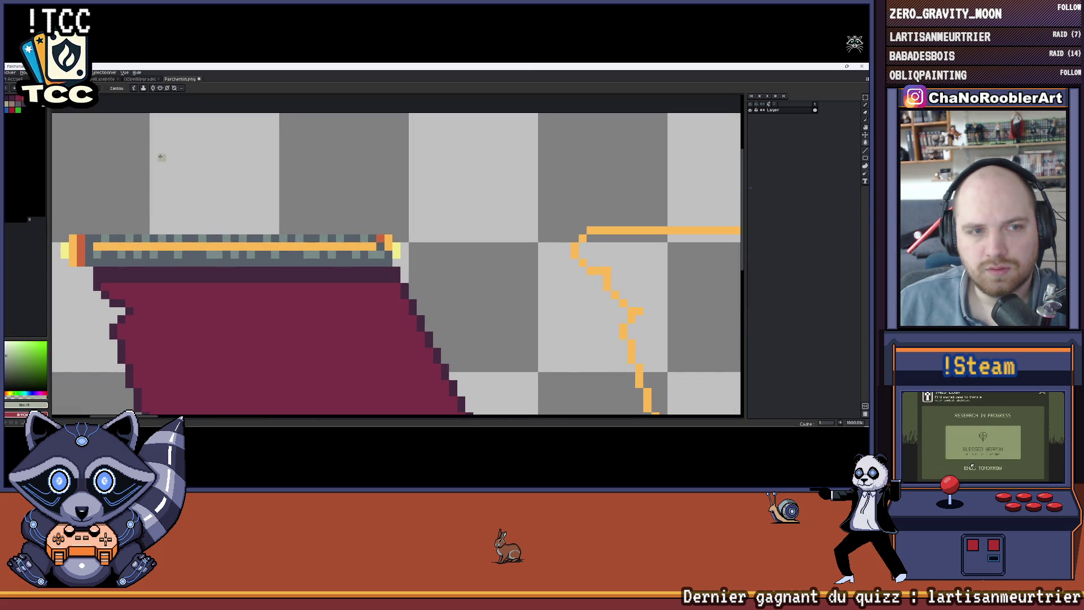
key("ctrl+z")
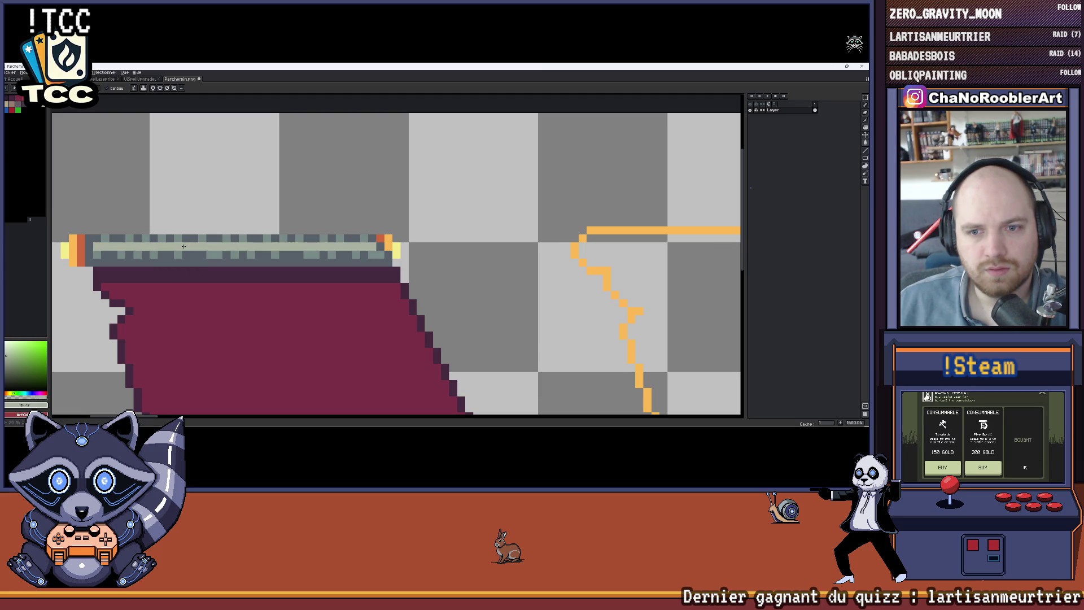
Review the whole parchment sprite strip, then minimize the pixel editor
scroll(321, 272, "down", 4)
scroll(321, 272, "up", 2)
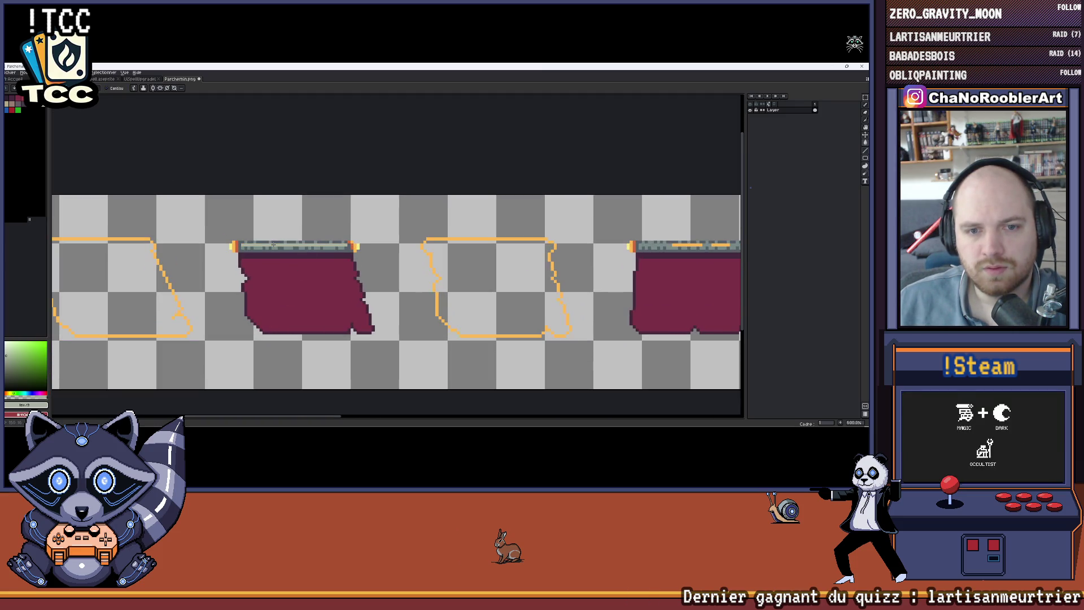
scroll(110, 239, "left", 2)
scroll(110, 238, "up", 1)
scroll(113, 220, "up", 1)
scroll(113, 220, "down", 5)
scroll(307, 224, "up", 4)
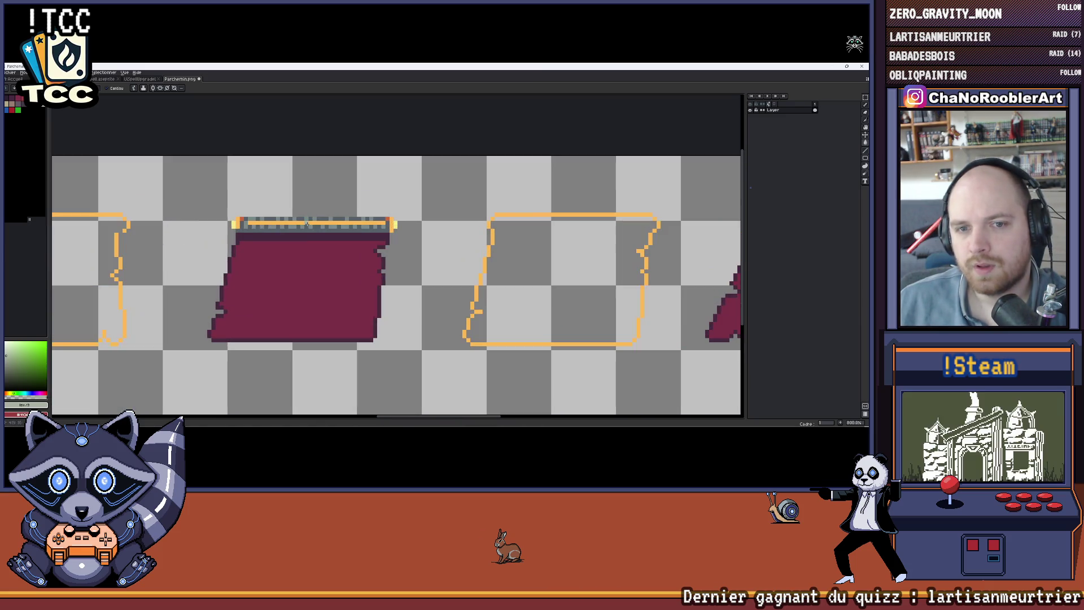
scroll(307, 224, "down", 1)
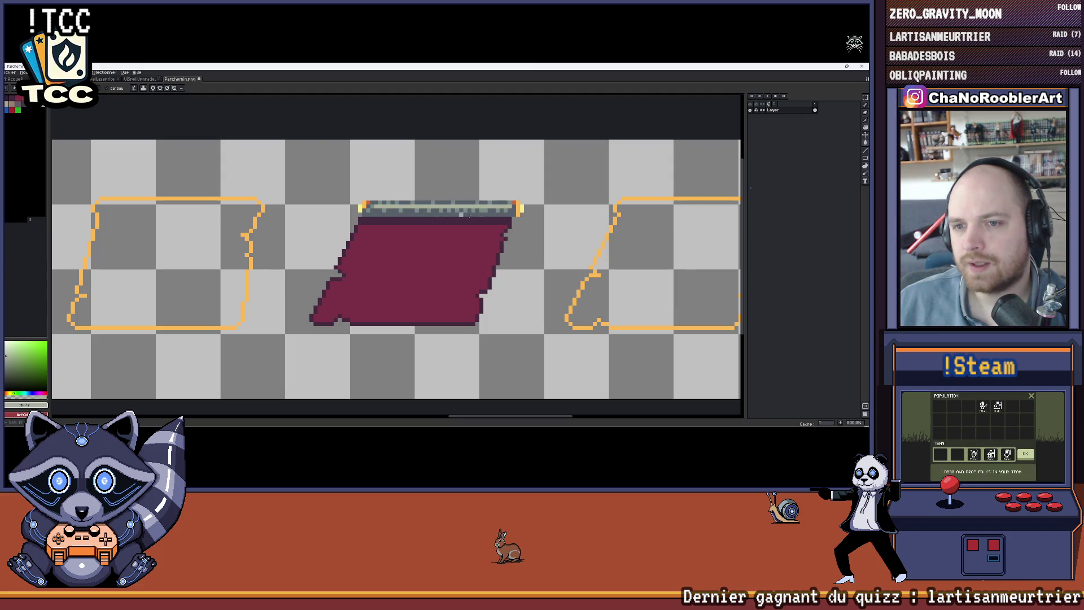
scroll(244, 210, "right", 2)
scroll(395, 254, "down", 2)
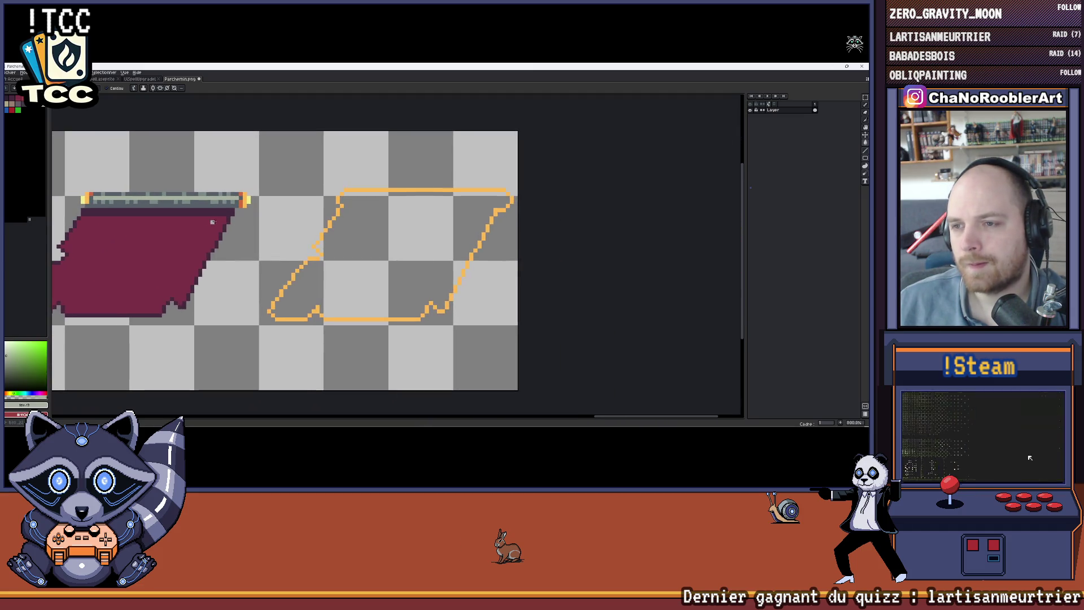
scroll(378, 266, "down", 2)
scroll(281, 255, "left", 4)
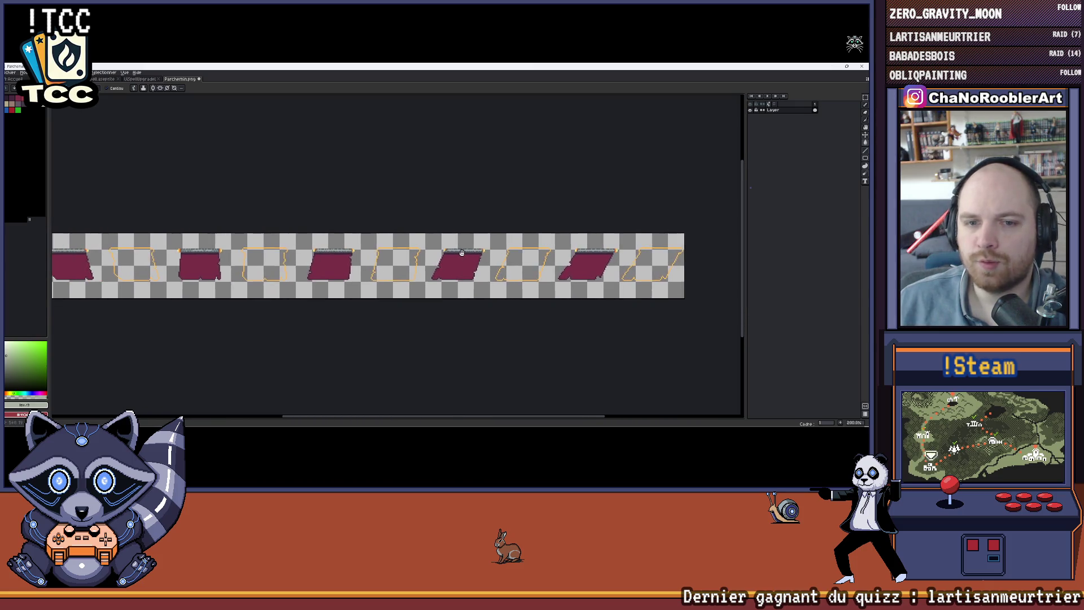
mouse_move(280, 256)
left_mouse_down()
mouse_move(447, 269)
mouse_move(382, 277)
left_mouse_up()
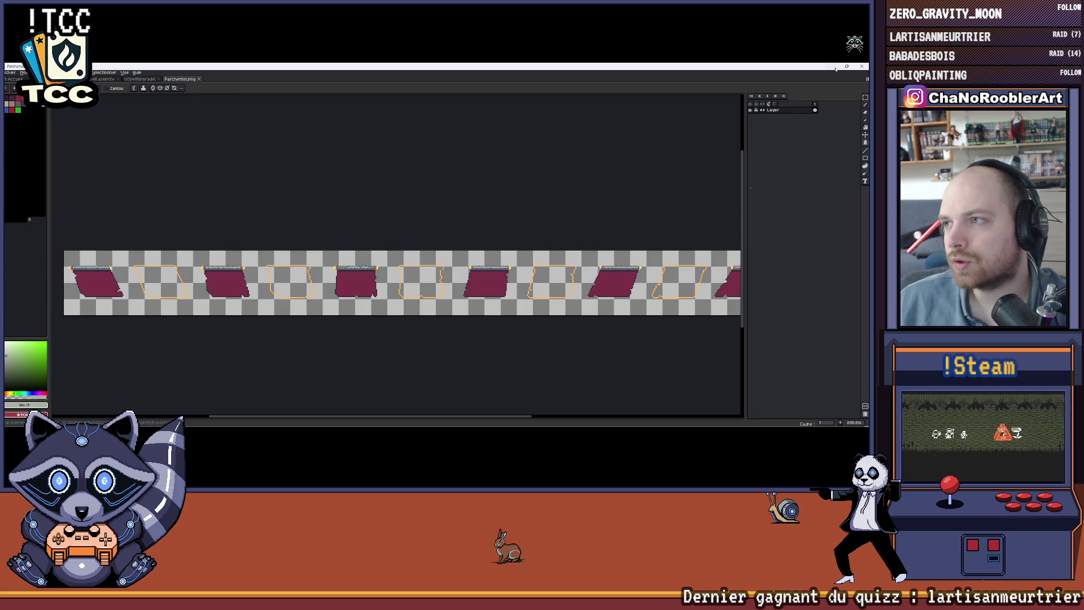
left_click(836, 69)
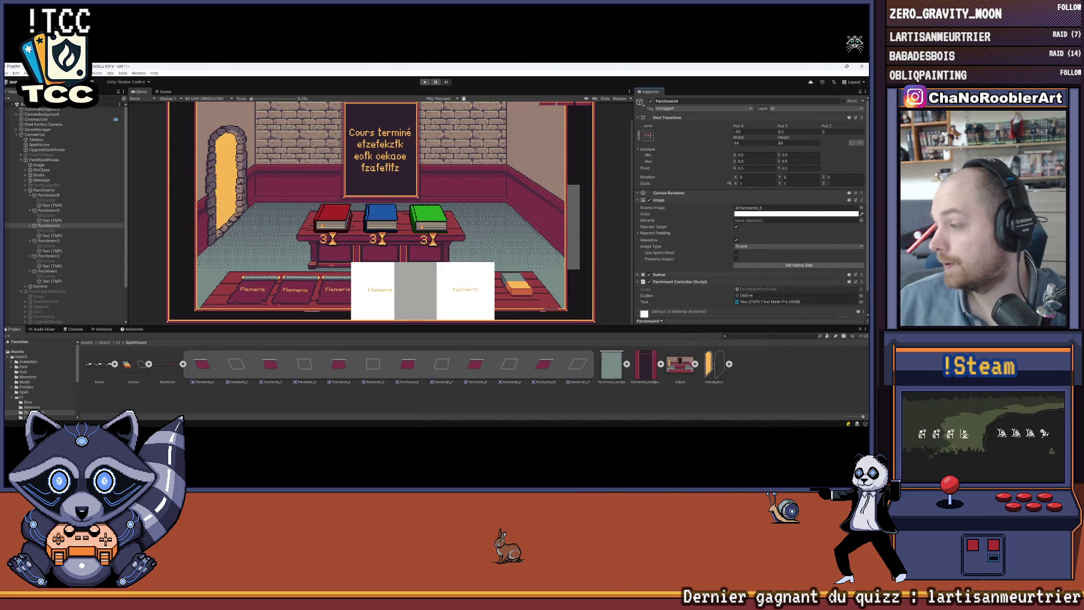
Delete the old Parchemin texture asset from the Project window
left_click(182, 365)
left_click(165, 367)
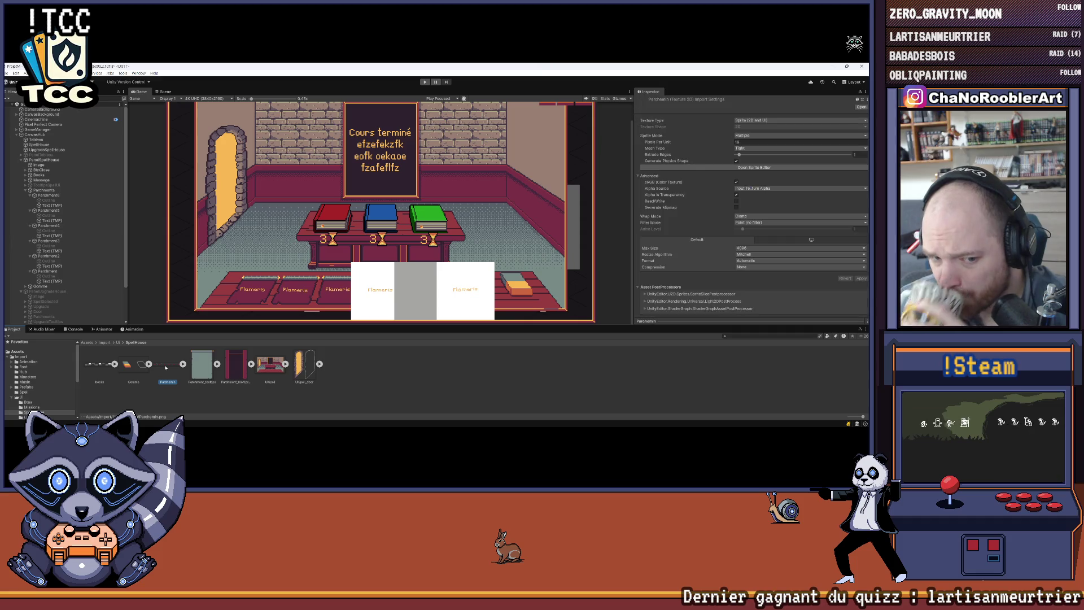
key("Delete")
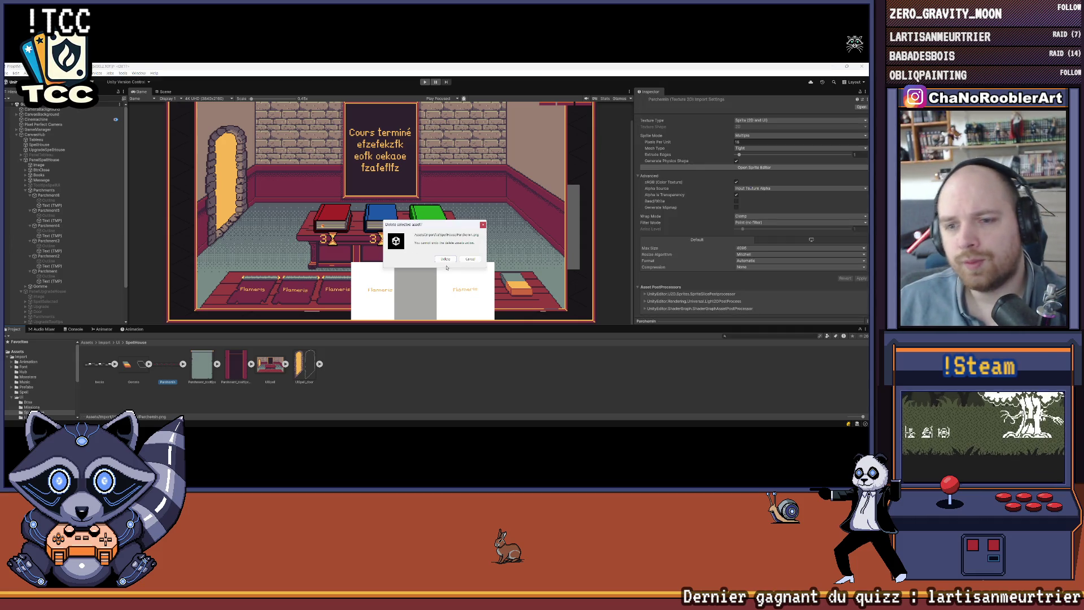
left_click(446, 259)
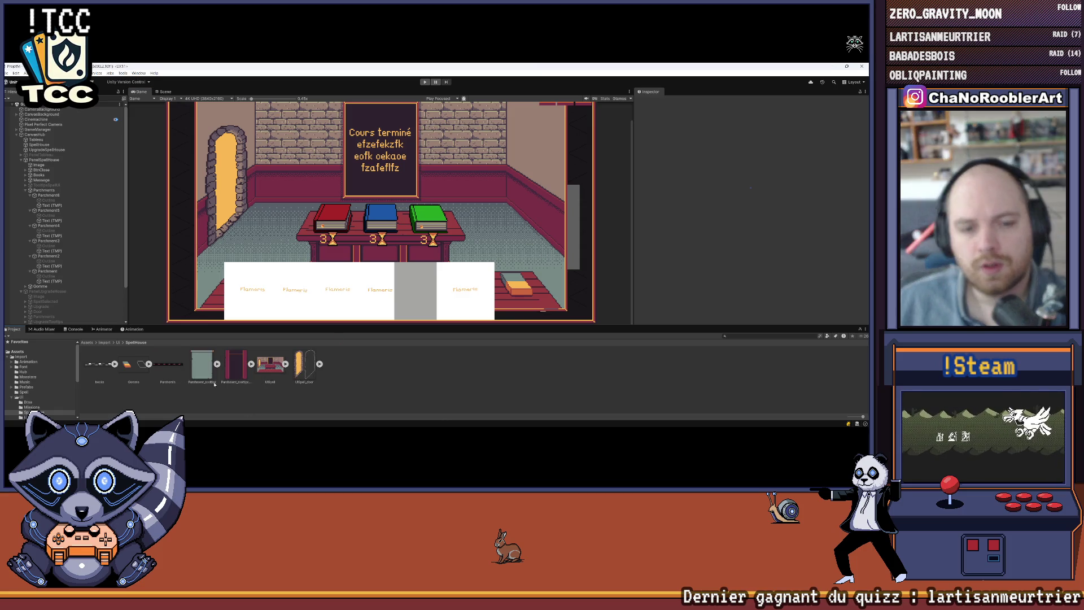
Import Parchemin as a 2D sprite with Point filtering, 4096 max size and no compression
left_click(758, 121)
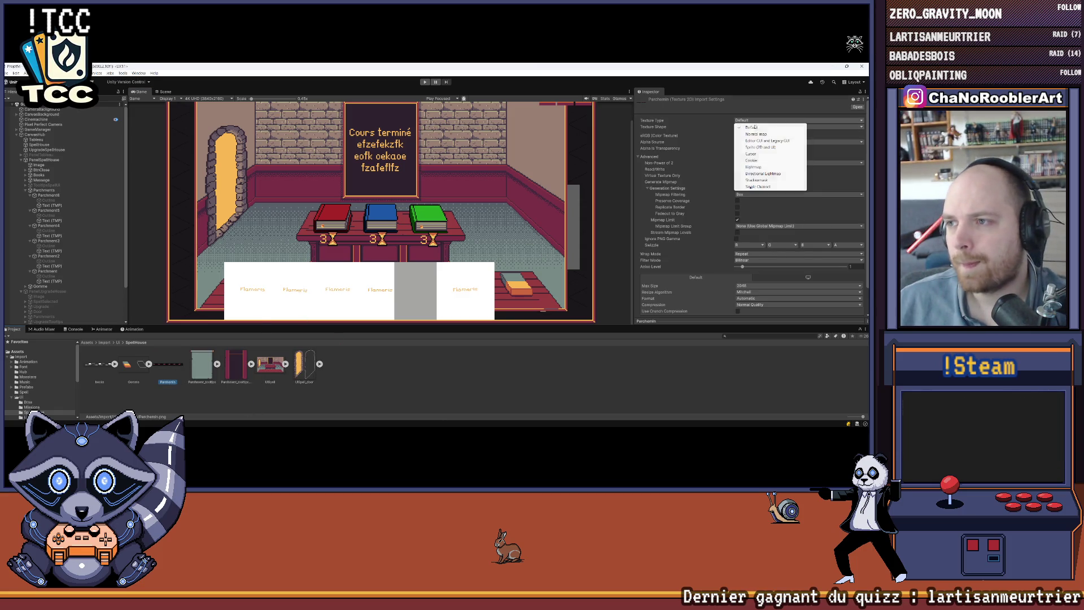
left_click(759, 147)
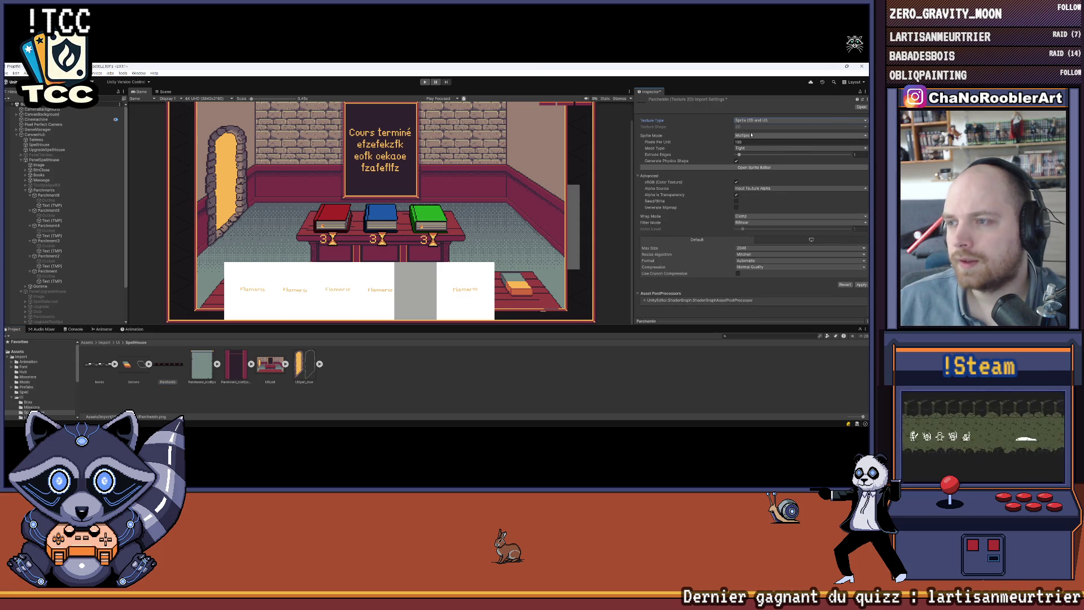
left_click(752, 142)
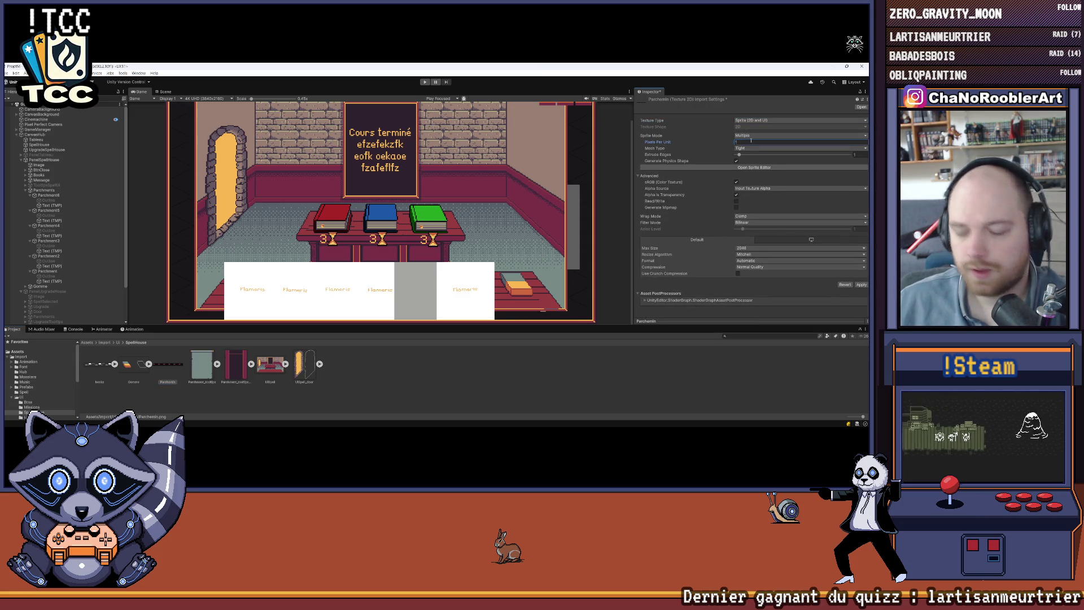
left_click(751, 222)
left_click(751, 229)
left_click(751, 248)
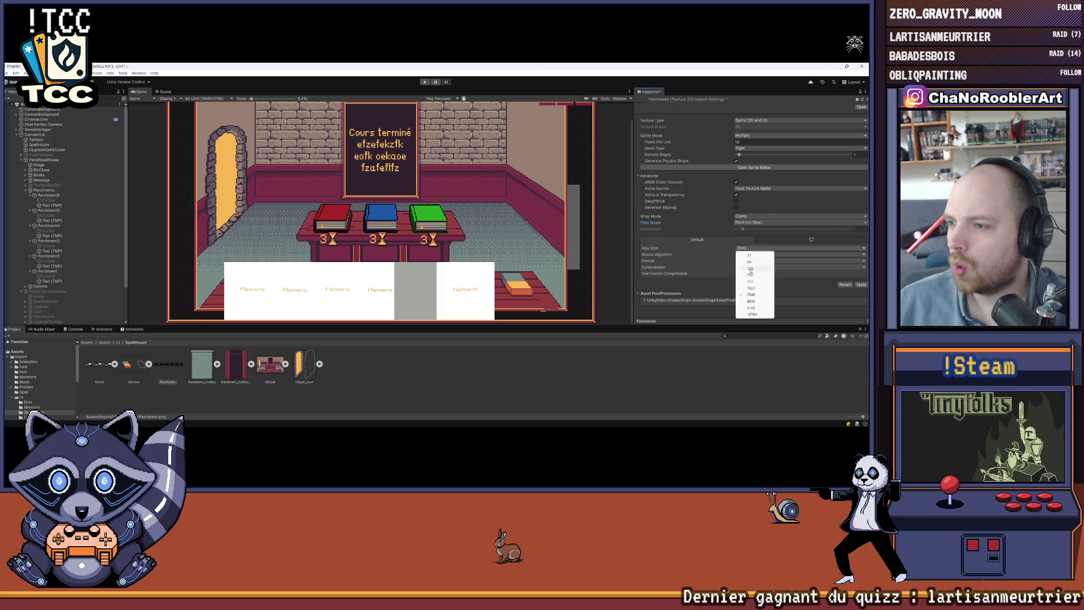
left_click(750, 301)
left_click(751, 266)
left_click(747, 273)
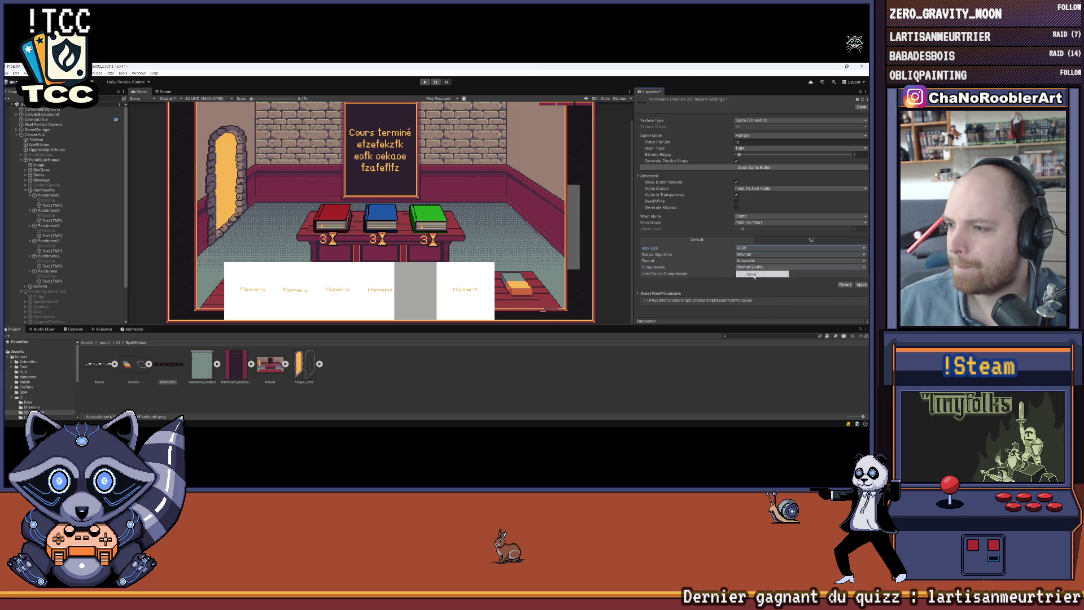
left_click(860, 278)
Slice the sheet by cell count into 12x1 sprites and apply the slices
left_click(753, 168)
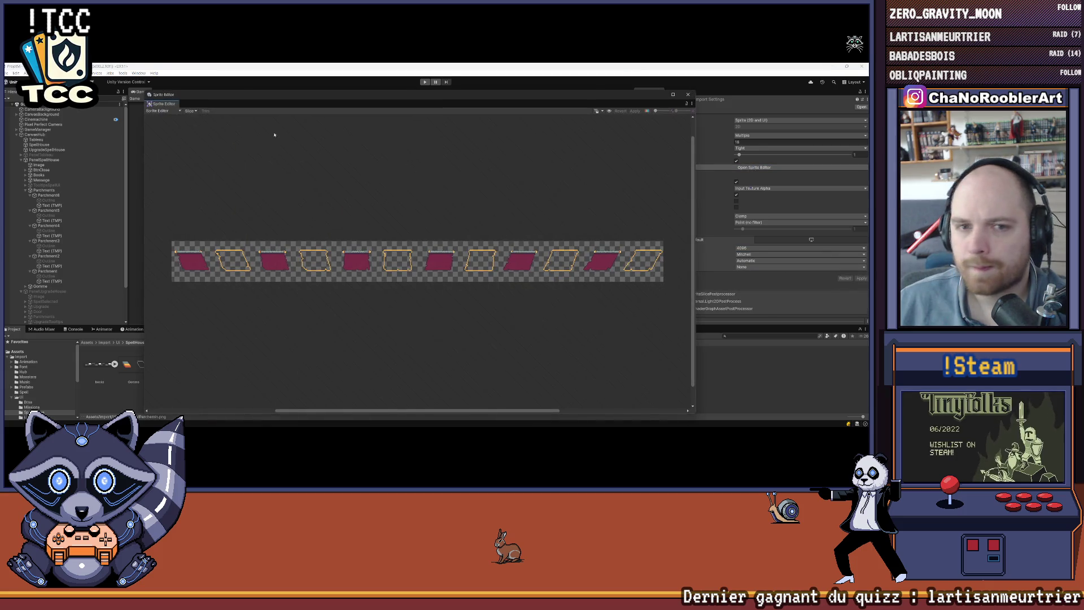
left_click(188, 111)
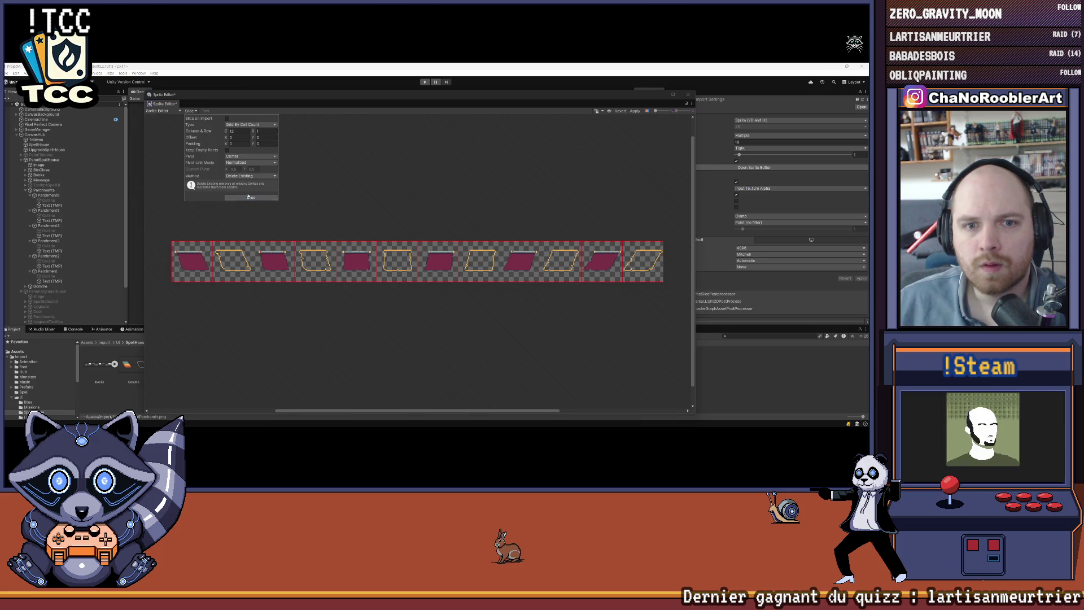
left_click(621, 111)
left_click(634, 112)
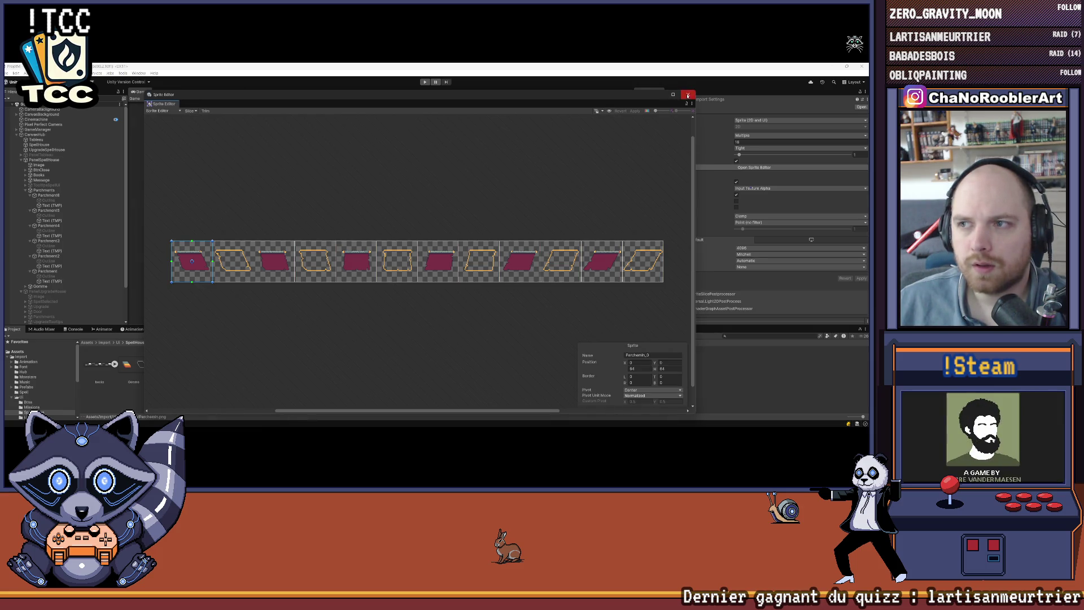
left_click(688, 95)
left_click(96, 196)
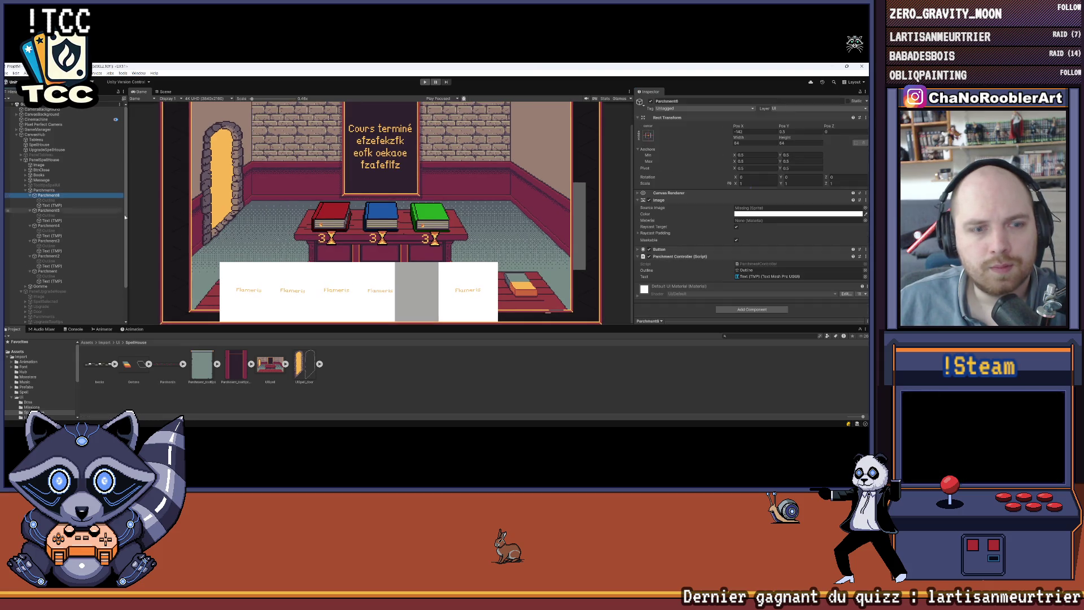
Assign Parchemin_10 to Parchment6, Parchemin_8 to Parchment5, and a parchment sprite to Parchment4
left_click(183, 363)
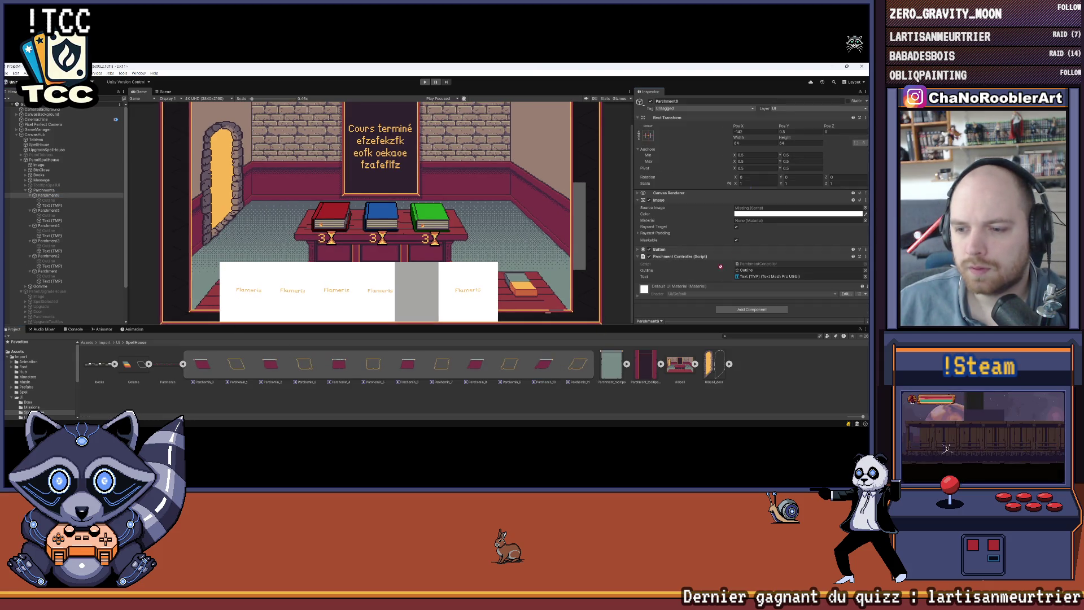
left_click_drag(762, 232, 791, 208)
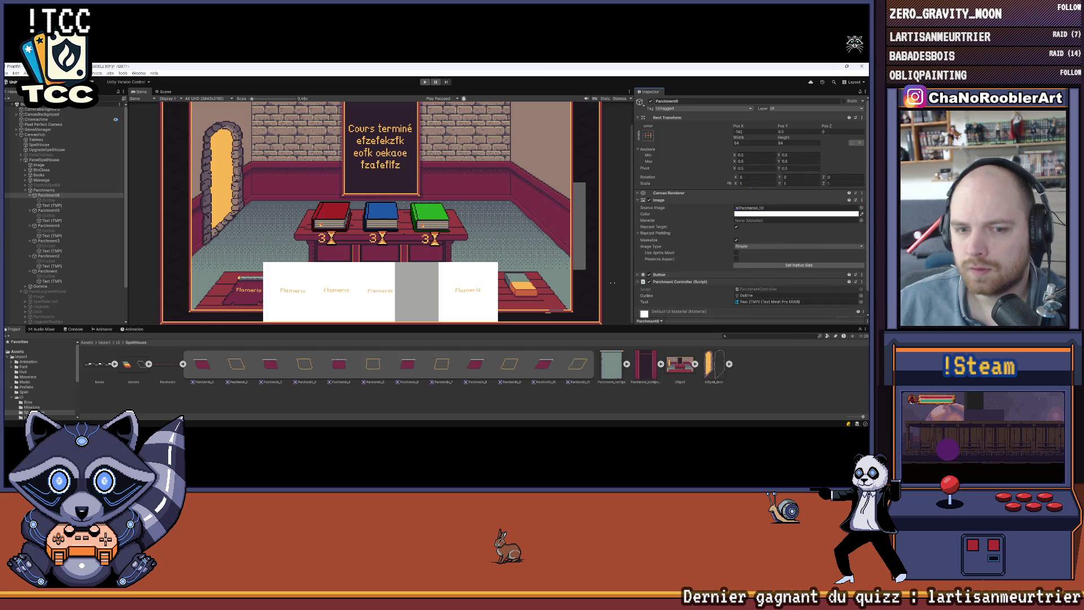
left_click(58, 211)
left_click(478, 369)
left_click_drag(749, 213, 760, 207)
left_click(49, 226)
left_click_drag(411, 364, 796, 207)
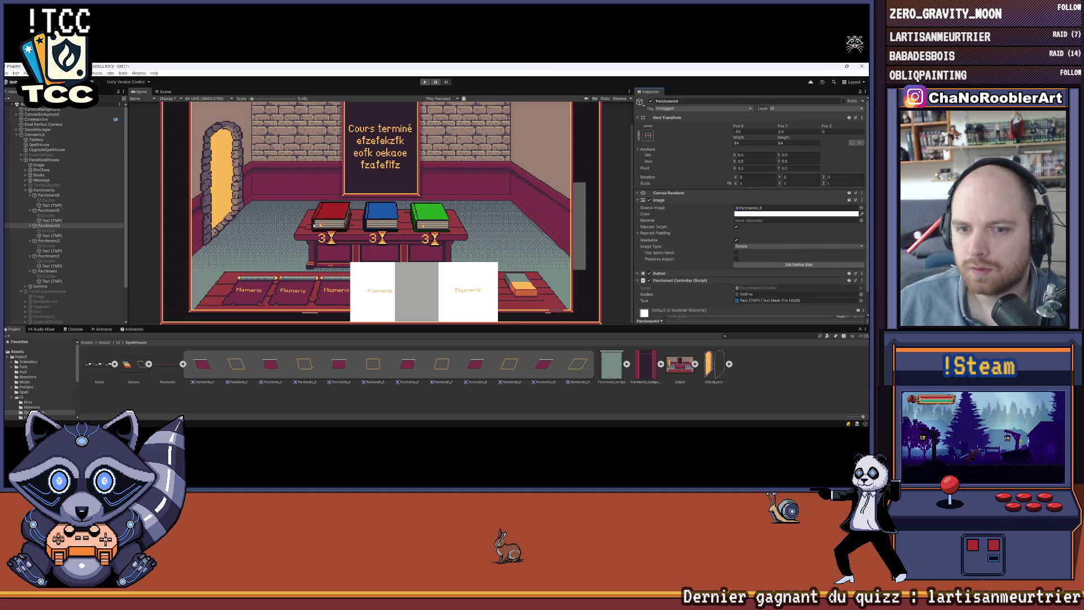
Give Parchment3 Parchemin_4, and Parchment2 and Parchment their own parchment sprites
left_click(49, 241)
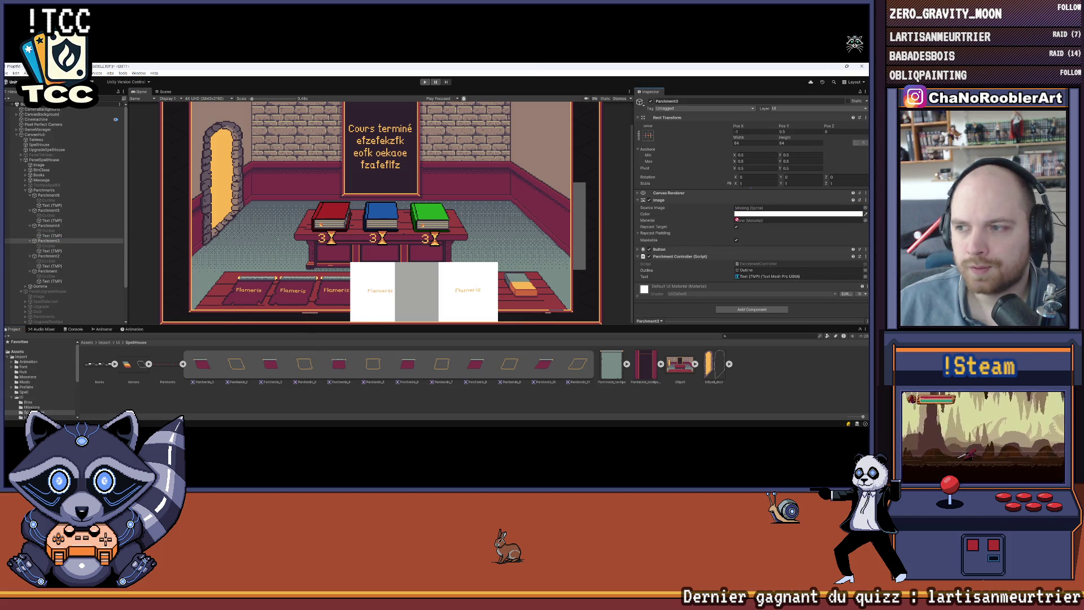
left_click_drag(339, 364, 751, 208)
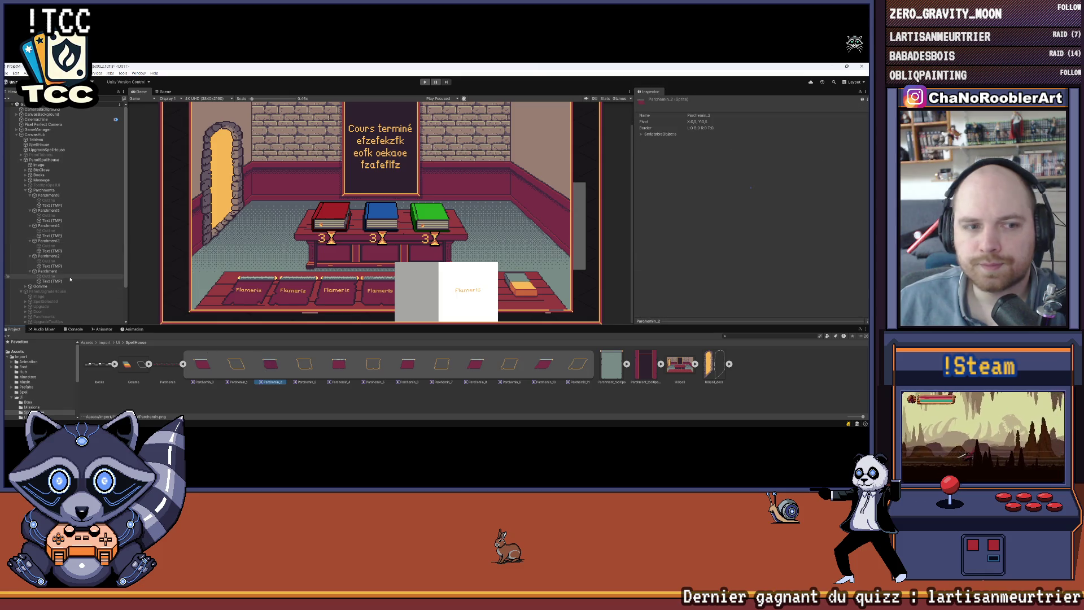
left_click(48, 256)
left_click_drag(798, 219, 751, 208)
left_click(47, 271)
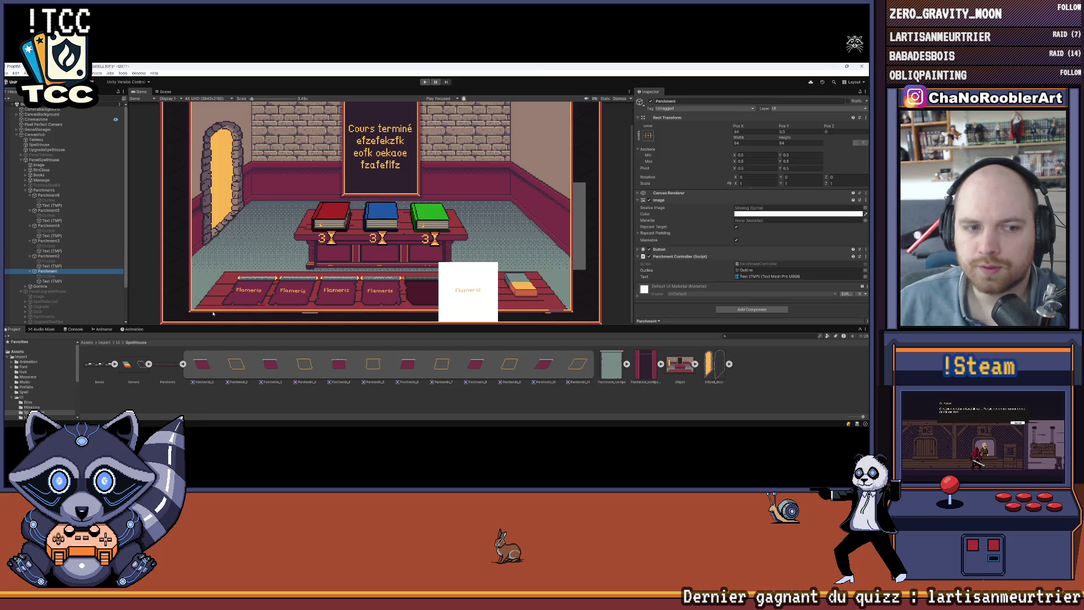
left_click_drag(307, 365, 751, 208)
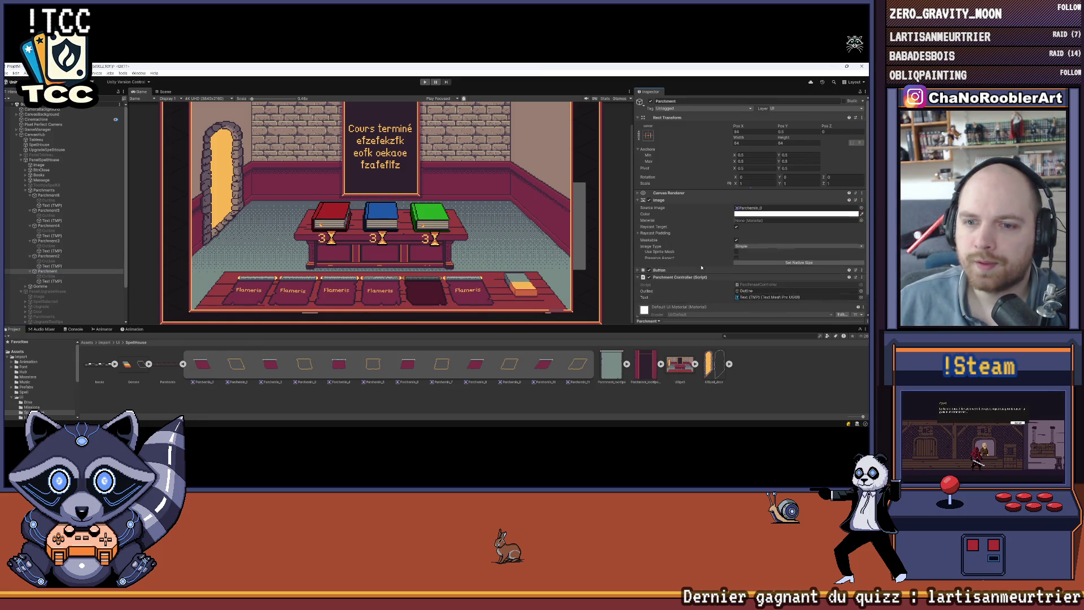
left_click(316, 357)
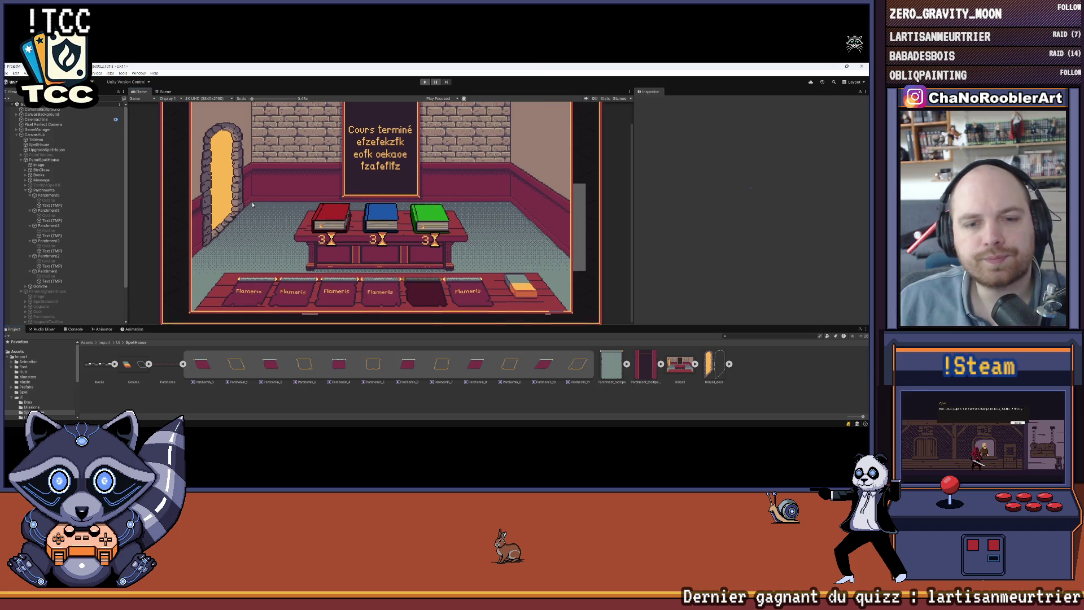
scroll(283, 220, "down", 2)
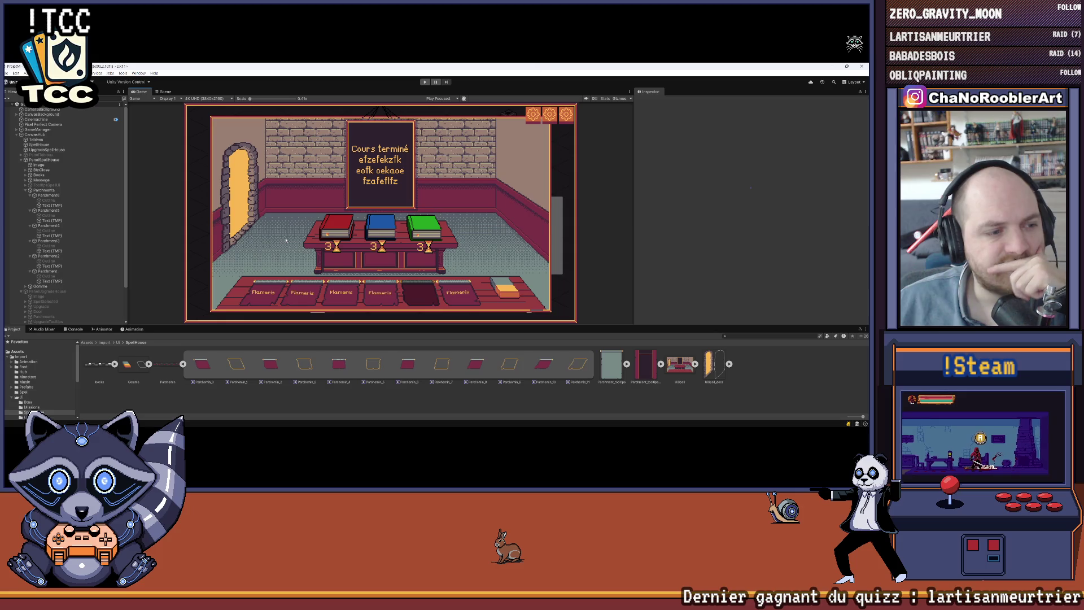
Set Parchemin_11 on Parchment6's outline and Parchemin_7 on Parchment4's outline
left_click(49, 200)
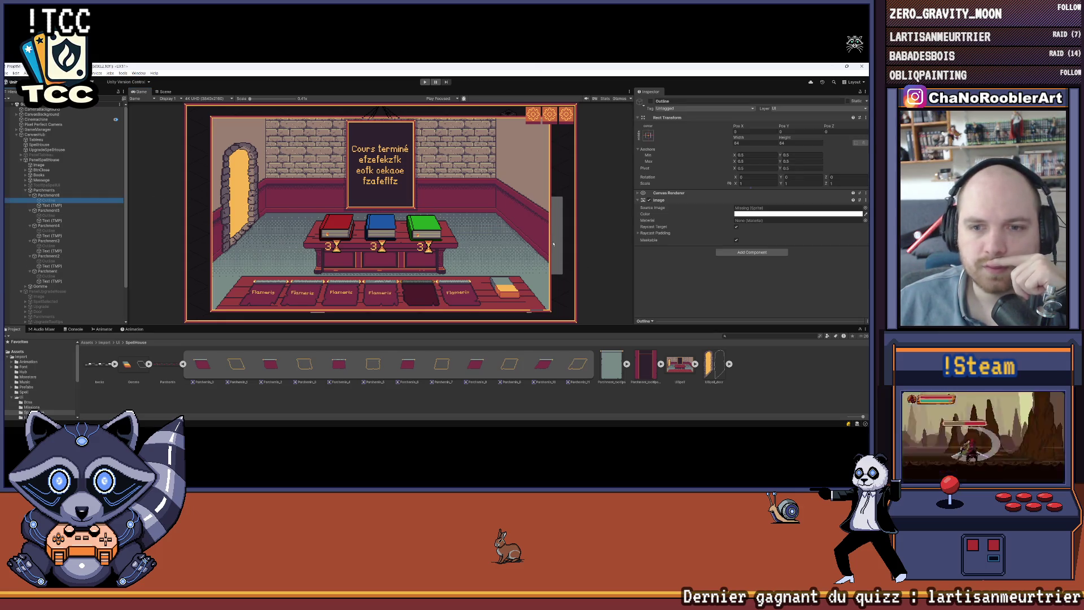
mouse_move(578, 364)
left_mouse_down()
mouse_move(706, 254)
mouse_move(796, 208)
left_mouse_up()
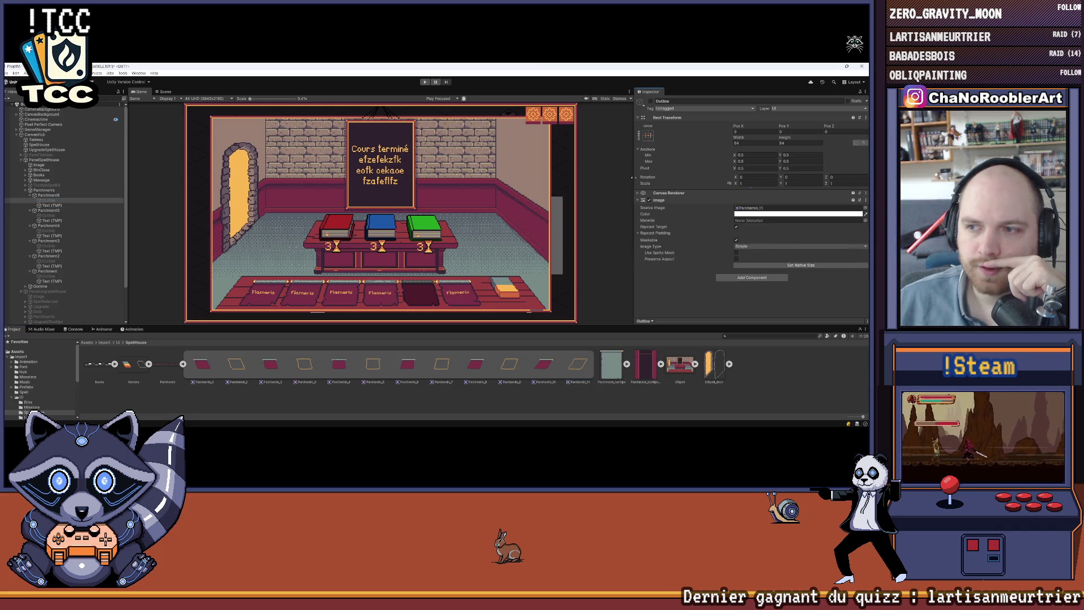
left_click(650, 102)
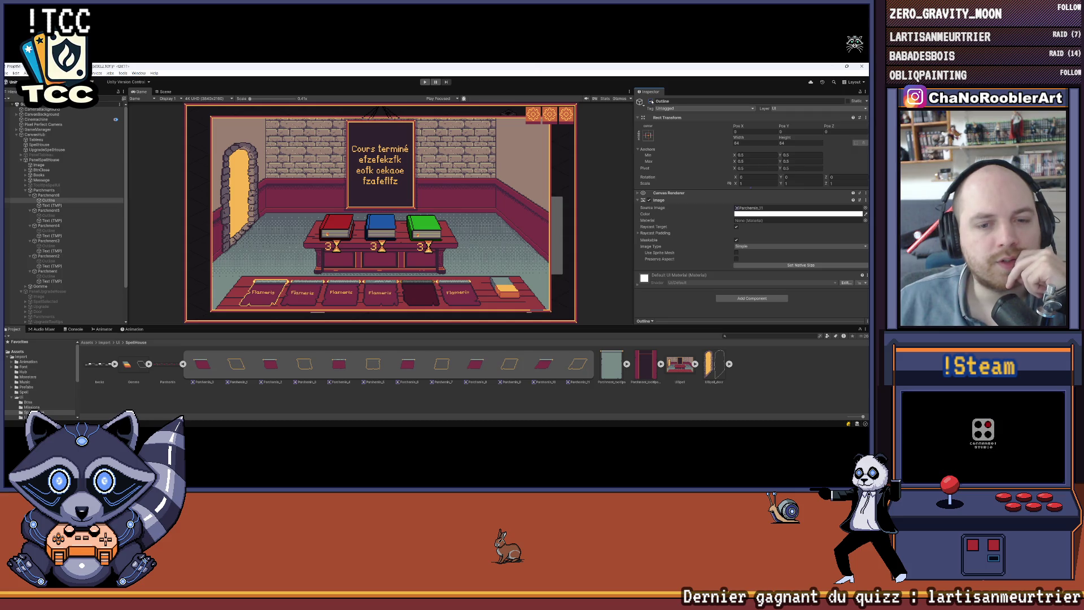
left_click(651, 101)
left_click(52, 217)
left_click(754, 209)
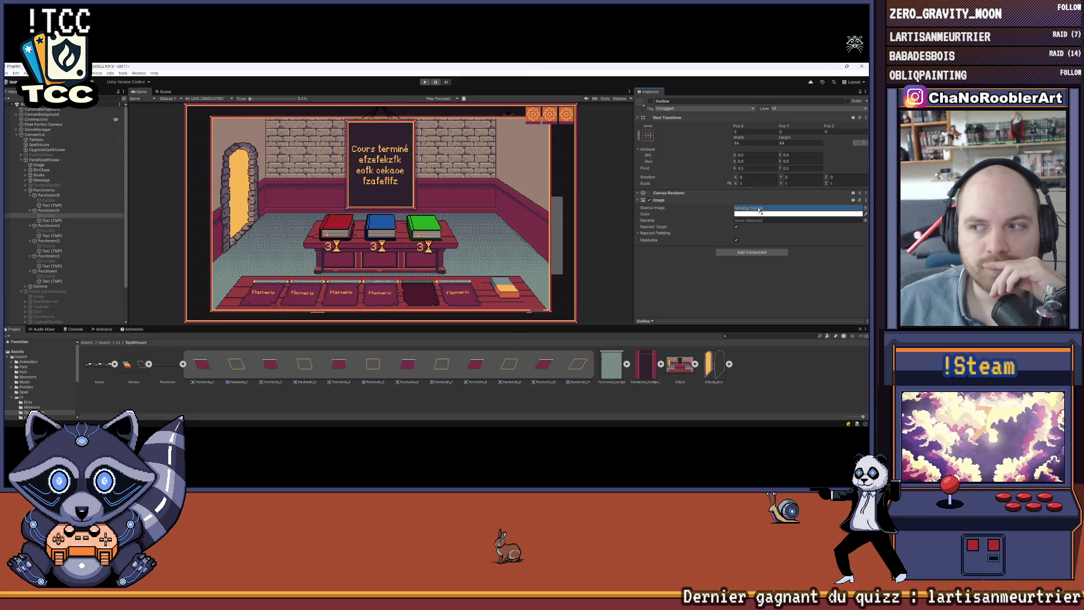
left_click(49, 230)
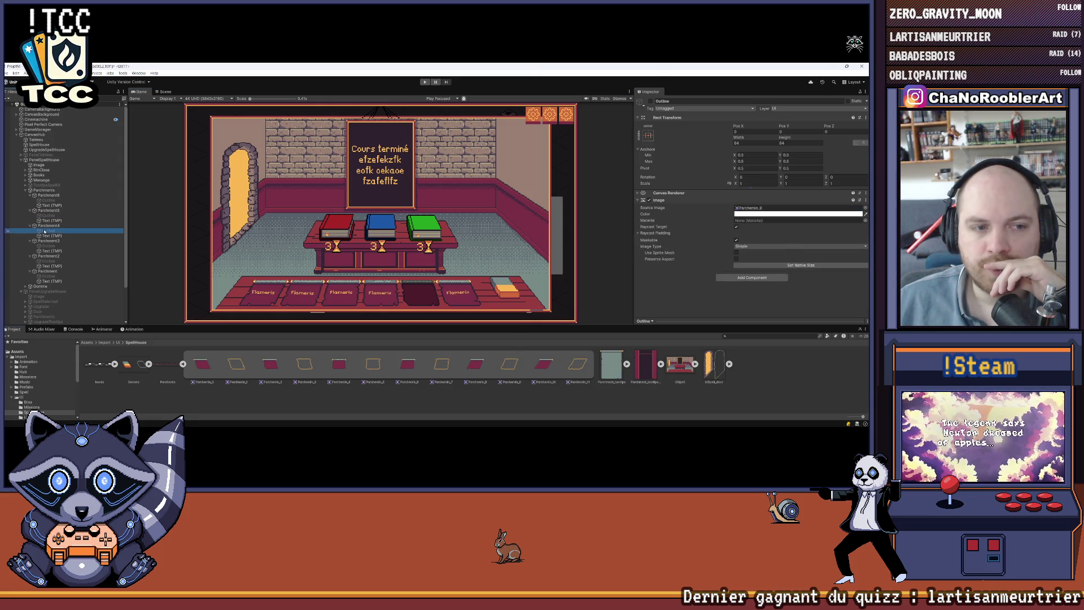
left_click_drag(444, 364, 754, 208)
Assign Parchemin_5, _3 and _1 to the outlines of Parchment3, Parchment2 and Parchment
left_click(41, 246)
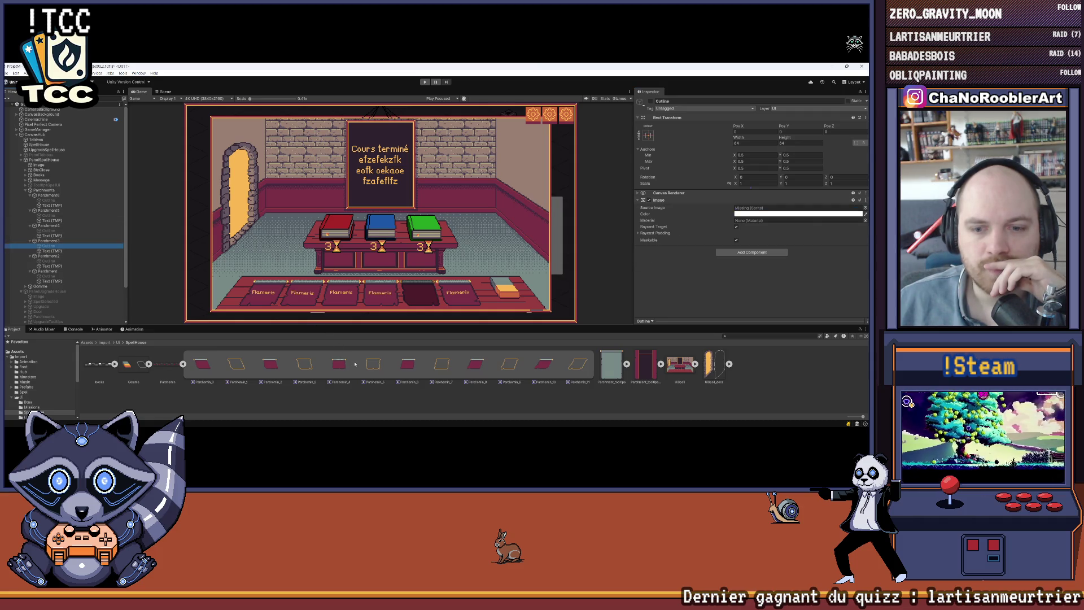
left_click_drag(368, 366, 749, 208)
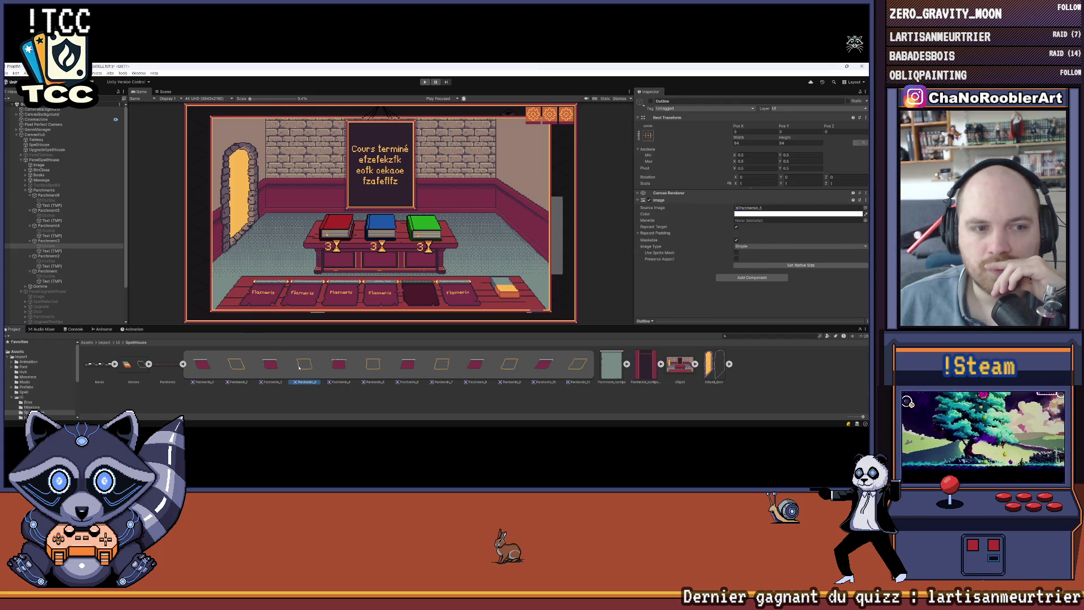
key("Down")
key("Down")
key("Down")
mouse_move(271, 364)
left_mouse_down()
mouse_move(509, 283)
mouse_move(791, 208)
left_mouse_up()
left_click(48, 276)
left_click_drag(784, 211, 785, 208)
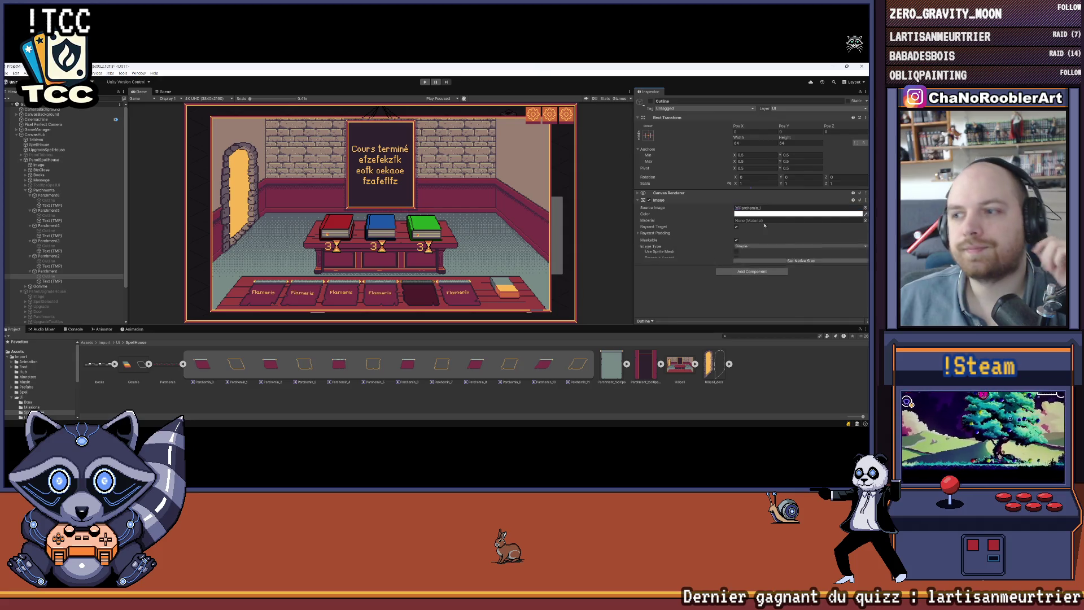
left_click_drag(404, 326, 404, 377)
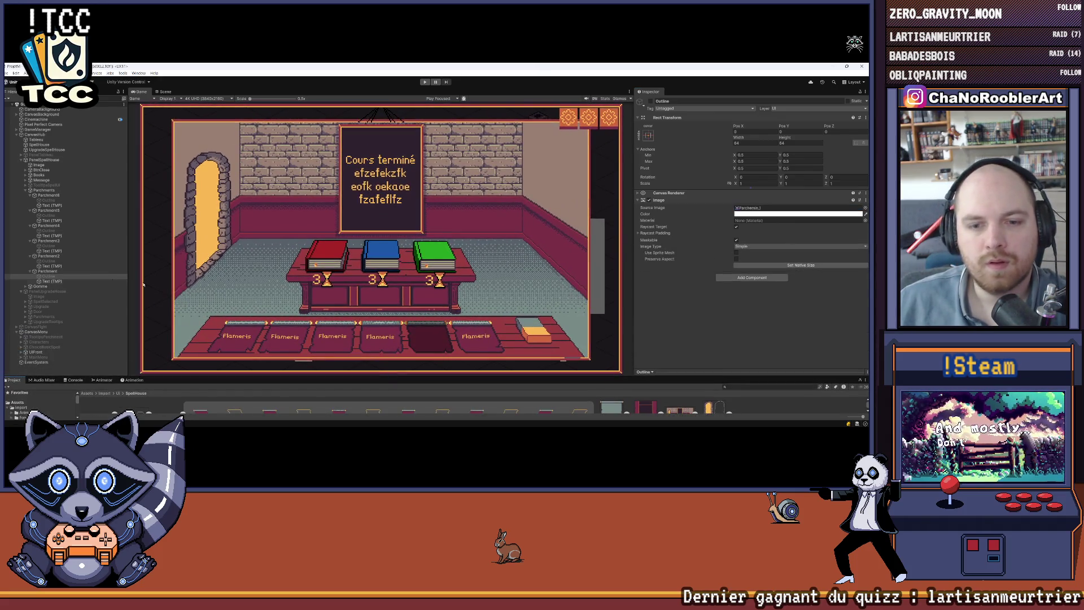
Collapse the Parchments group, clear the selection and enter Play mode
left_click(30, 190)
left_click(91, 365)
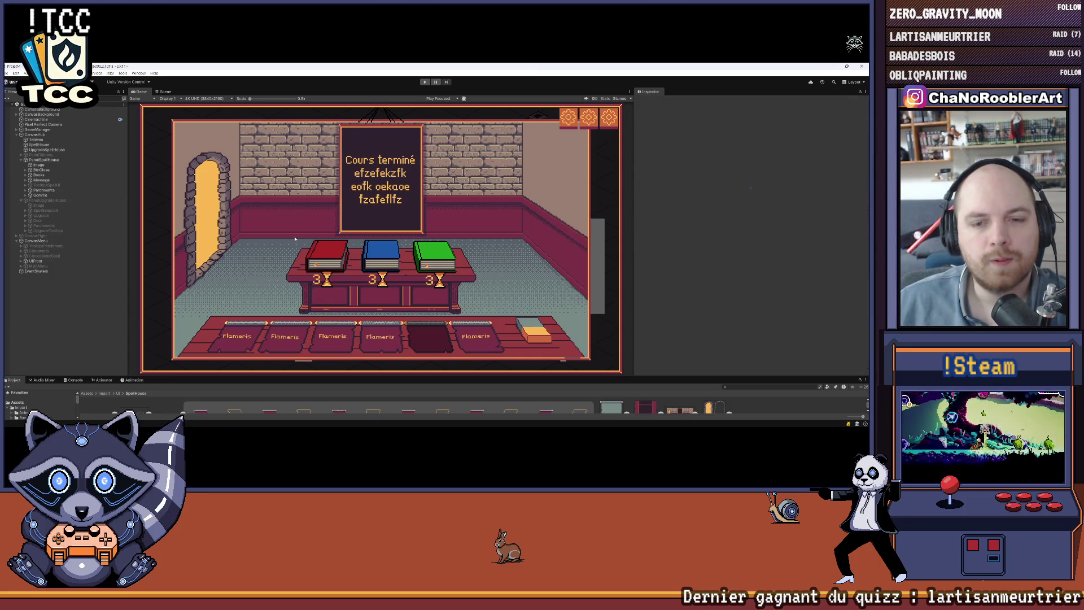
key("ctrl+p")
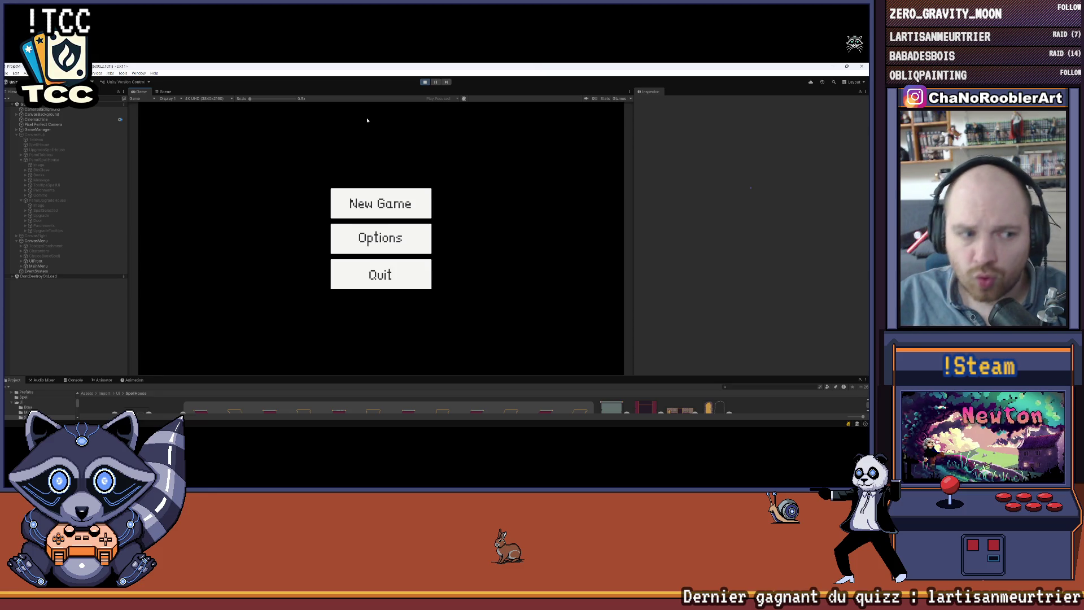
Start a new game as the apprentice wizard and pick a first basic spell, F_Burn
left_click(380, 203)
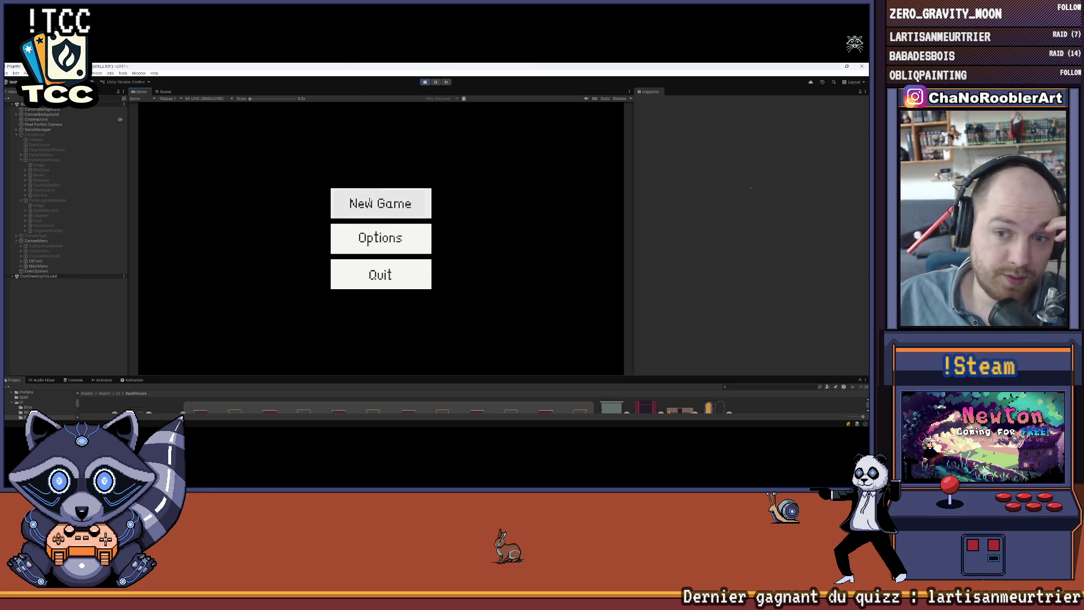
left_click(380, 242)
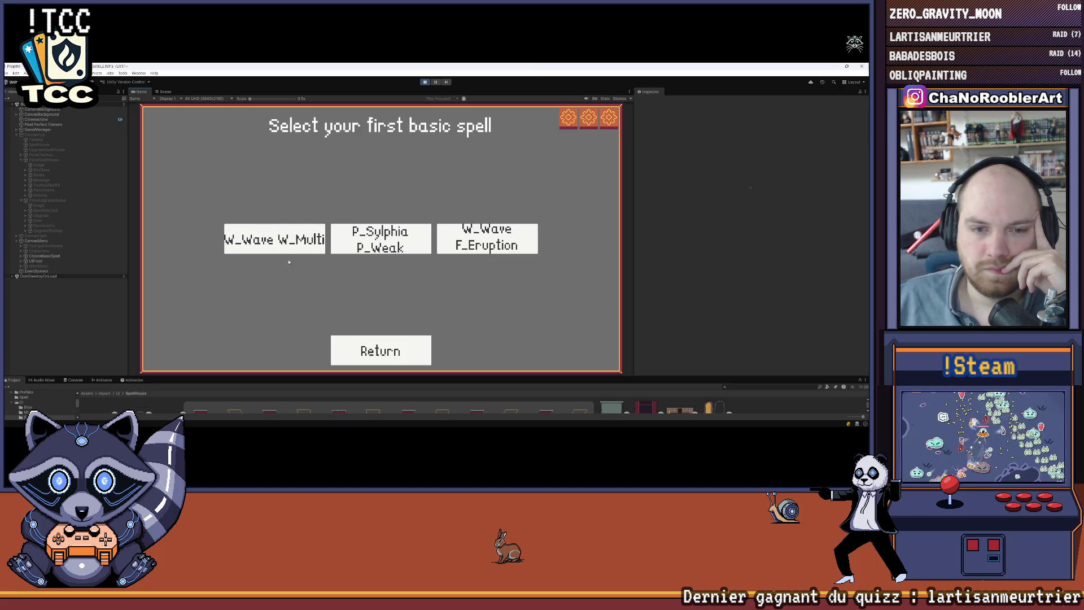
left_click(346, 238)
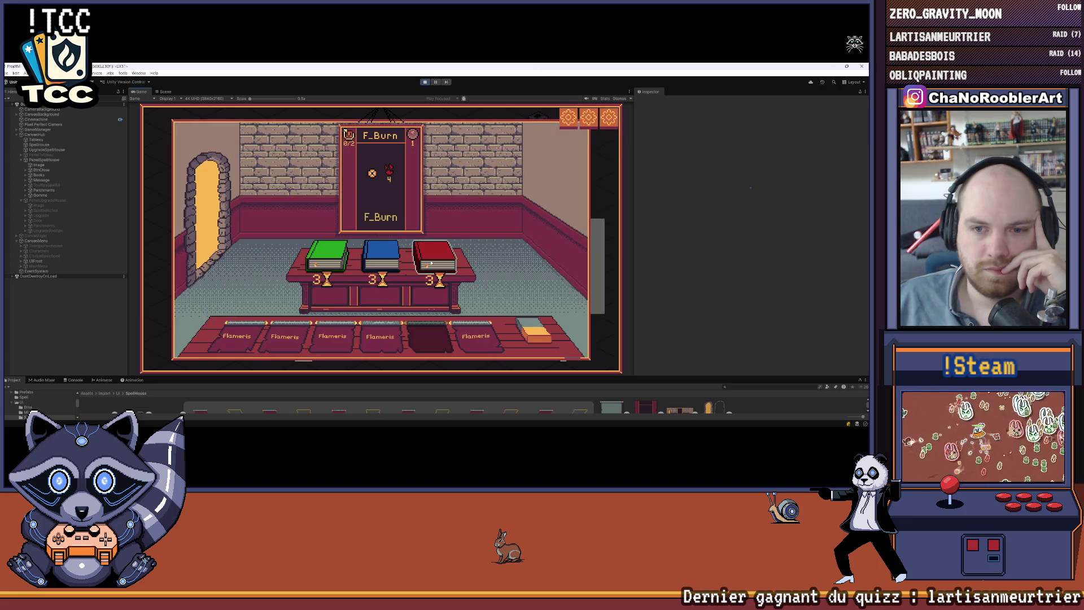
Read the NullReferenceException in the Console, then exit Play mode
mouse_move(255, 332)
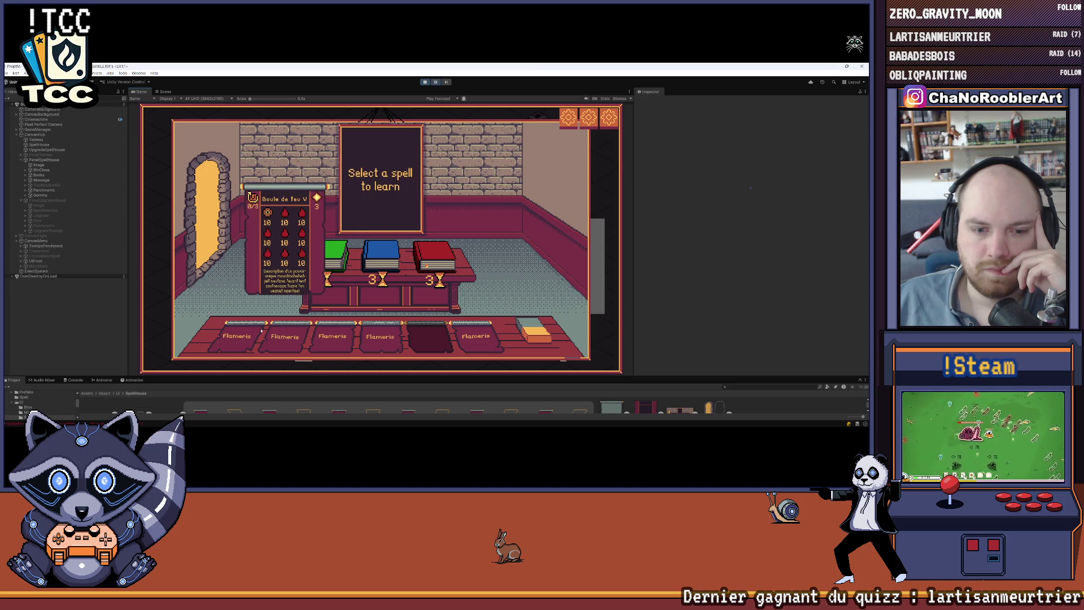
left_click(73, 382)
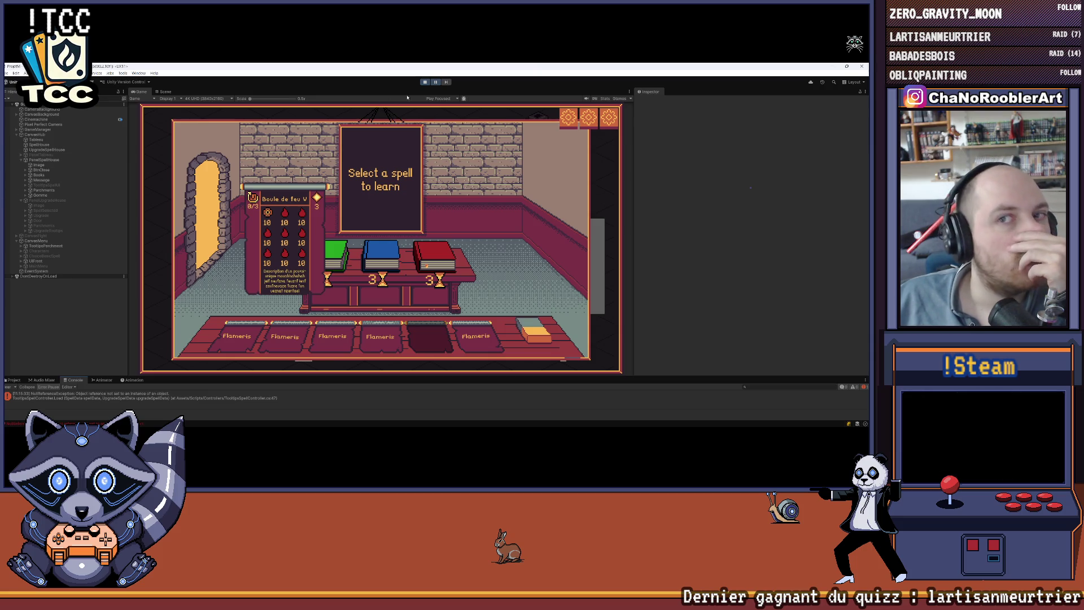
left_click(424, 82)
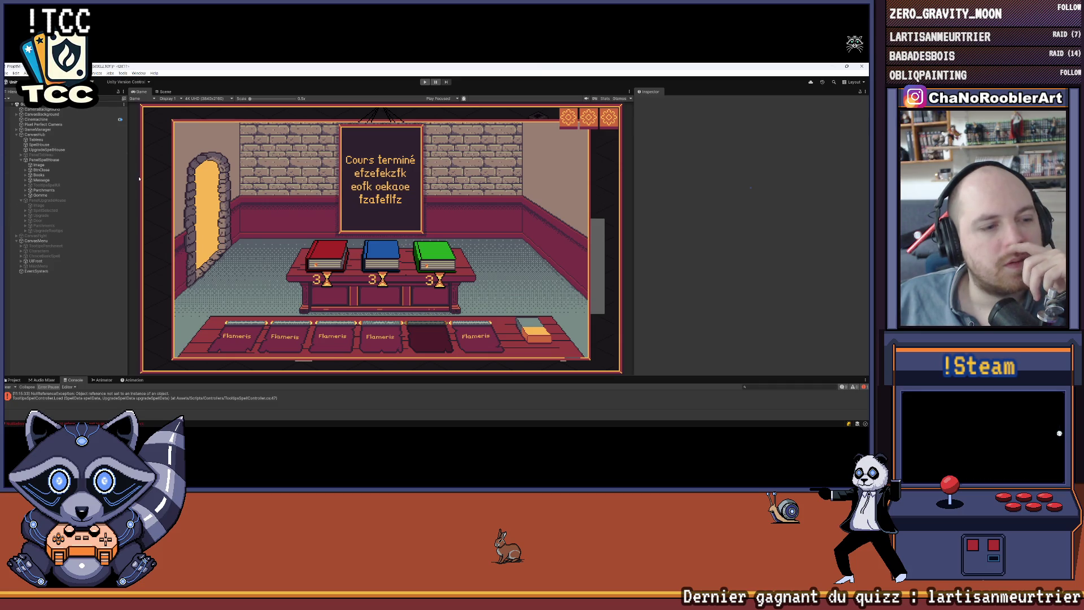
Inspect the Books object, then Parchment6, its Outline child and Parchment5
left_click(26, 175)
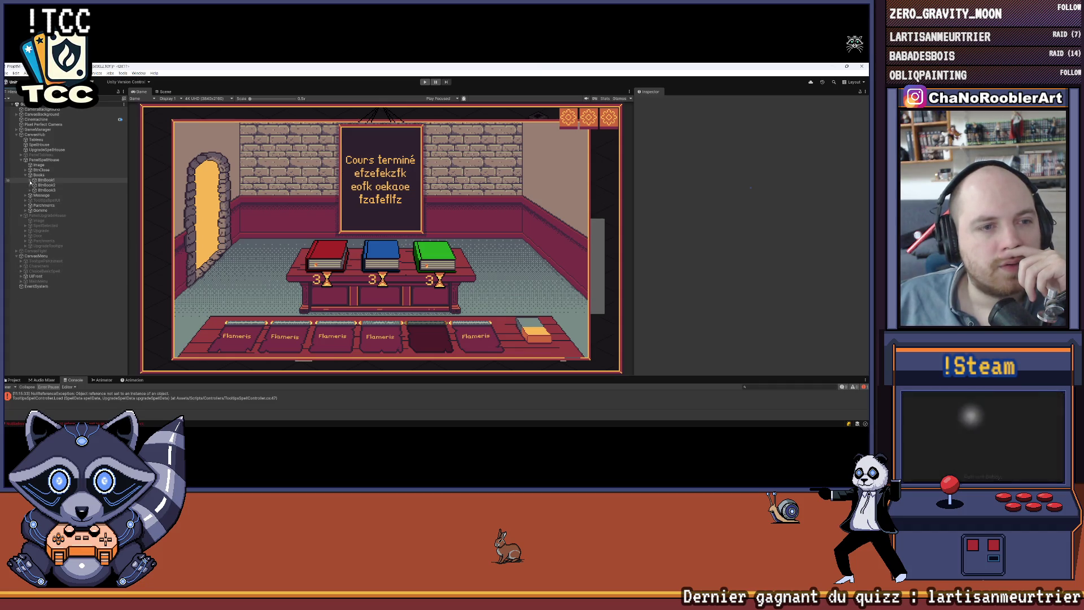
left_click(27, 176)
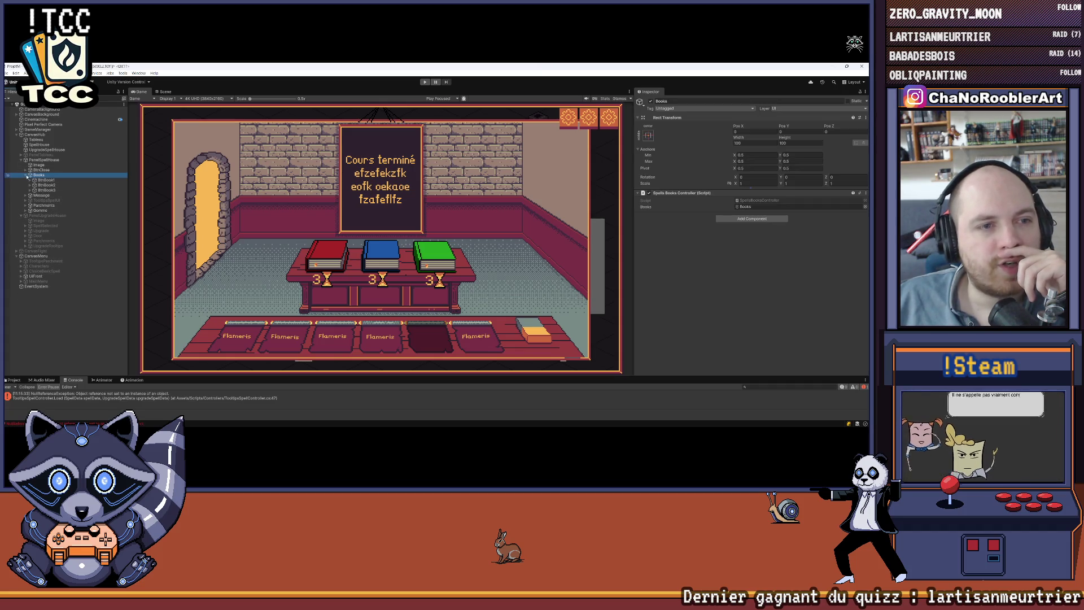
left_click(26, 176)
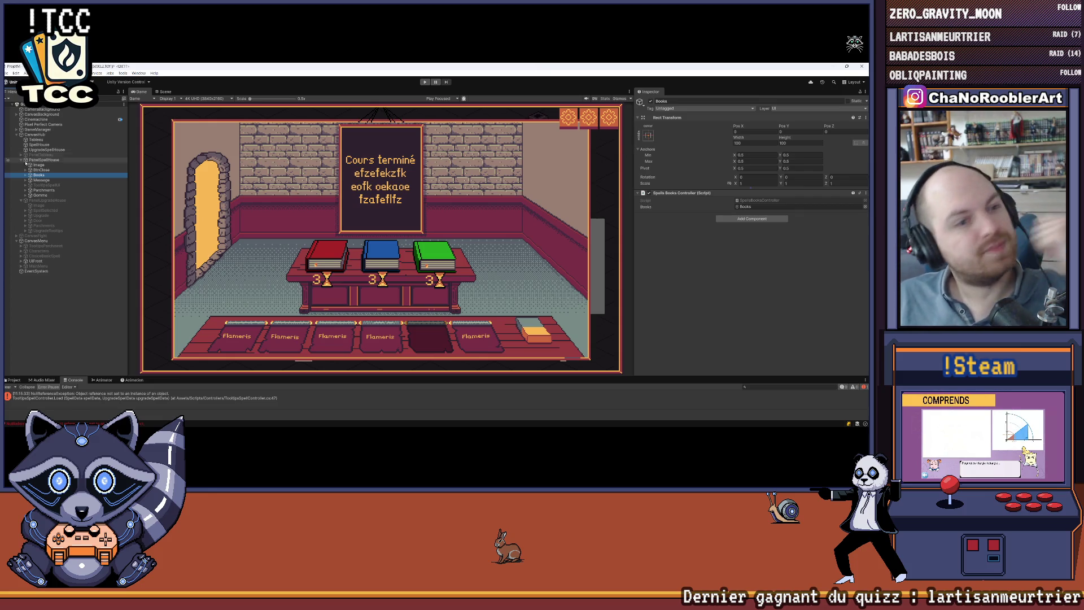
left_click(26, 190, "alt")
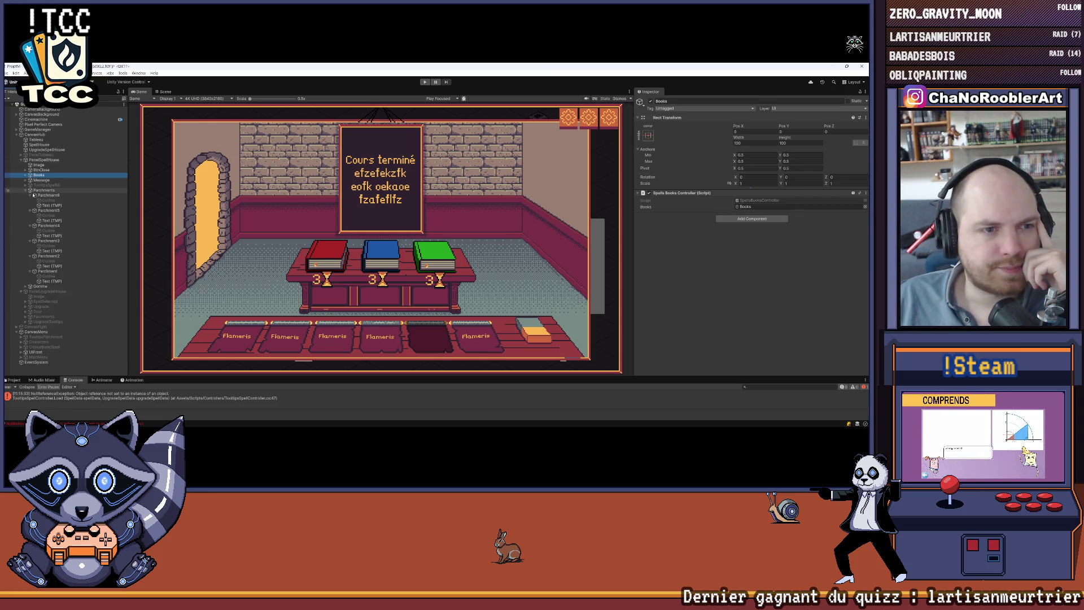
left_click(50, 195)
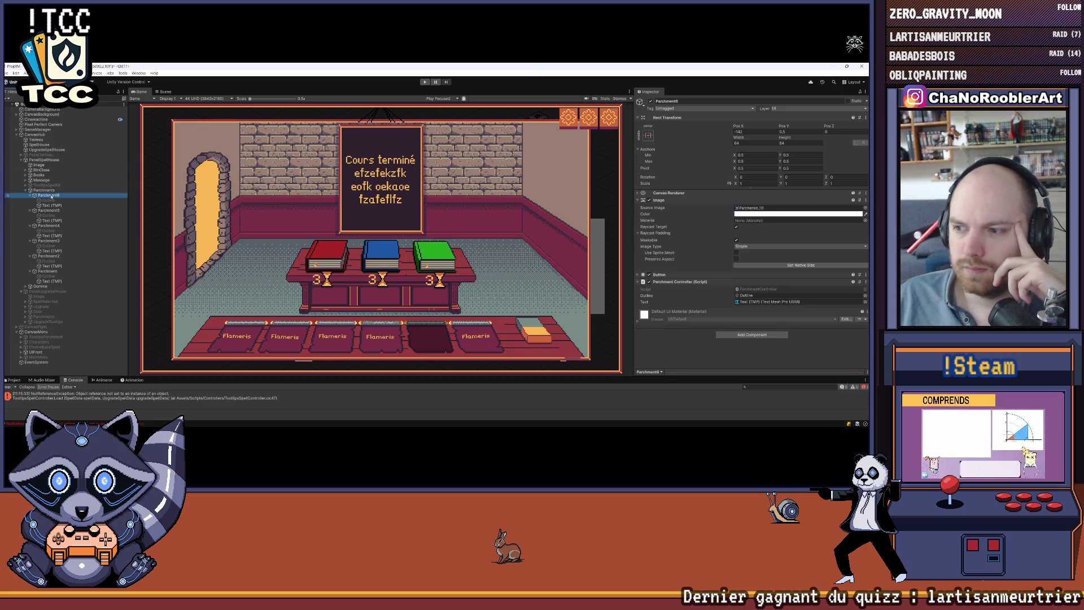
left_click(50, 201)
left_click(52, 216)
left_click(51, 211)
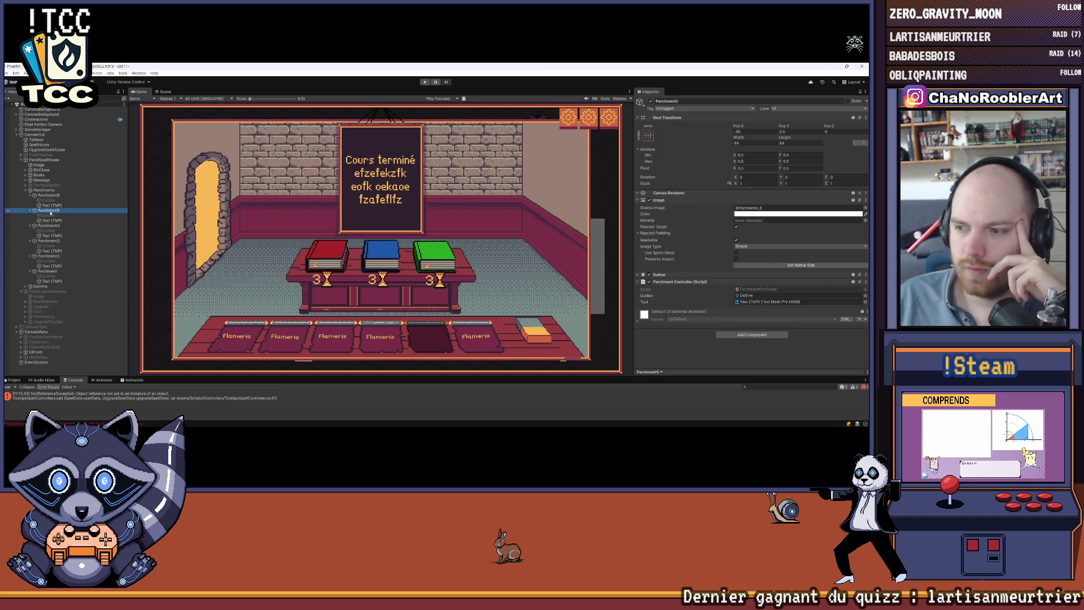
Deactivate PanelSpellHouse so the game starts on the main menu, and replay
left_click(42, 160)
left_click(650, 101)
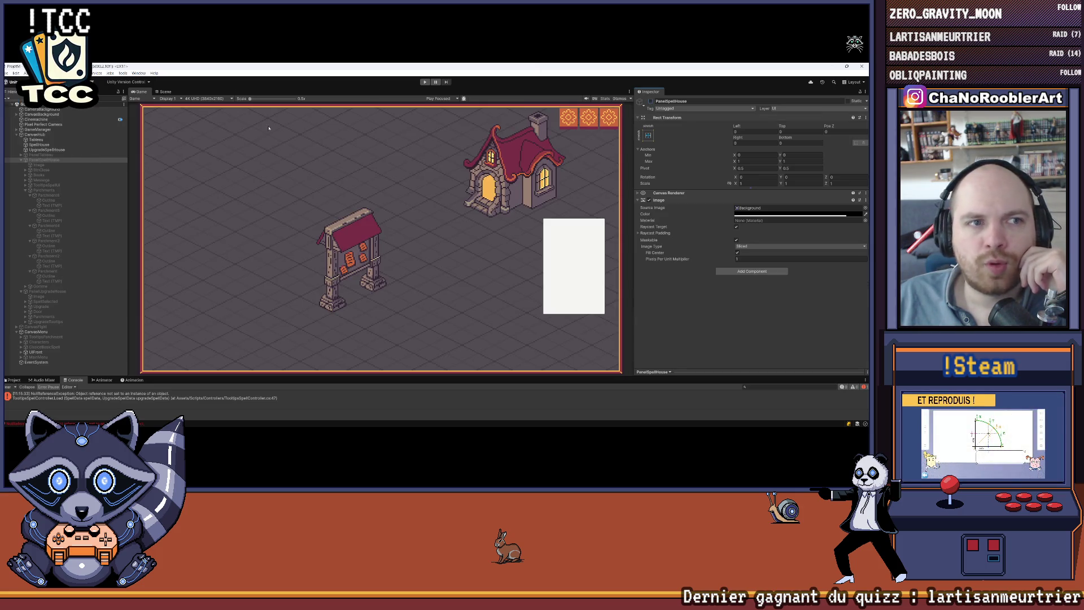
key("ctrl+p")
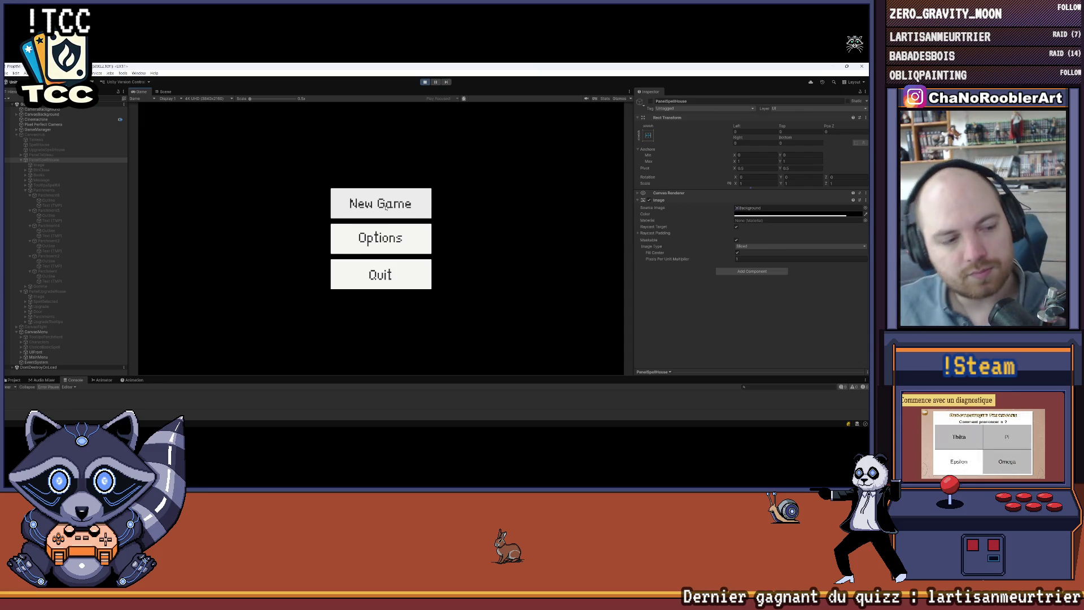
Start a new game, pick a basic spell, and check the parchments show P_Sylphia and F_Flameiris
left_click(373, 203)
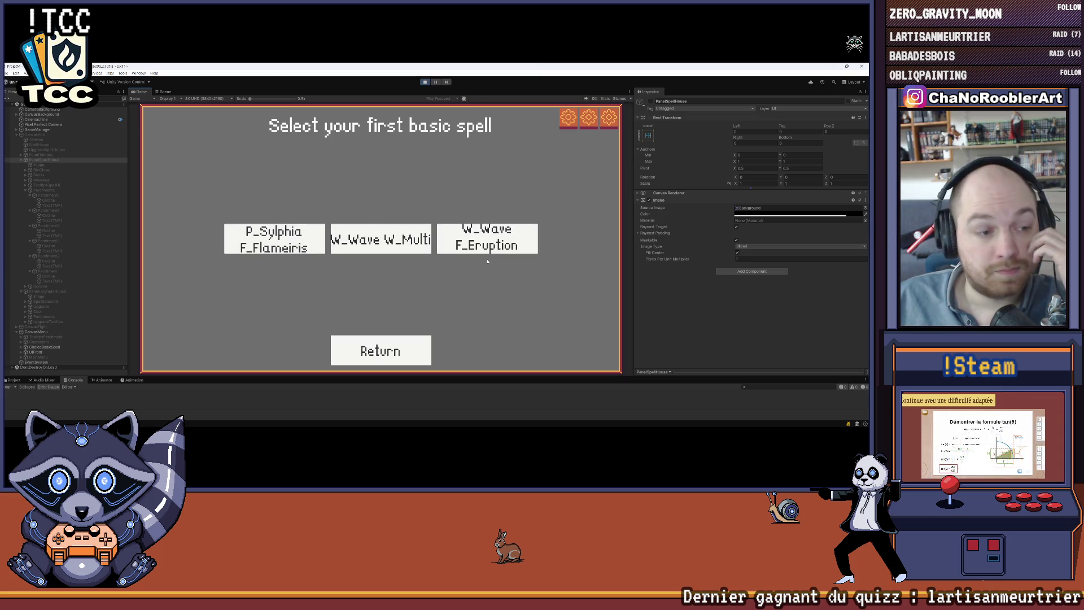
left_click(359, 221)
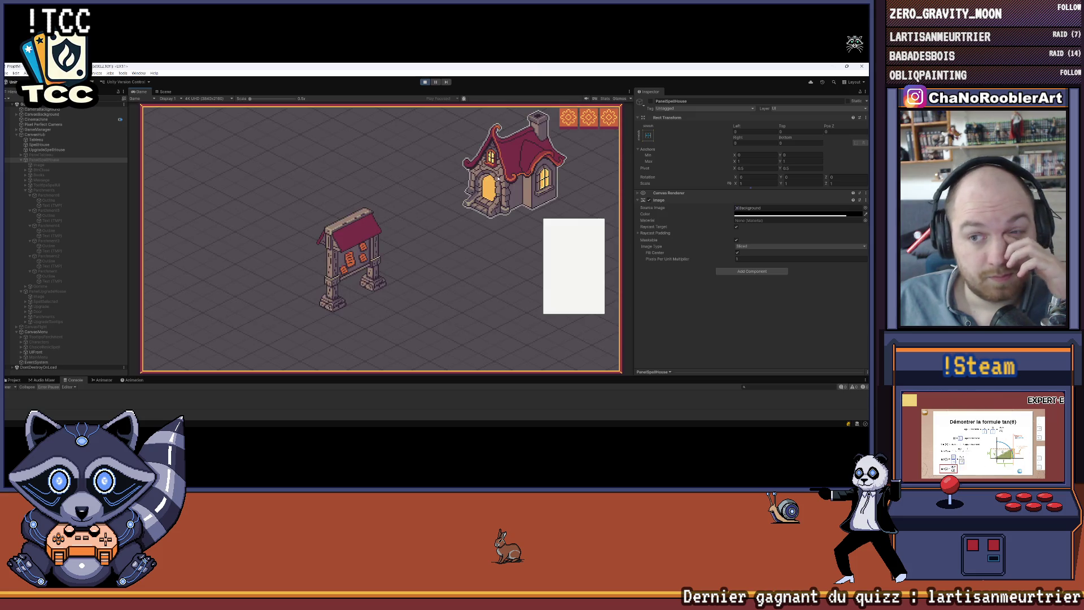
mouse_move(291, 347)
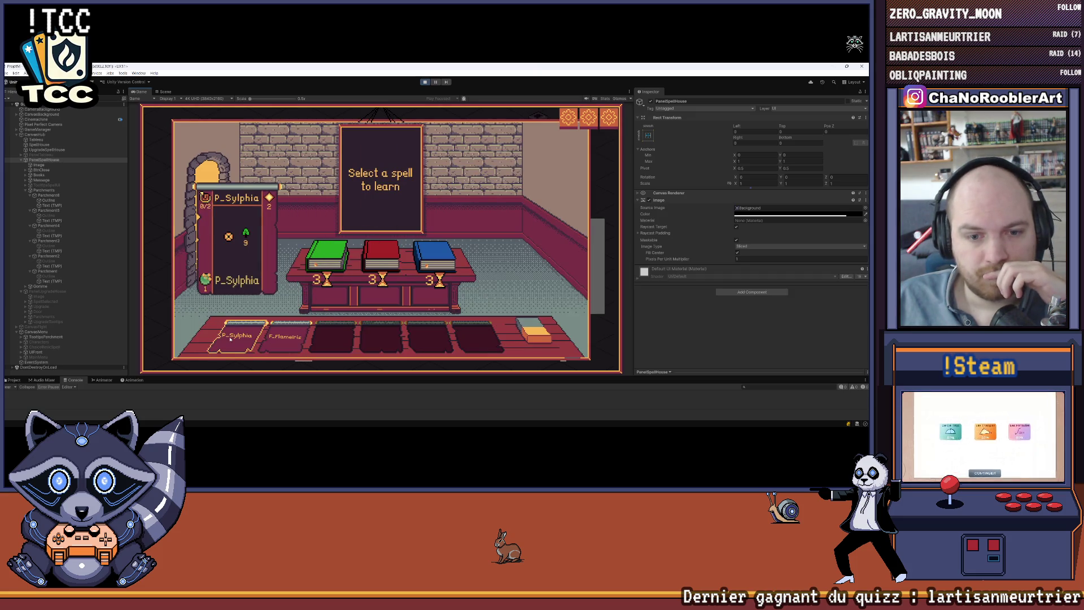
mouse_move(393, 264)
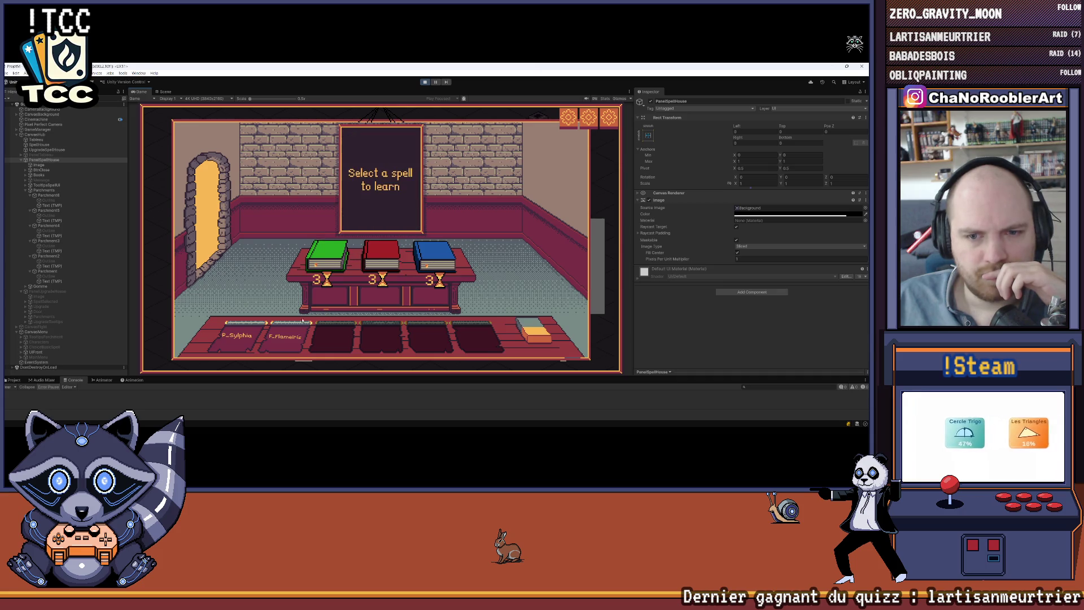
mouse_move(427, 257)
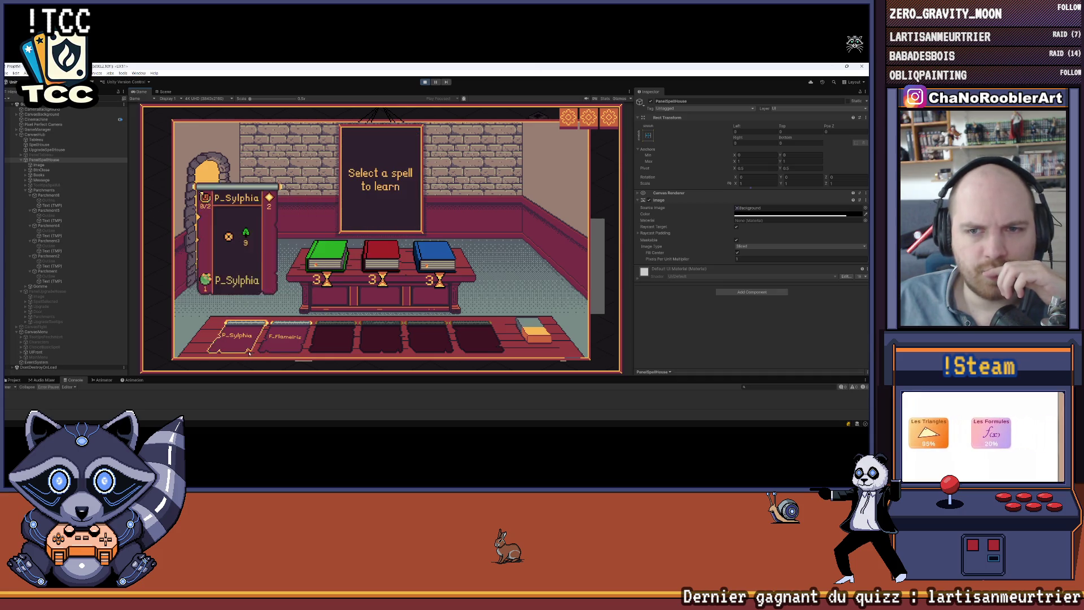
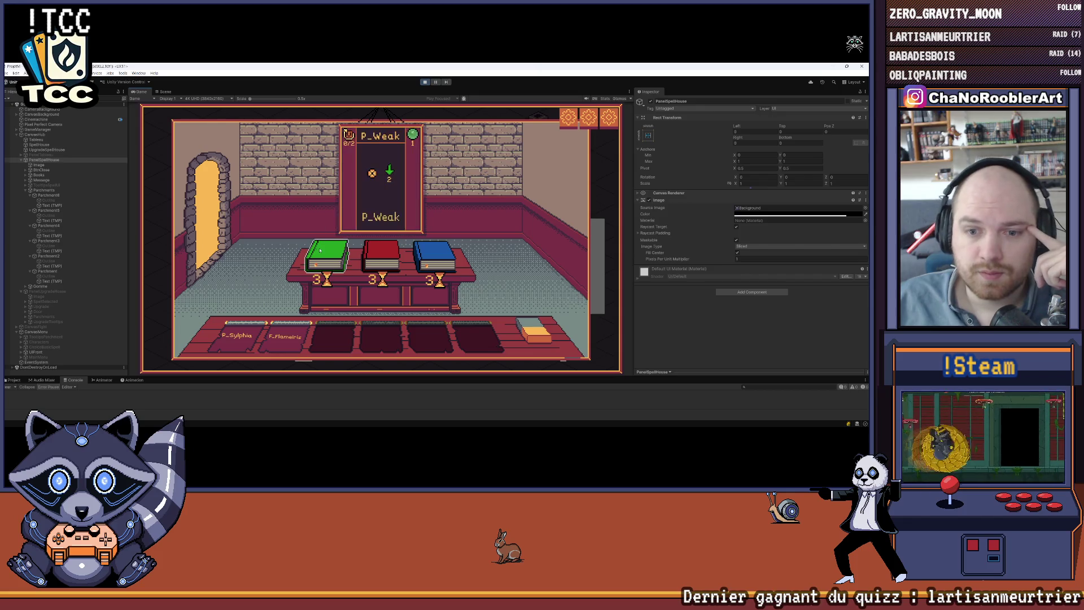
Inspect the TooltipsParchment, CanvasMenu and PanelSpellHouse objects in the Hierarchy while the game runs
mouse_move(283, 337)
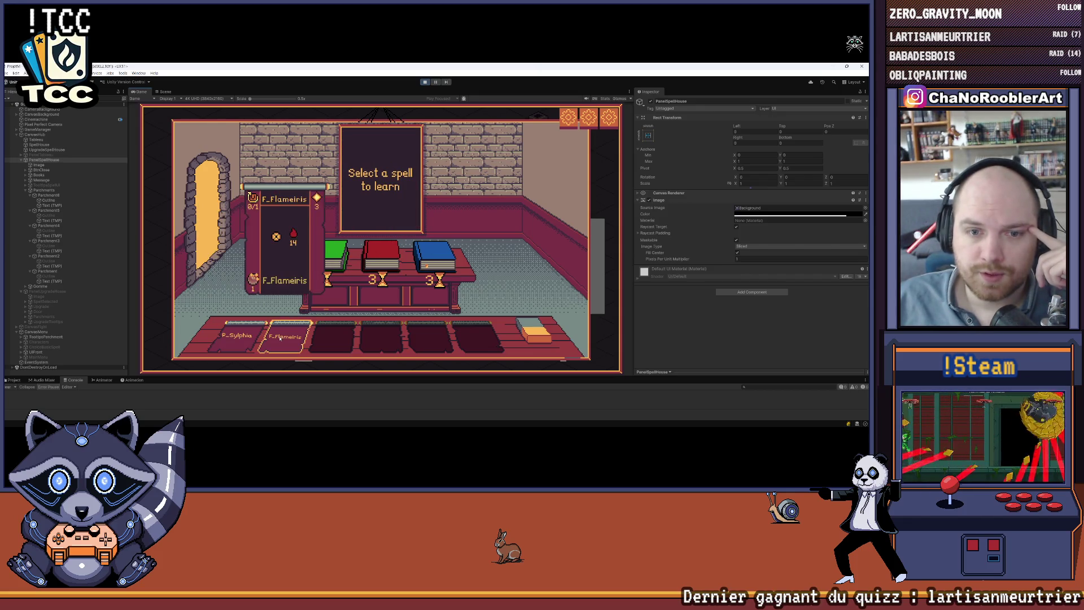
mouse_move(381, 261)
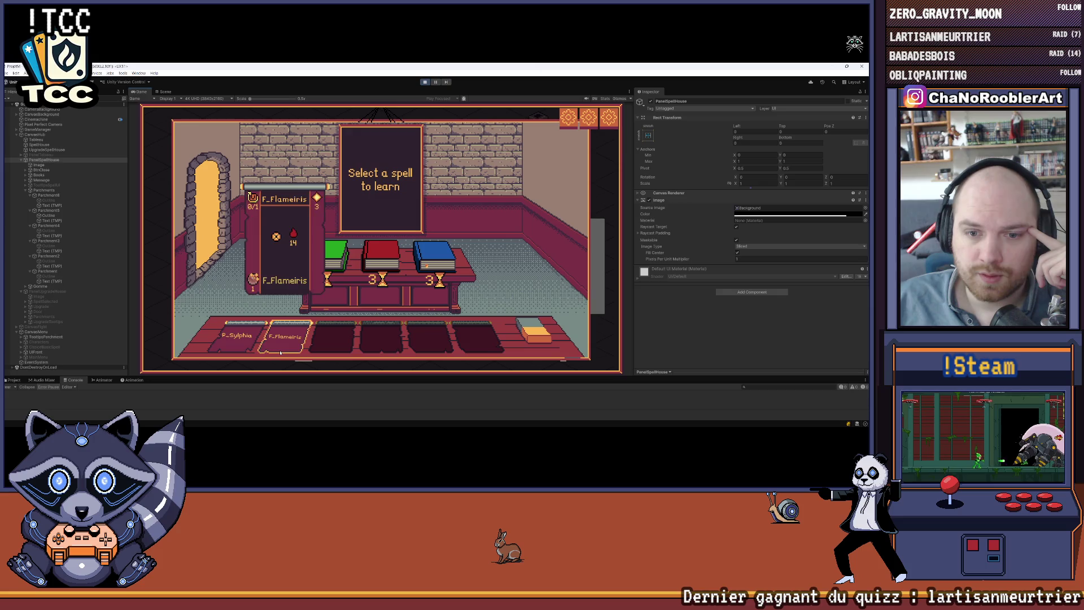
mouse_move(240, 342)
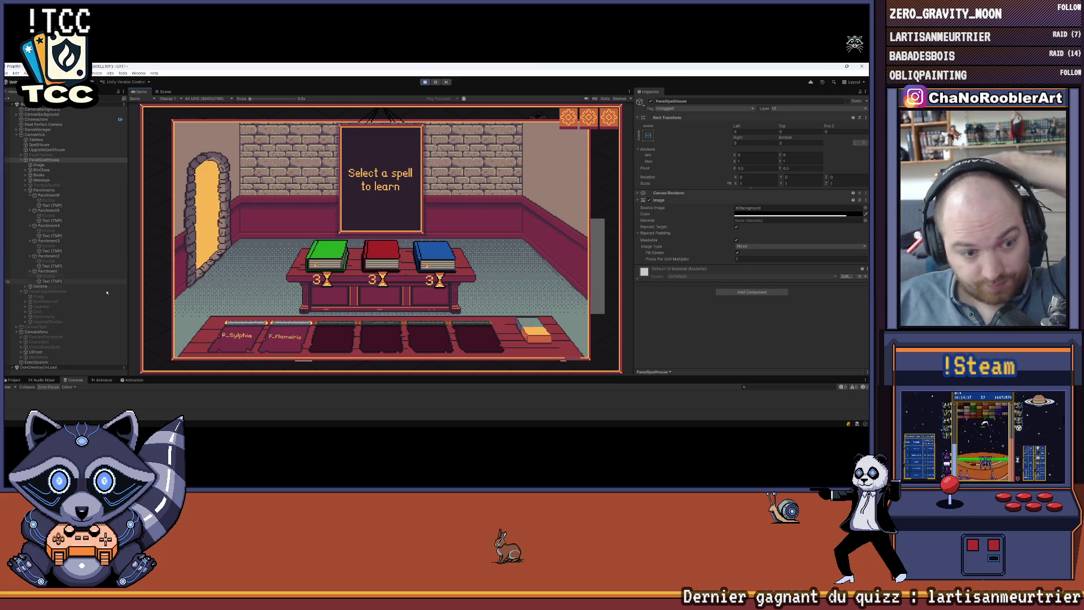
left_click(50, 338)
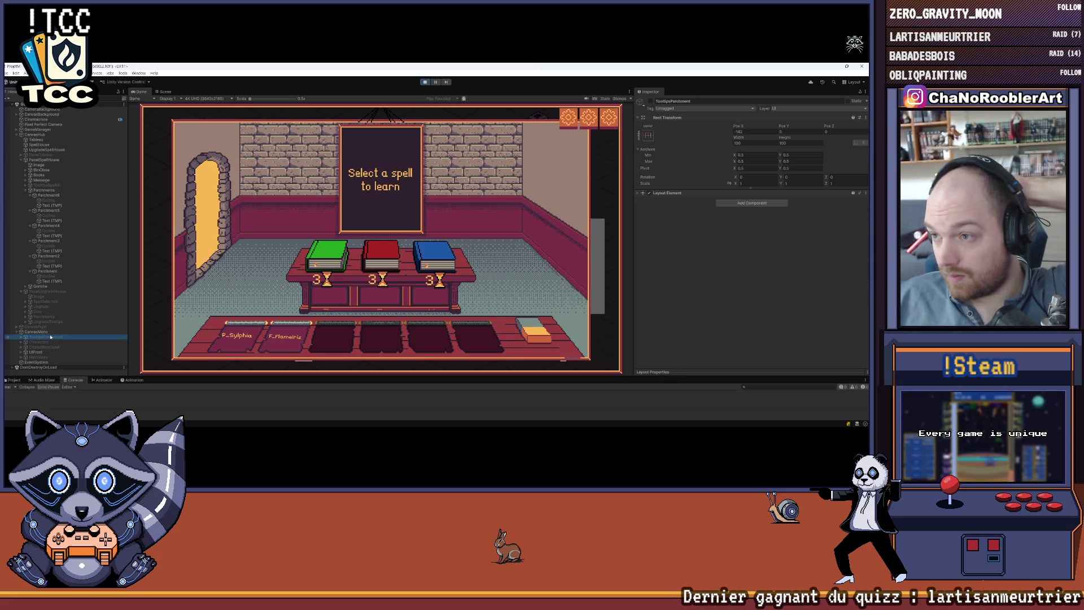
left_click(318, 341)
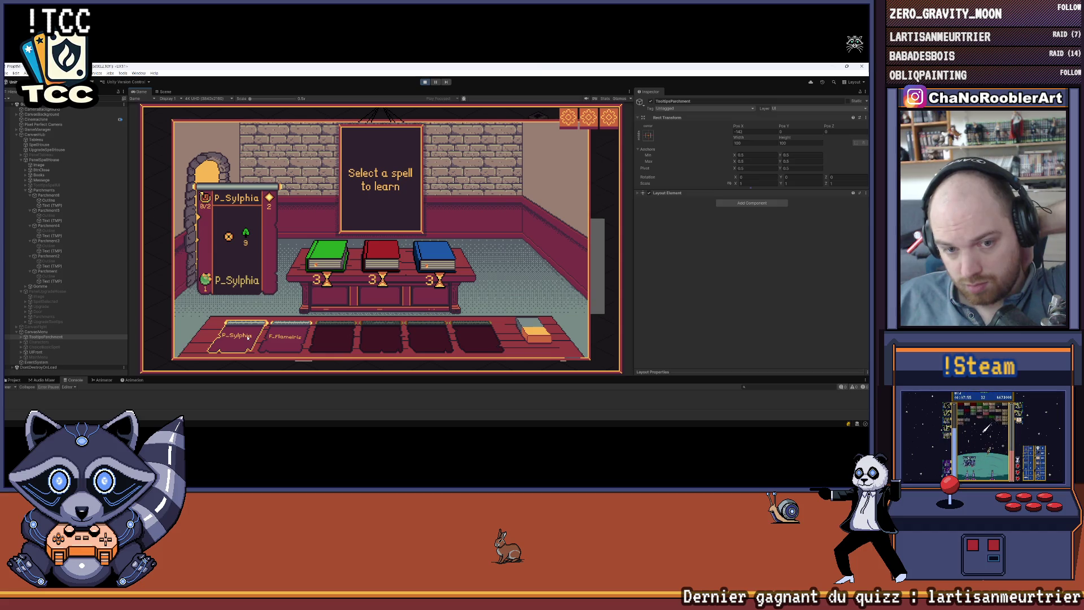
left_click(40, 333)
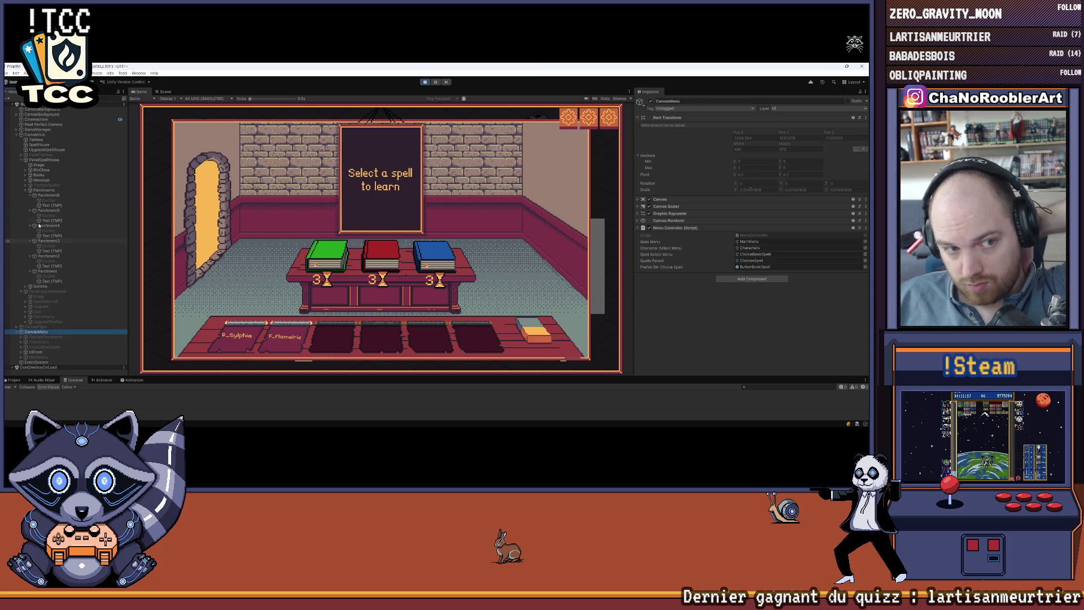
left_click(26, 191)
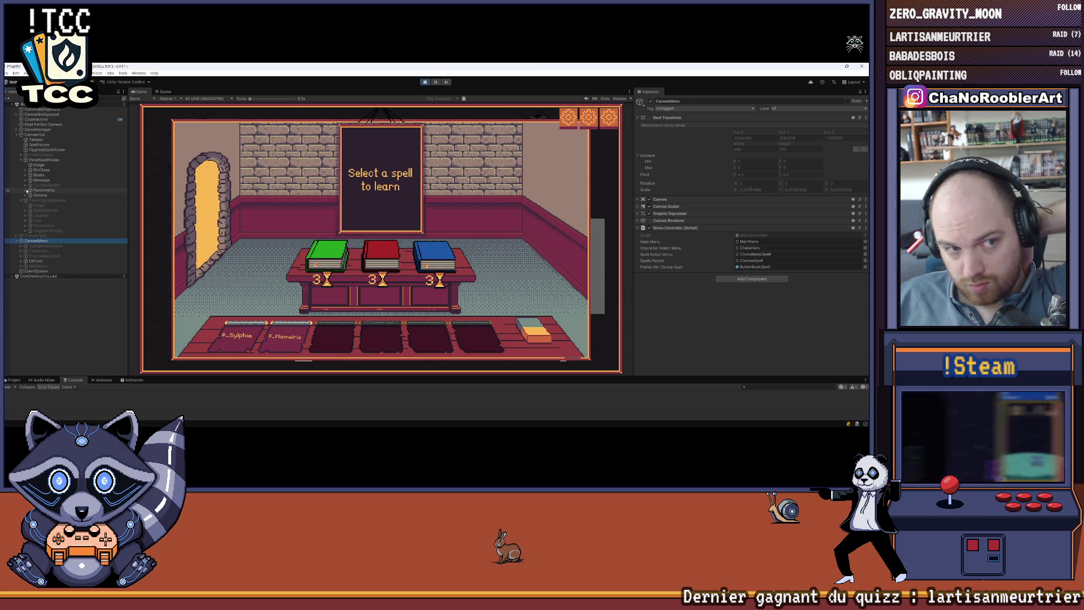
left_click(42, 161)
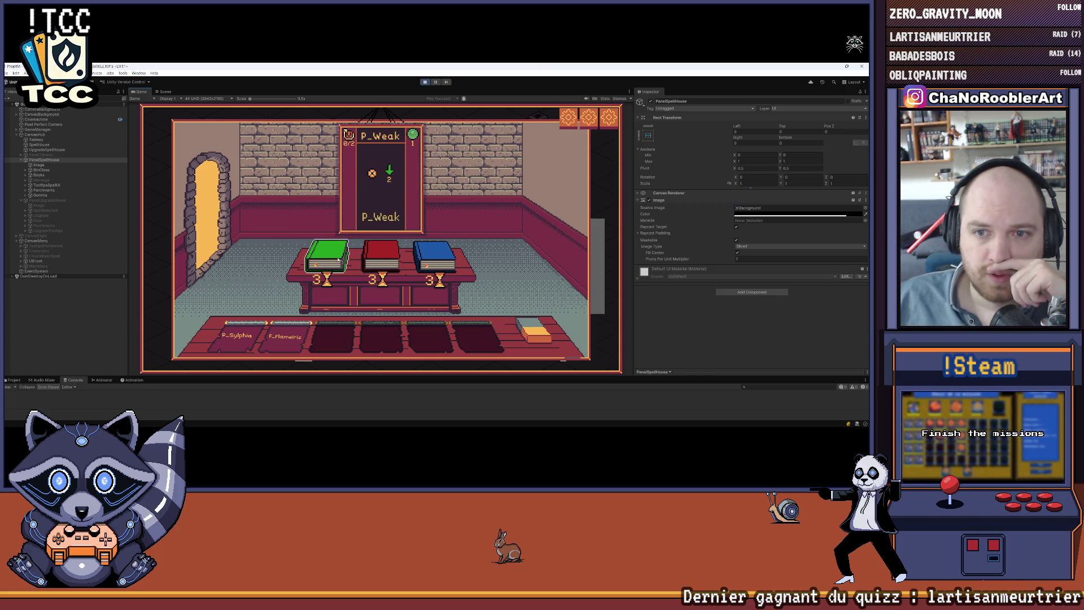
Learn F_Eruption from the red book, check the parchments, and leave the spell house
left_click(371, 264)
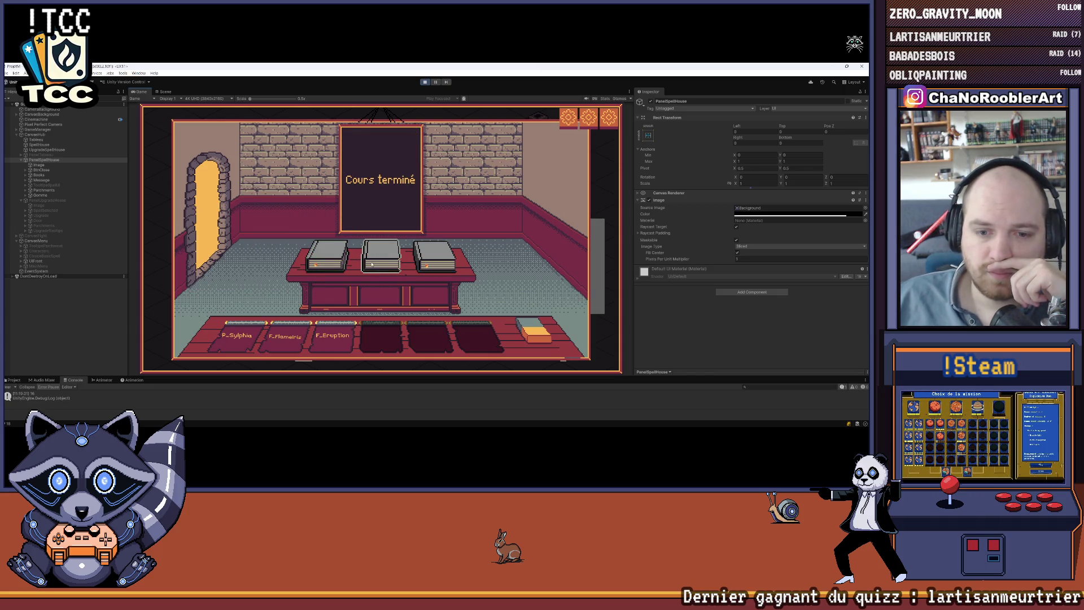
mouse_move(335, 335)
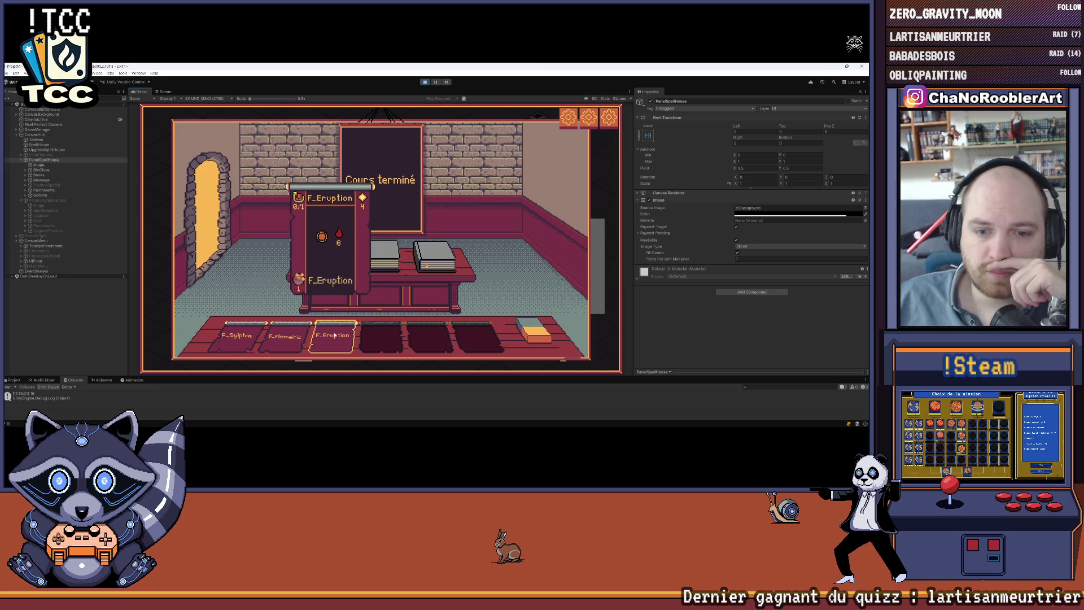
mouse_move(244, 335)
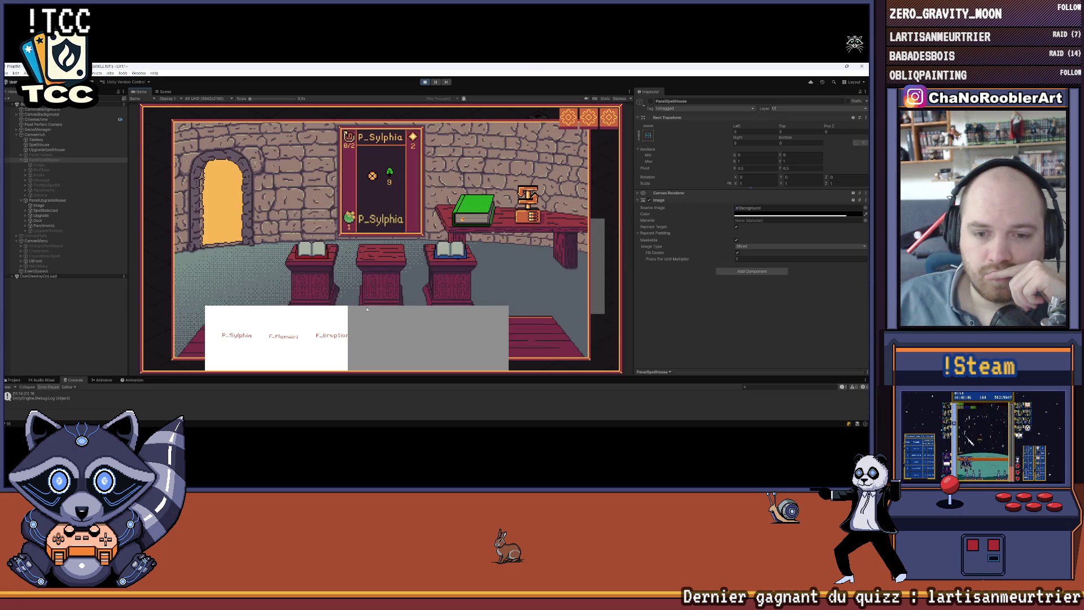
mouse_move(453, 253)
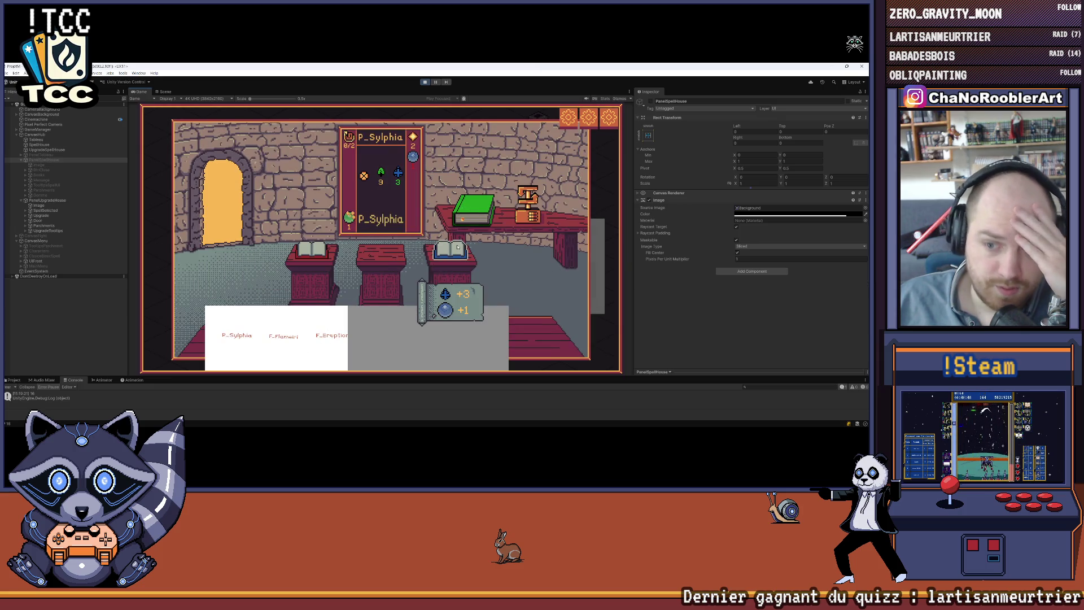
mouse_move(328, 252)
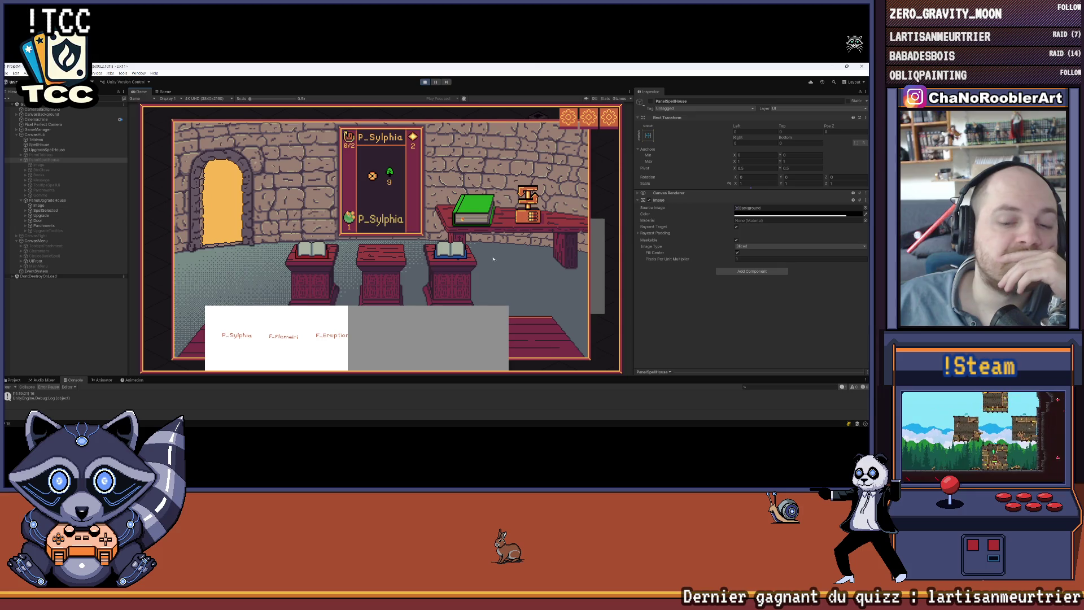
left_click(223, 203)
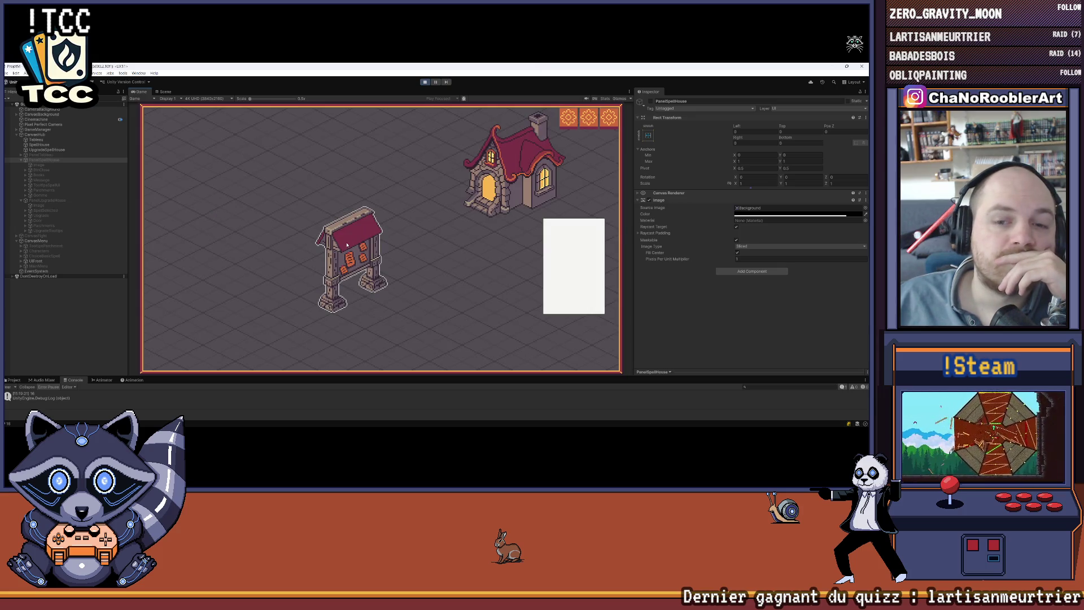
Re-enter the spell house from the town hub
left_click(348, 245)
left_click(575, 134)
left_click(493, 211)
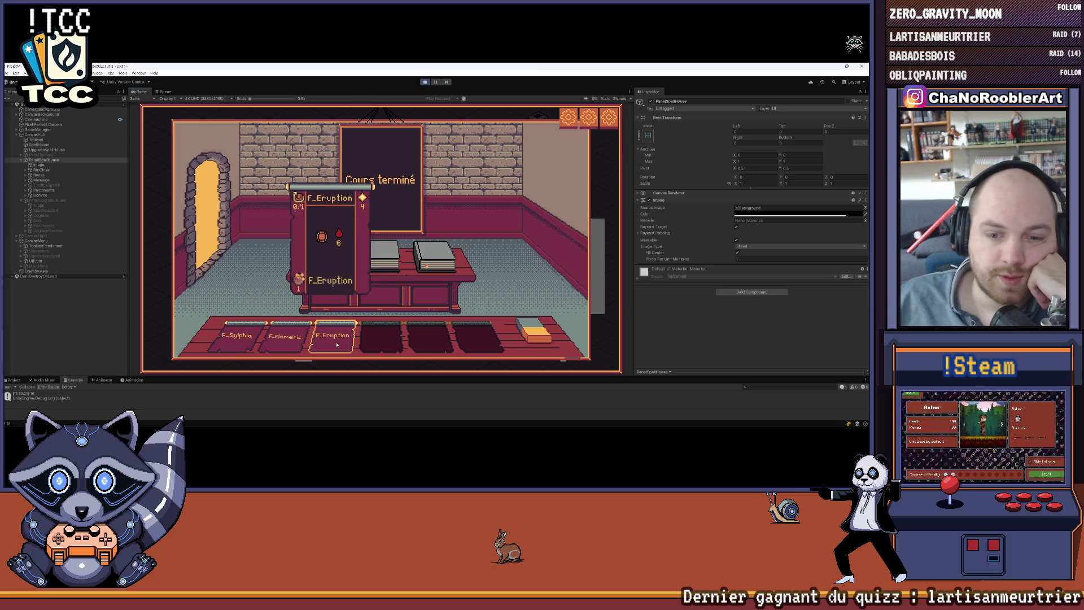
Stop the game and toggle PanelUpgradeHouse's active checkbox off and back on
left_click(425, 82)
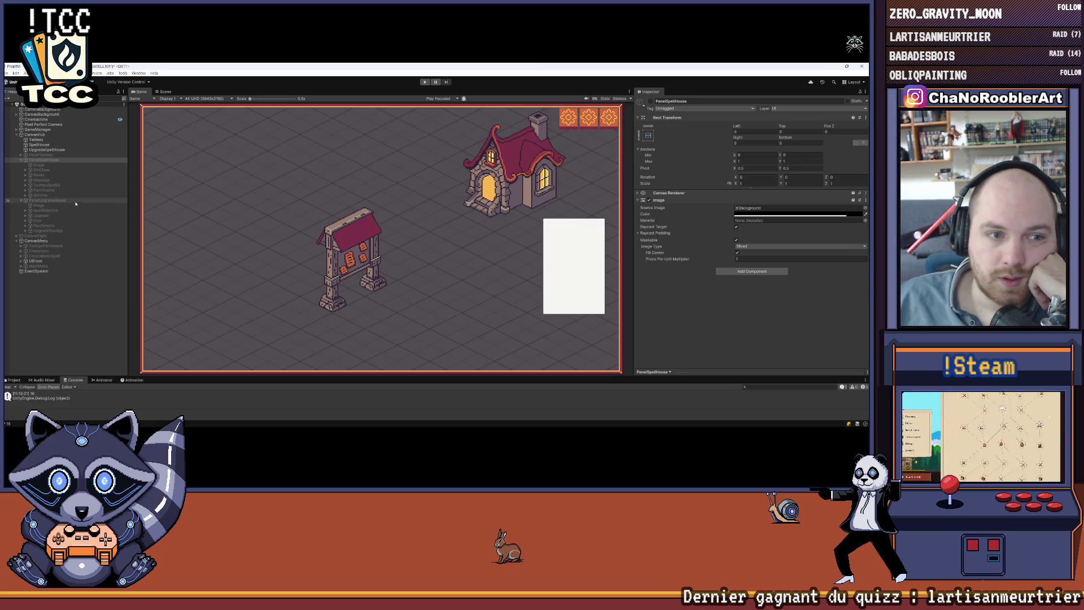
left_click(48, 201)
left_click(651, 101)
left_click(651, 101)
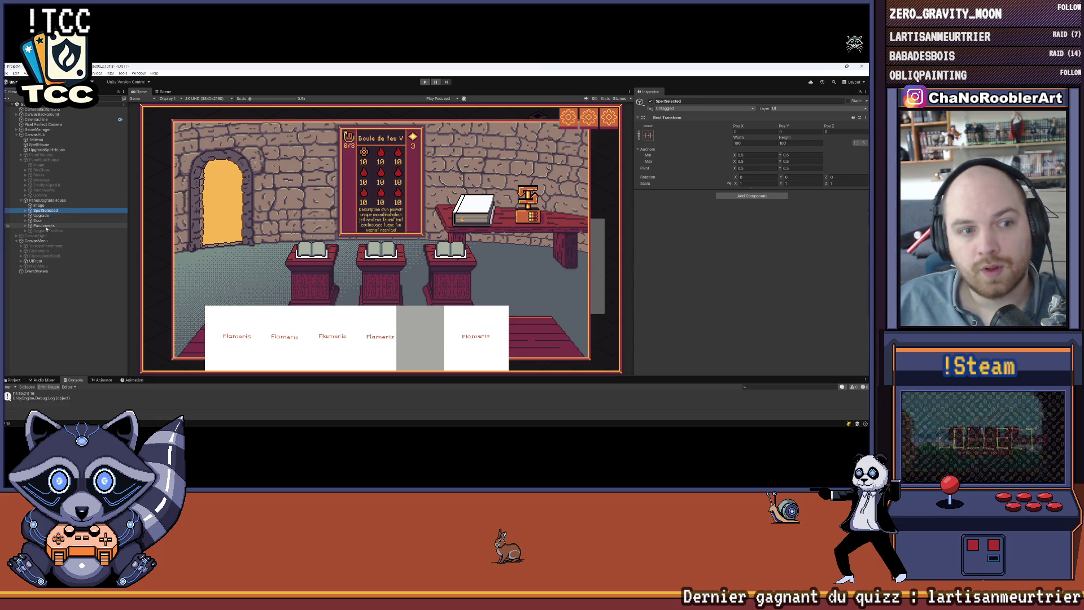
Move the Parchments group under PanelSpellHouse, duplicate it, and name the copy Parchments
left_click(45, 225)
mouse_move(46, 228)
left_mouse_down()
mouse_move(45, 192)
mouse_move(46, 228)
left_mouse_up()
key("ctrl+d")
right_click(51, 227)
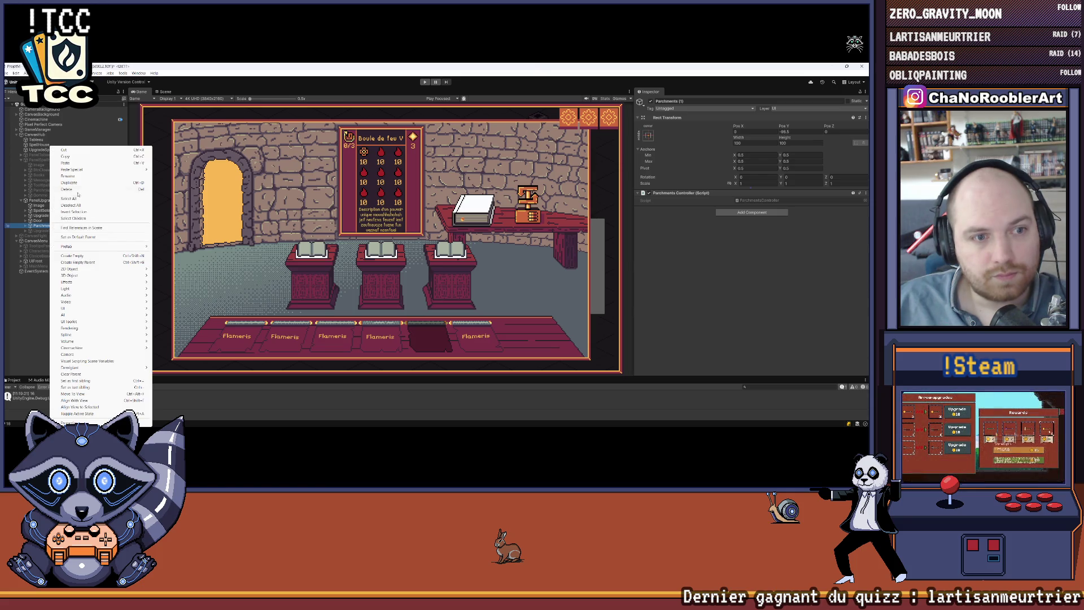
left_click(84, 175)
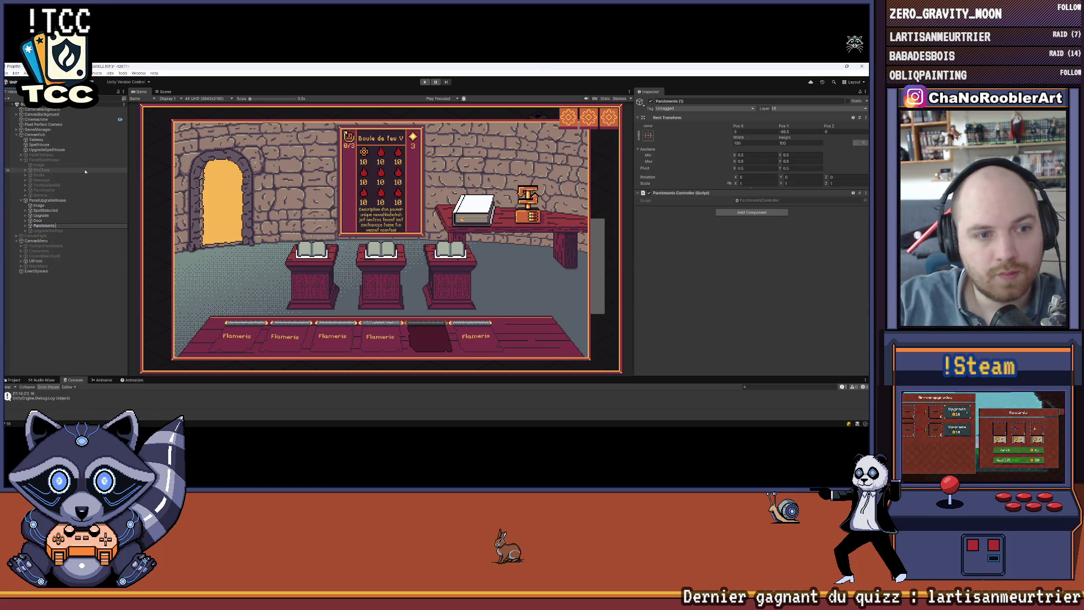
key("Return")
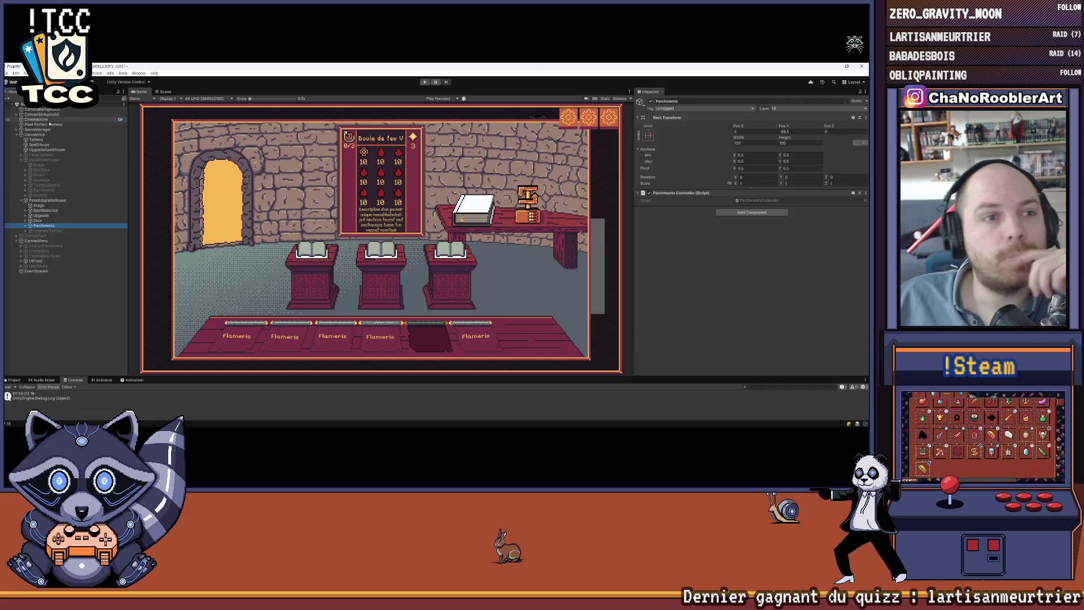
Link the copy to GameManager's Parchments Upgrade Controller field and deactivate PanelUpgradeHouse
left_click(46, 130)
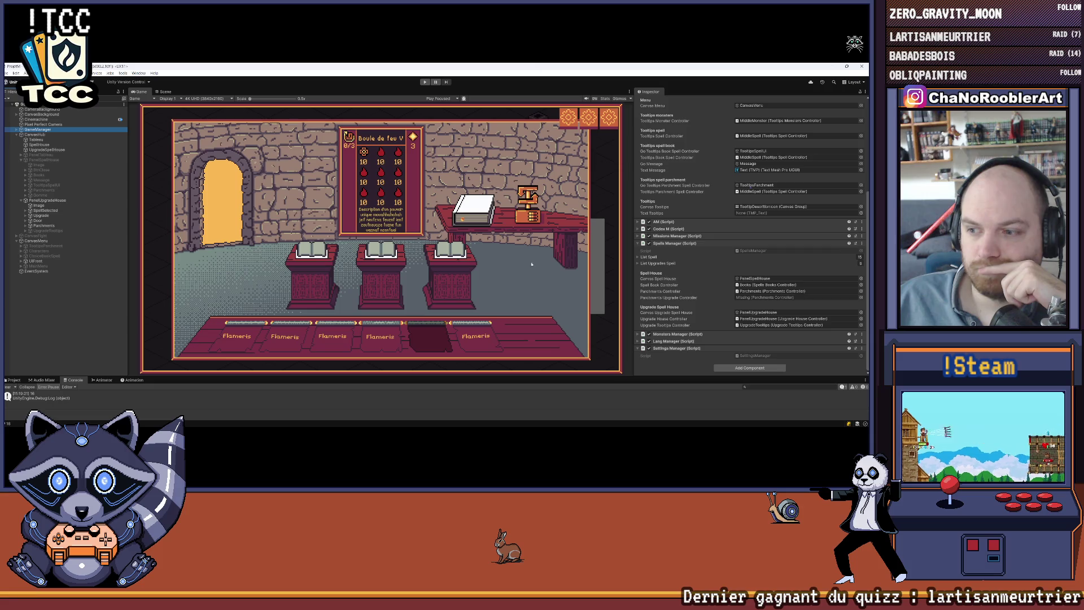
left_click_drag(49, 226, 771, 297)
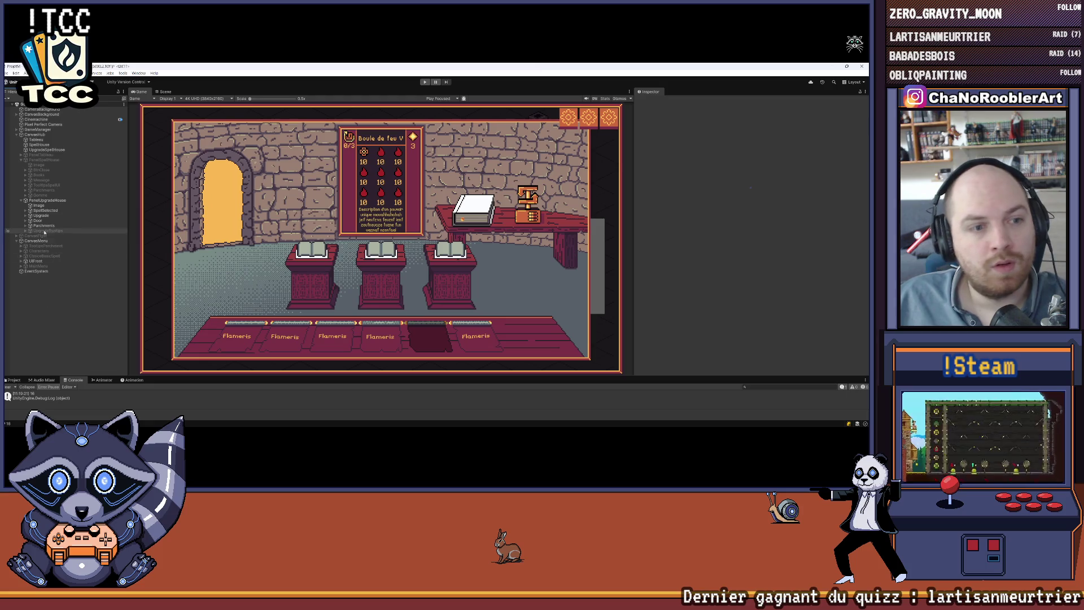
left_click(45, 201)
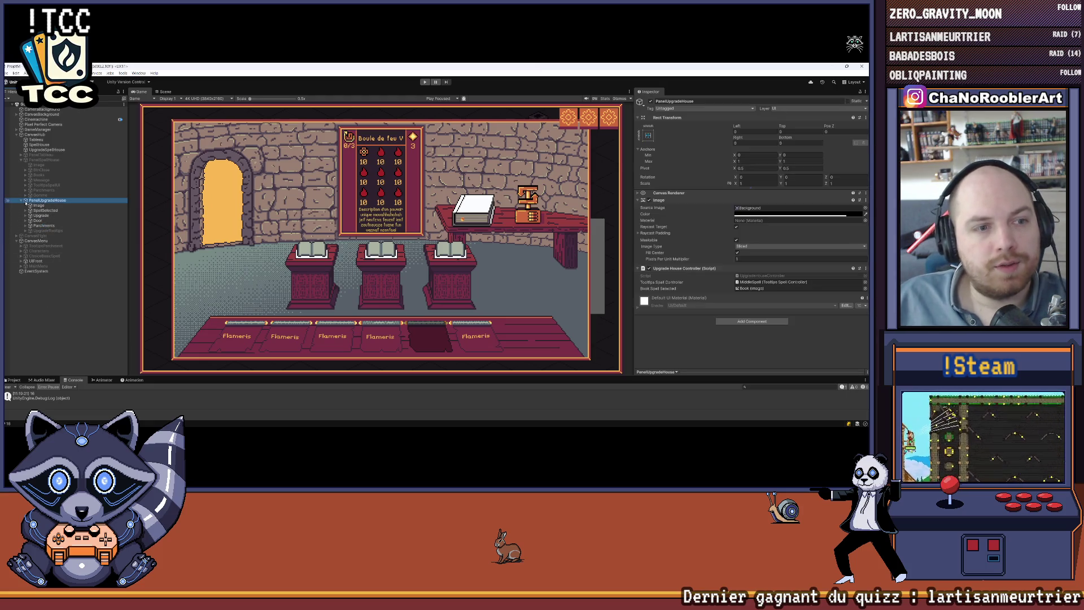
left_click(22, 200)
left_click(651, 101)
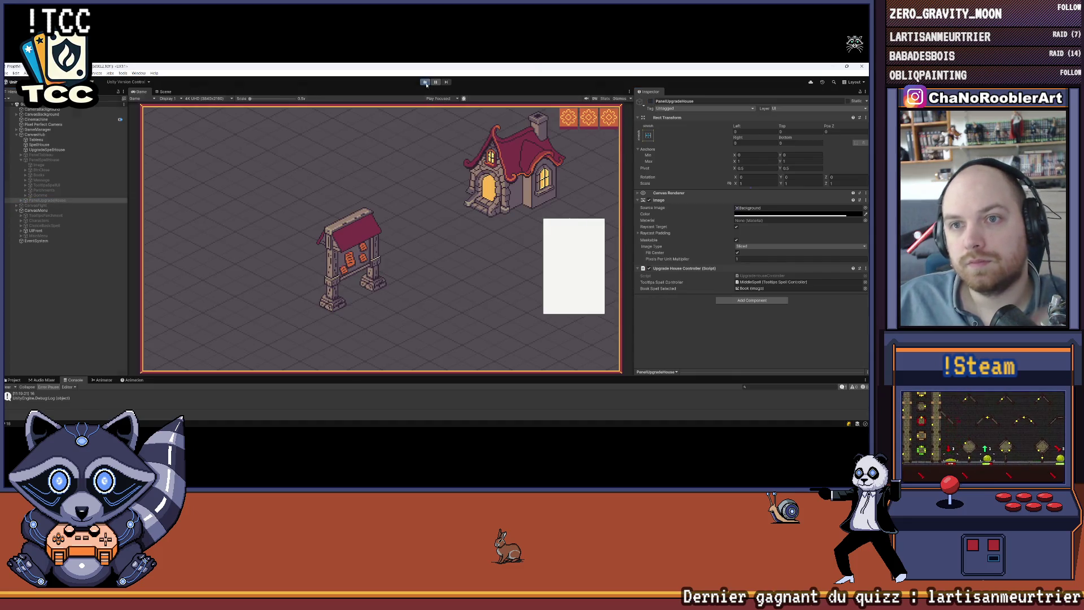
Play-test by choosing P_Sylphia and P_WildThorn, applying the book's +5 upgrade, then stopping
left_click(425, 82)
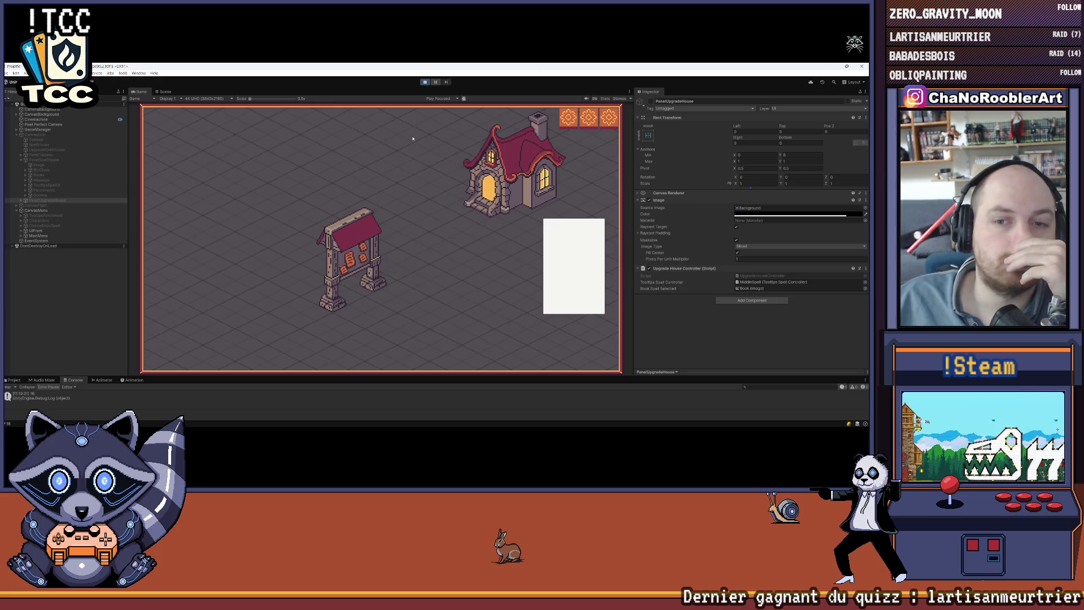
left_click(383, 203)
left_click(385, 242)
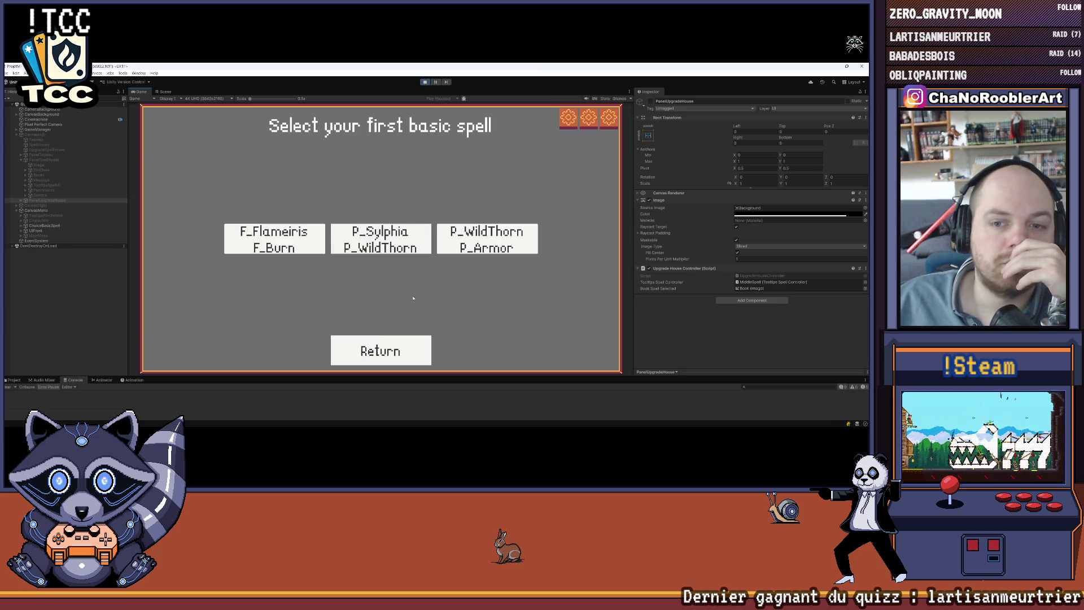
left_click(381, 239)
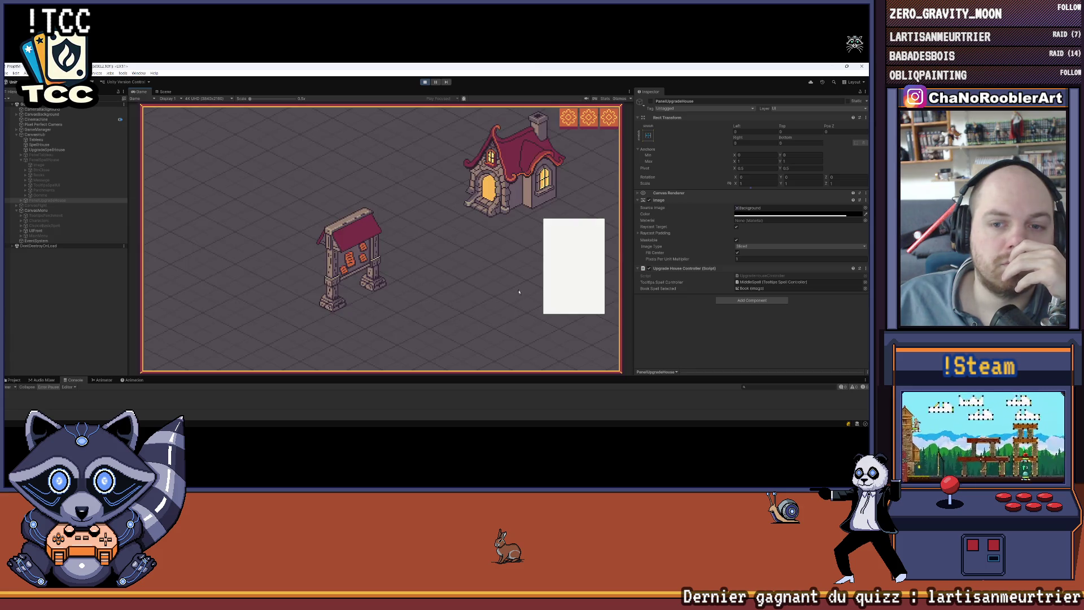
mouse_move(264, 337)
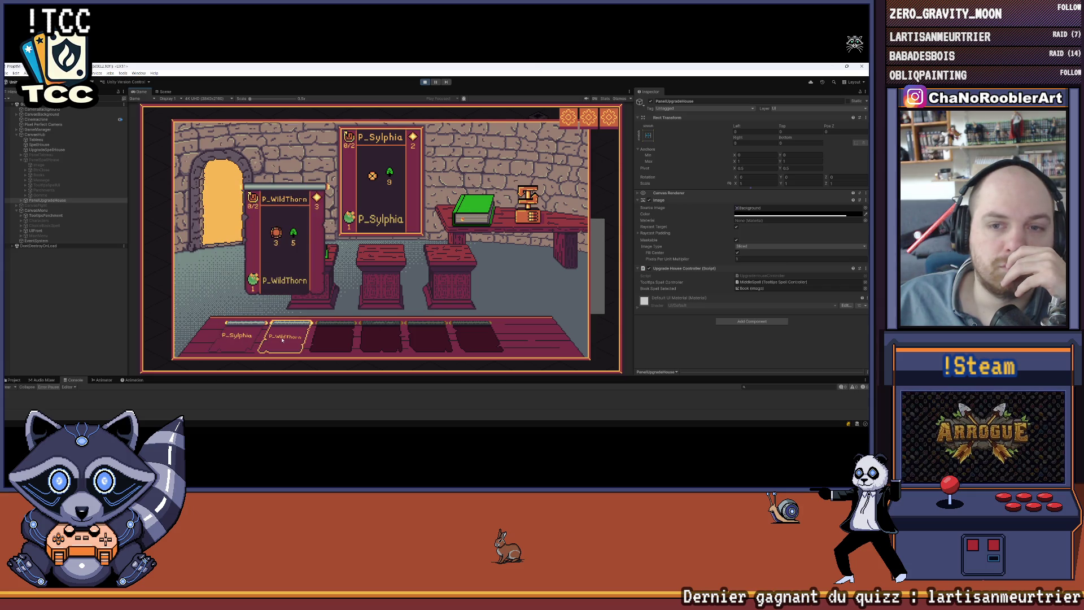
left_click(305, 246)
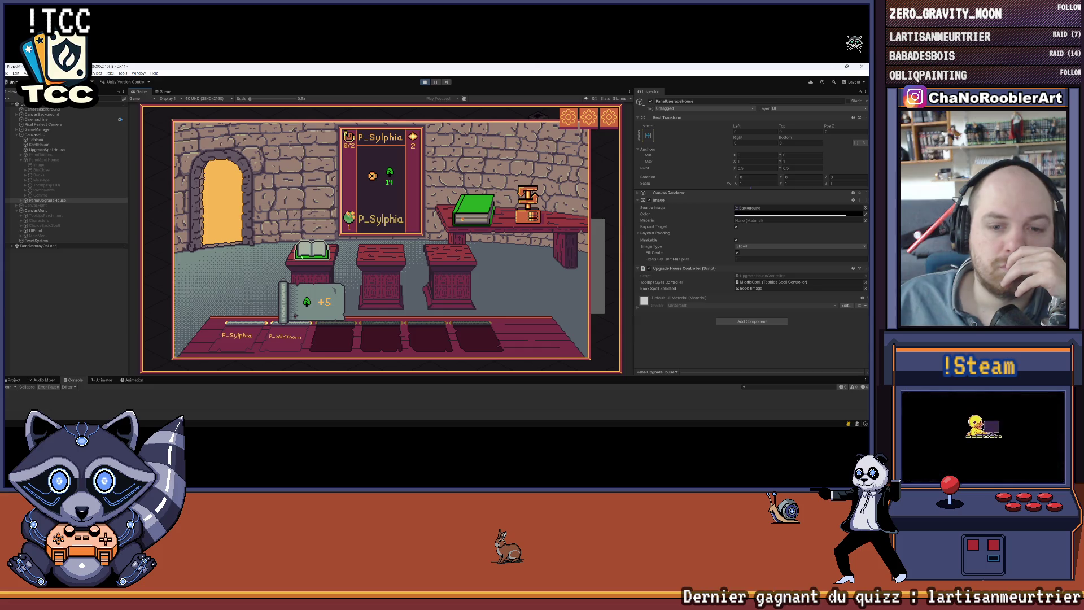
key("ctrl+p")
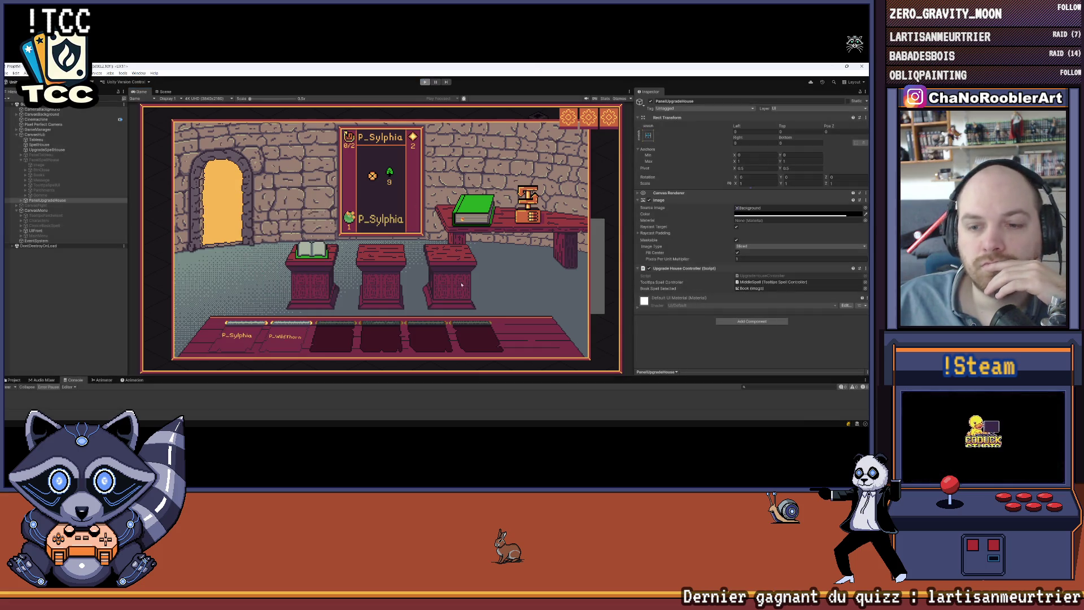
left_click(603, 420)
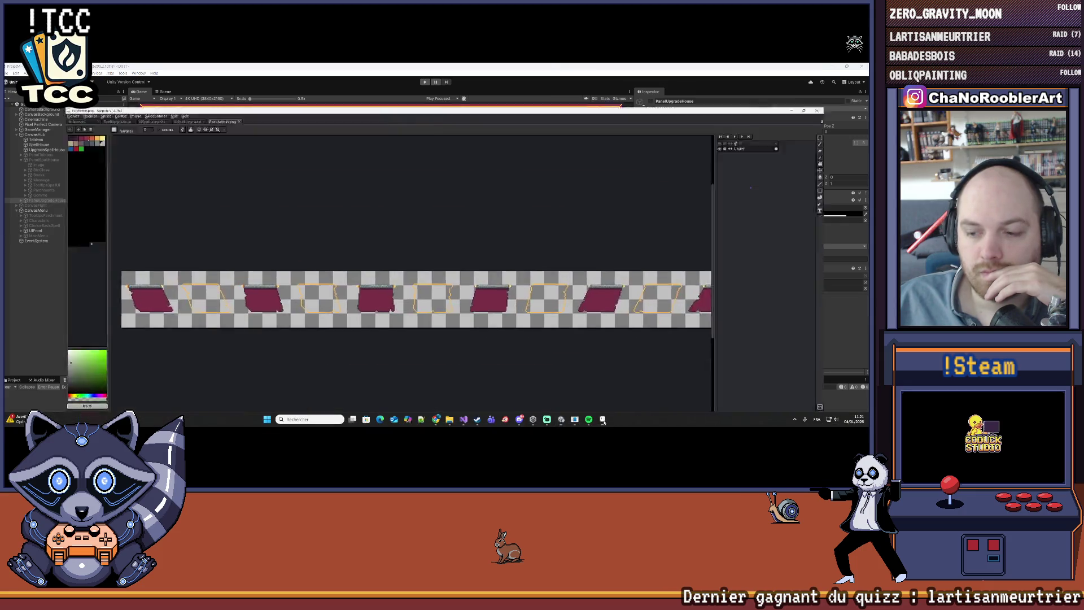
Switch to the spell room .aseprite file and frame the room in view
left_click(145, 79)
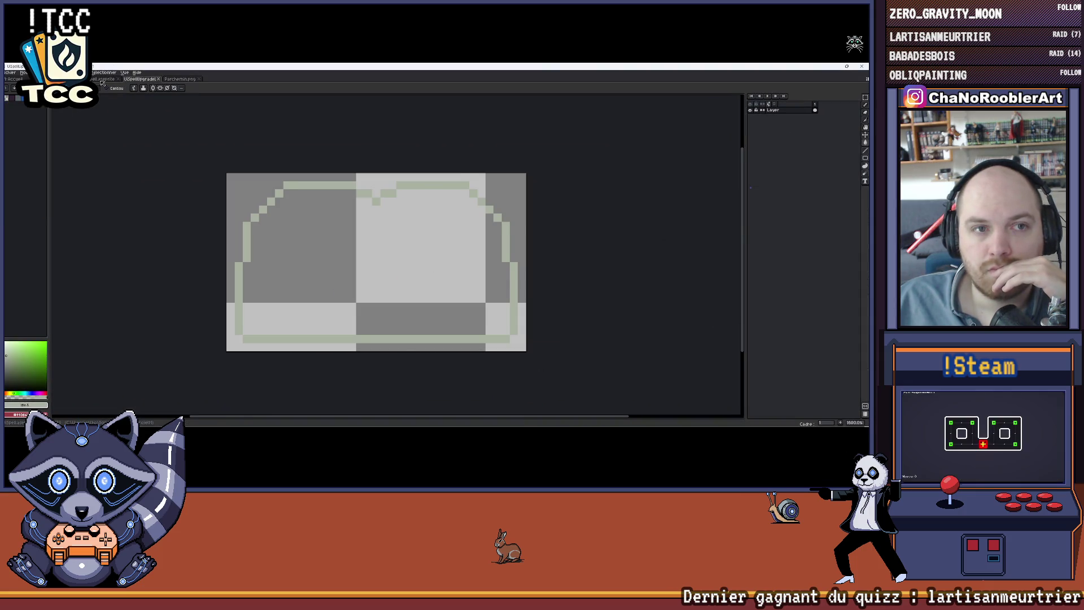
left_click(102, 80)
key("ctrl+Tab")
key("ctrl+Tab")
key("ctrl+Tab")
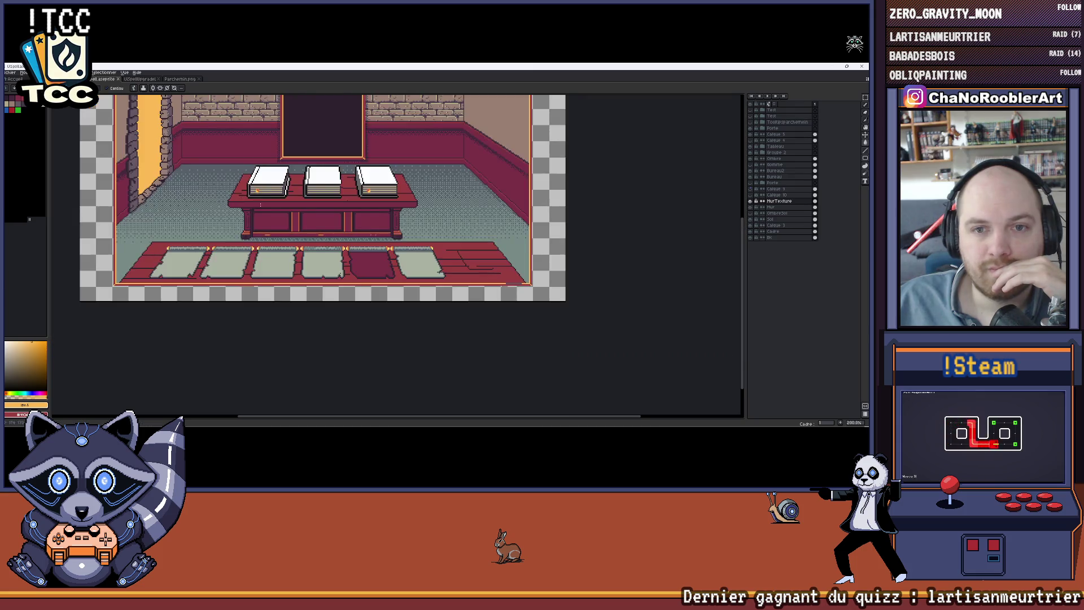
left_click_drag(439, 318, 382, 237)
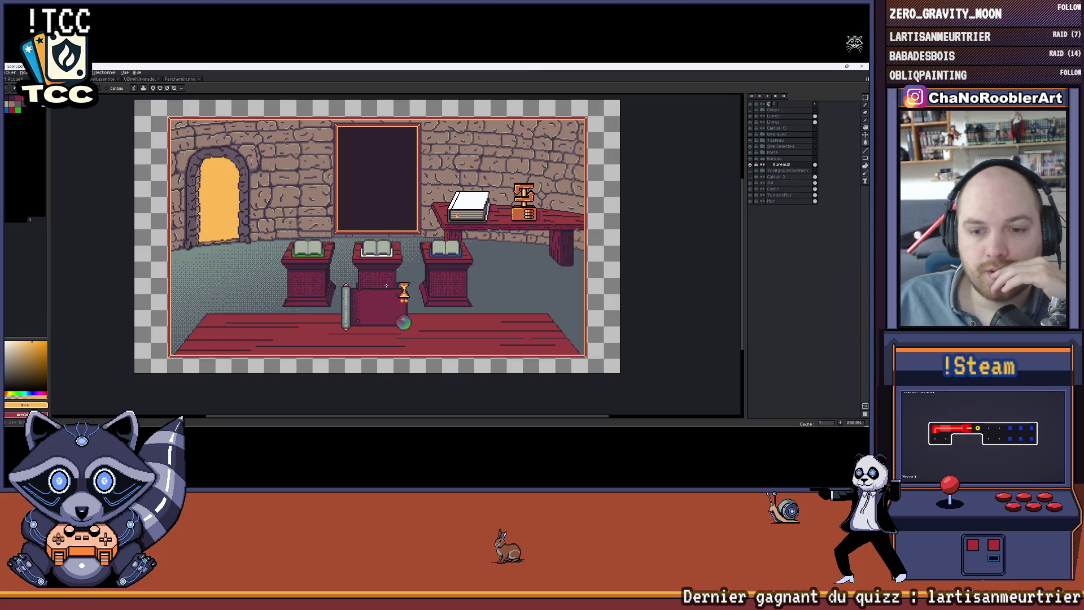
scroll(489, 265, "up", 1)
scroll(488, 265, "down", 1)
left_click_drag(489, 264, 508, 277)
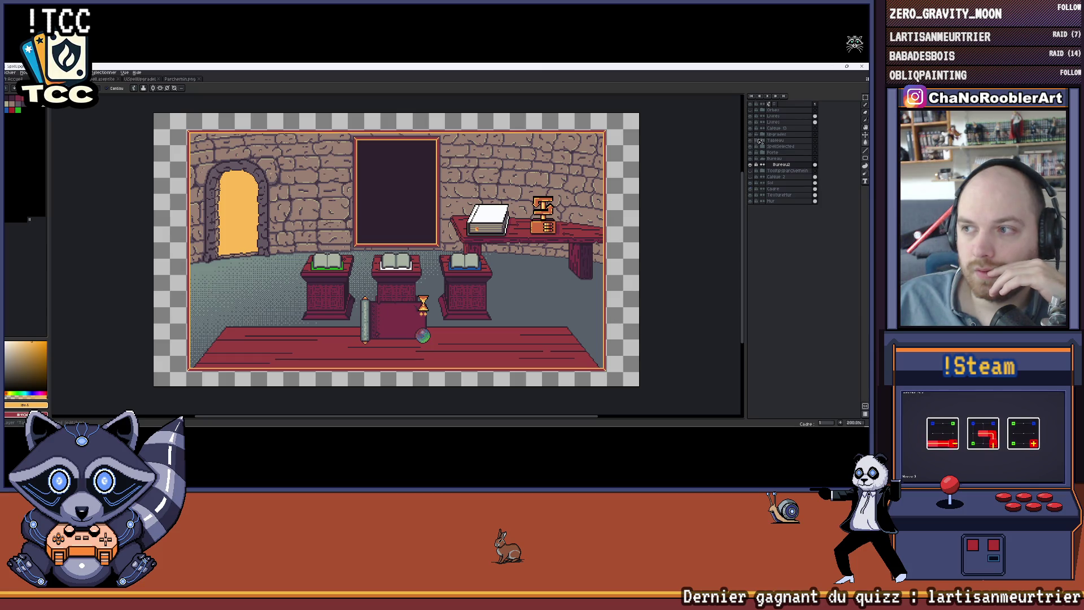
Hide the white book and orange object on the desk layers
left_click(763, 146)
left_click(751, 165)
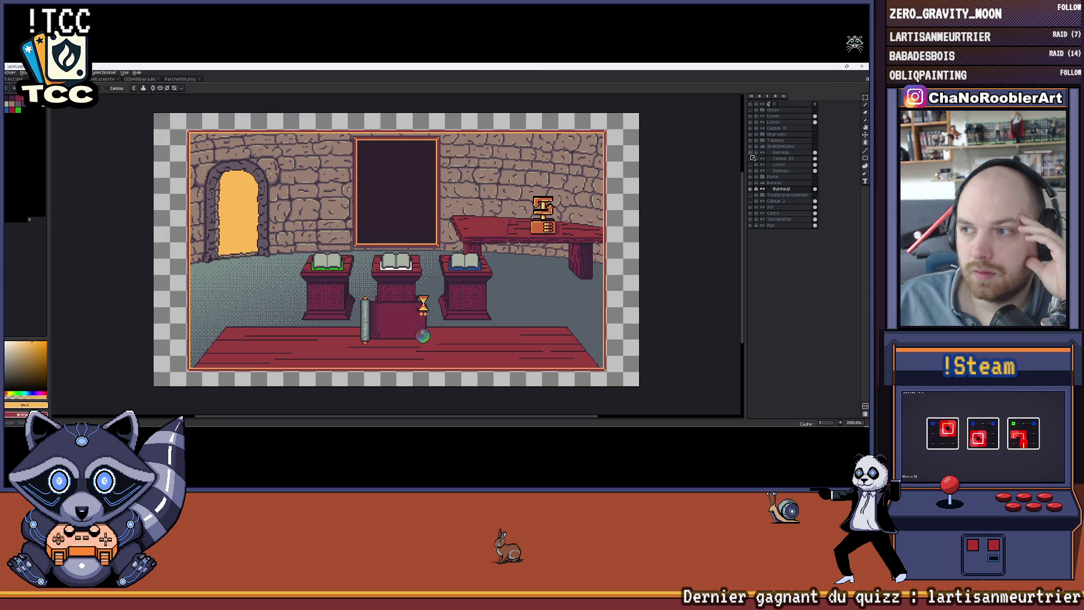
left_click(751, 152)
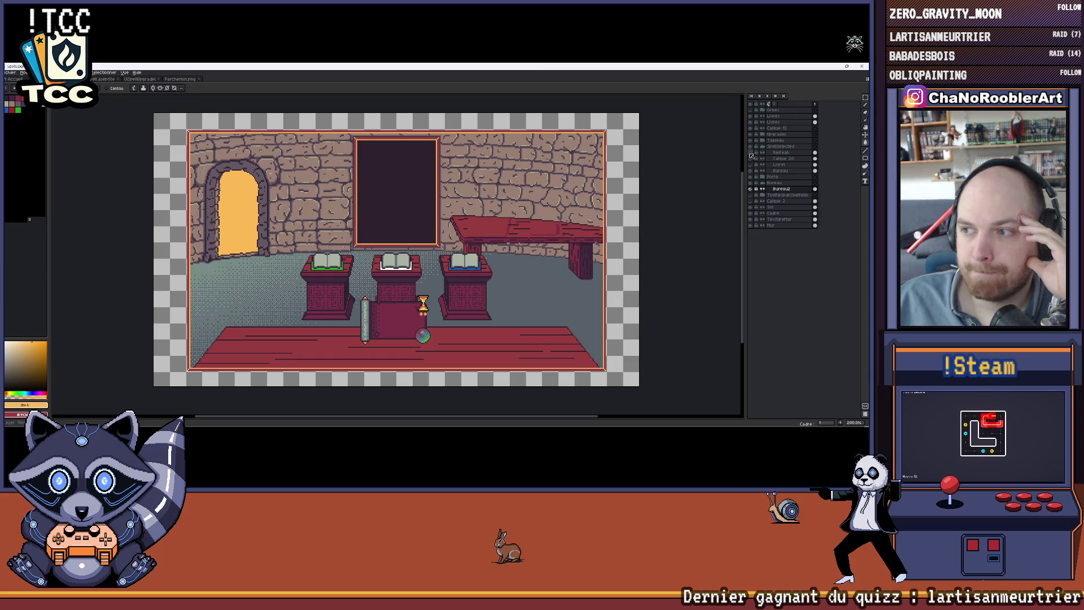
left_click(751, 195)
left_click(751, 195)
left_click(761, 183)
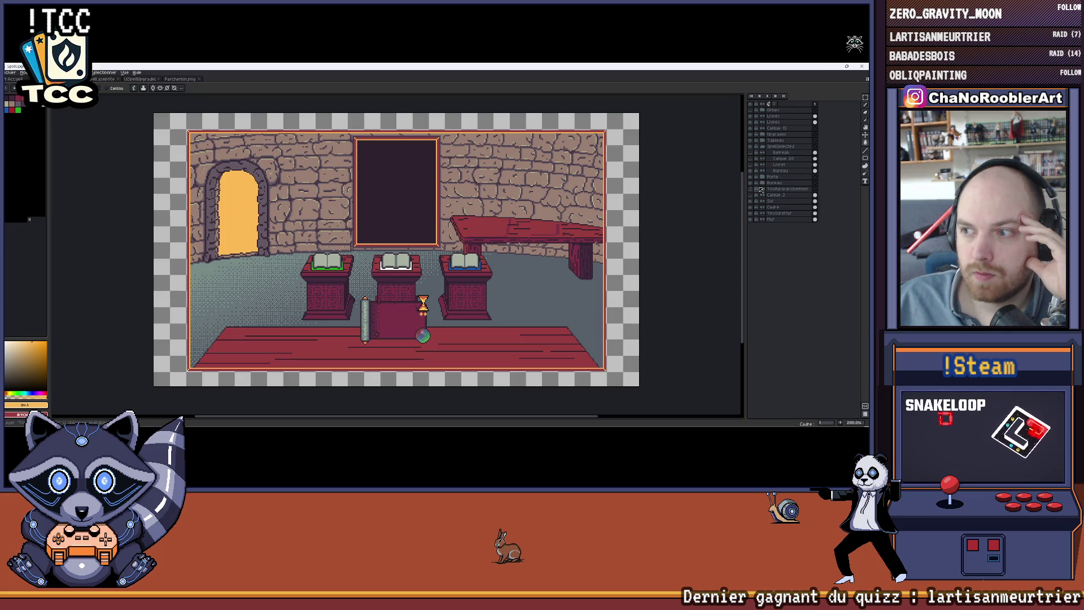
left_click(752, 136)
left_click(753, 136)
Hide the parchment scroll, hourglass, orb and the three pedestal books
left_click(763, 135)
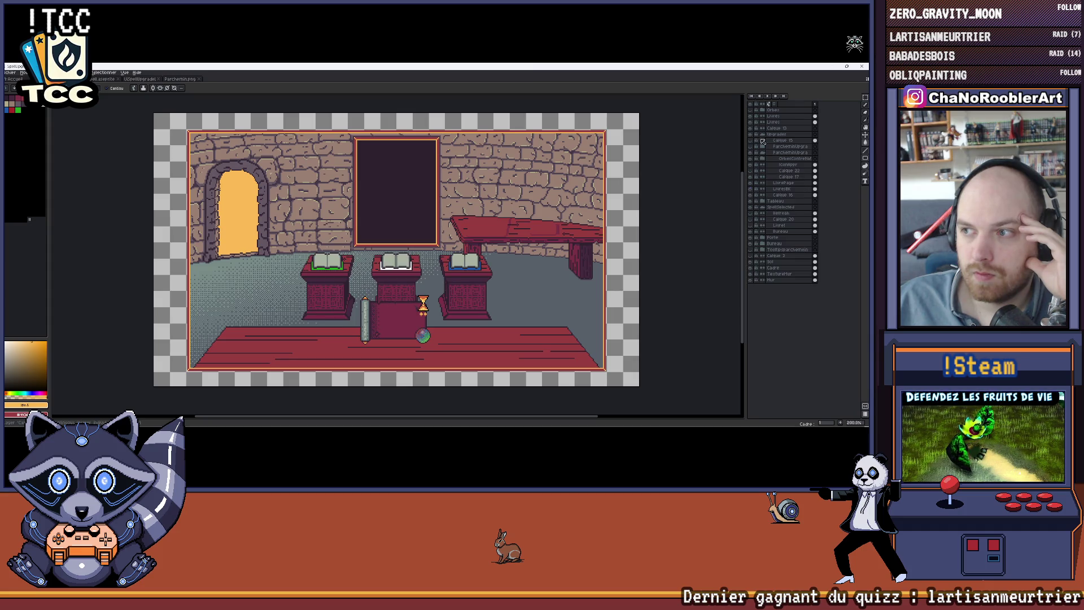
left_click(762, 153)
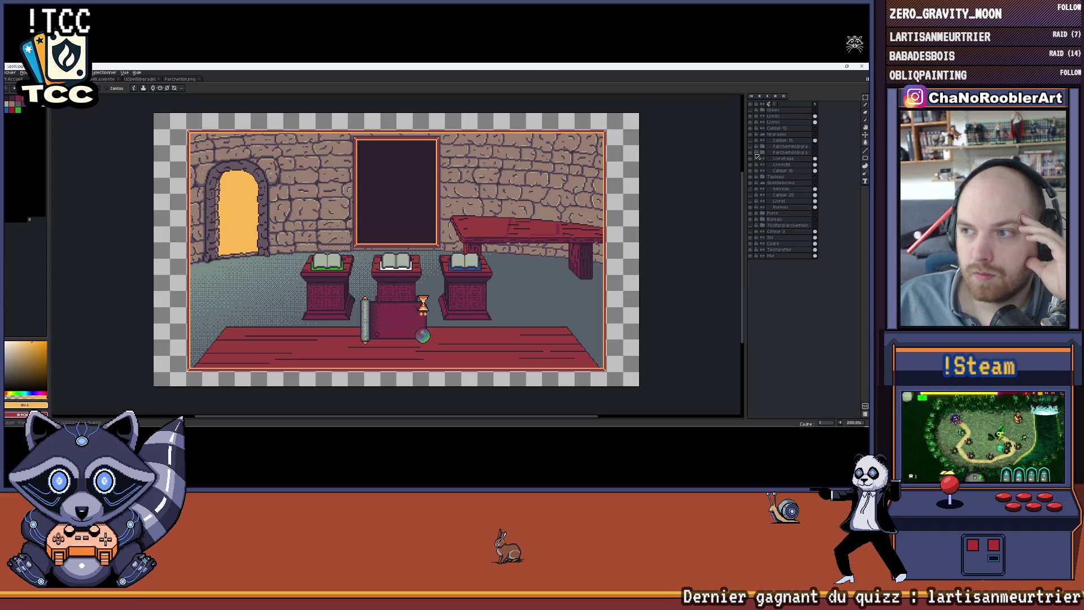
left_click(752, 153)
left_click(751, 158)
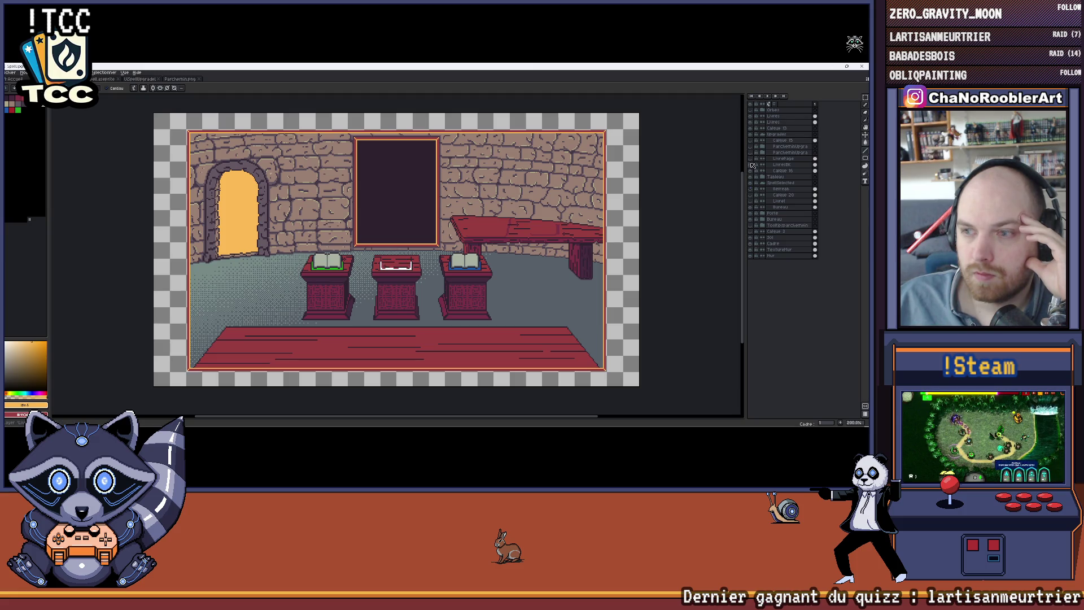
left_click(752, 165)
left_click(752, 122)
left_click(752, 116)
left_click_drag(384, 254, 394, 259)
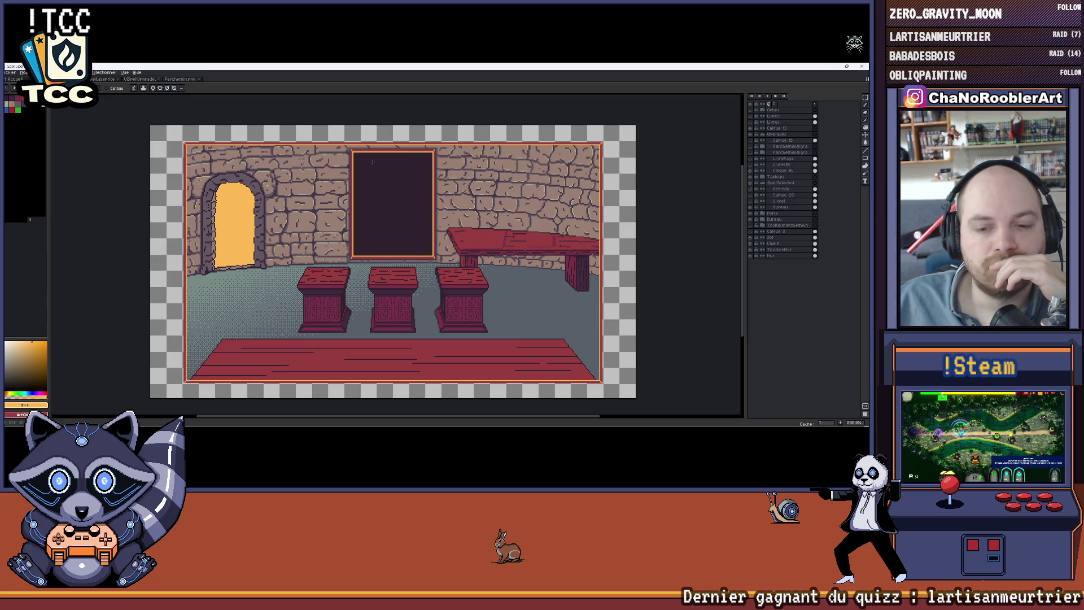
Set the export destination to UiSpellUpgradeBk.png, confirming the overwrite
left_click(11, 72)
mouse_move(21, 136)
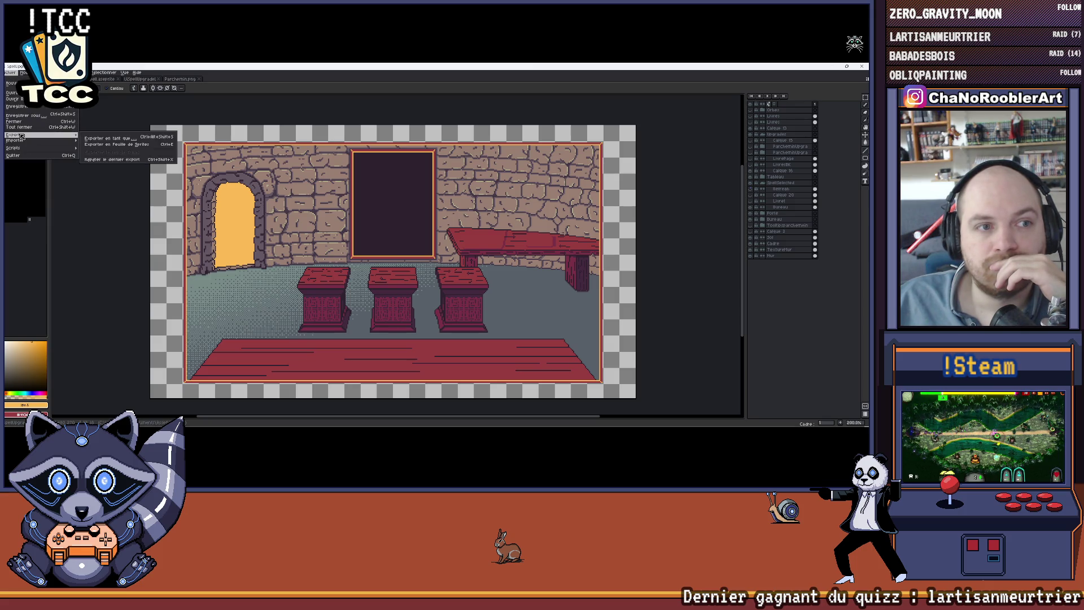
left_click(108, 139)
left_click(427, 232)
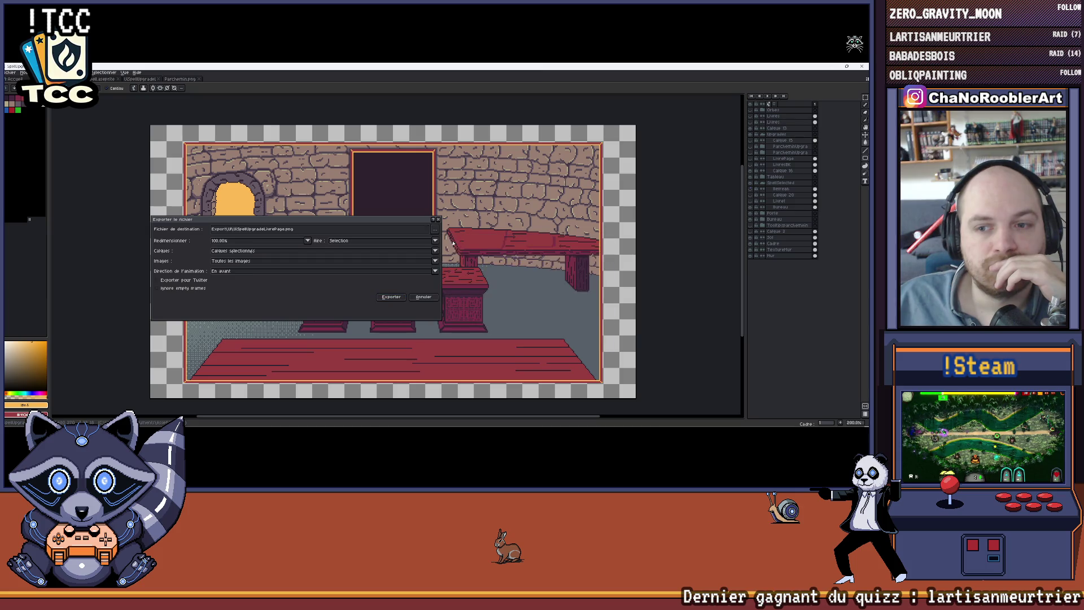
scroll(330, 223, "down", 1)
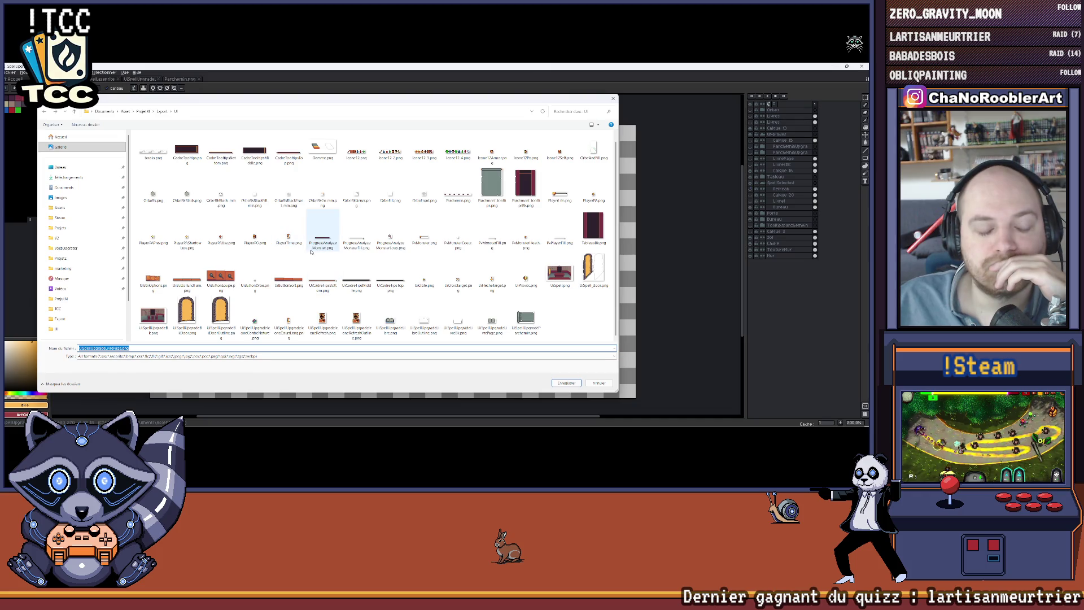
double_click(151, 319)
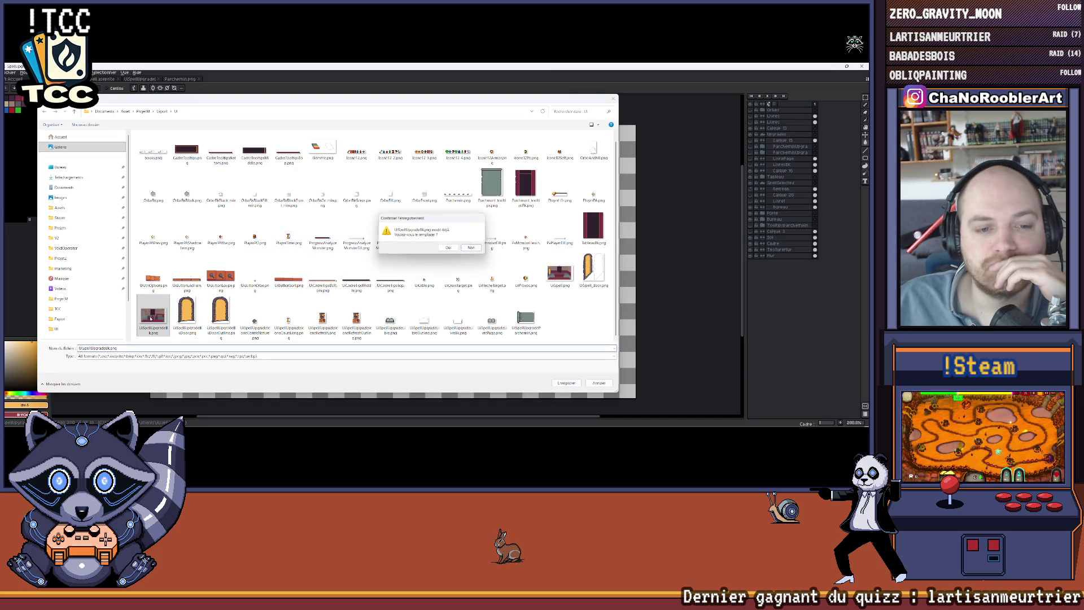
left_click(446, 249)
Set Layers to Visible Layers and export the bare room
left_click_drag(327, 240, 346, 292)
left_click(346, 292)
left_click(362, 303)
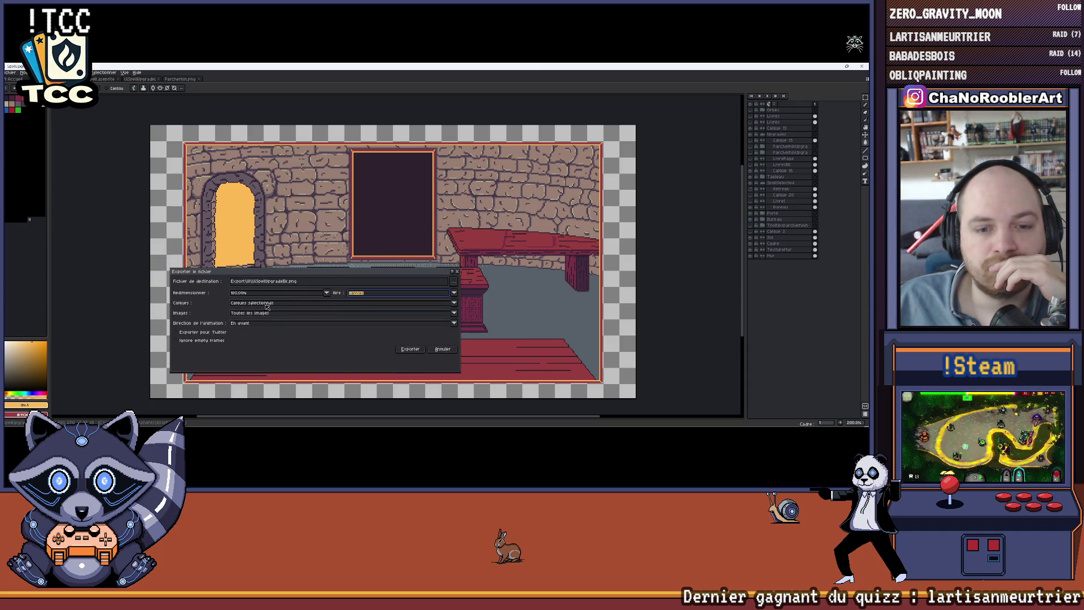
left_click(266, 305)
left_click(251, 95)
mouse_move(294, 278)
left_mouse_down()
mouse_move(336, 209)
mouse_move(310, 189)
mouse_move(276, 186)
left_mouse_up()
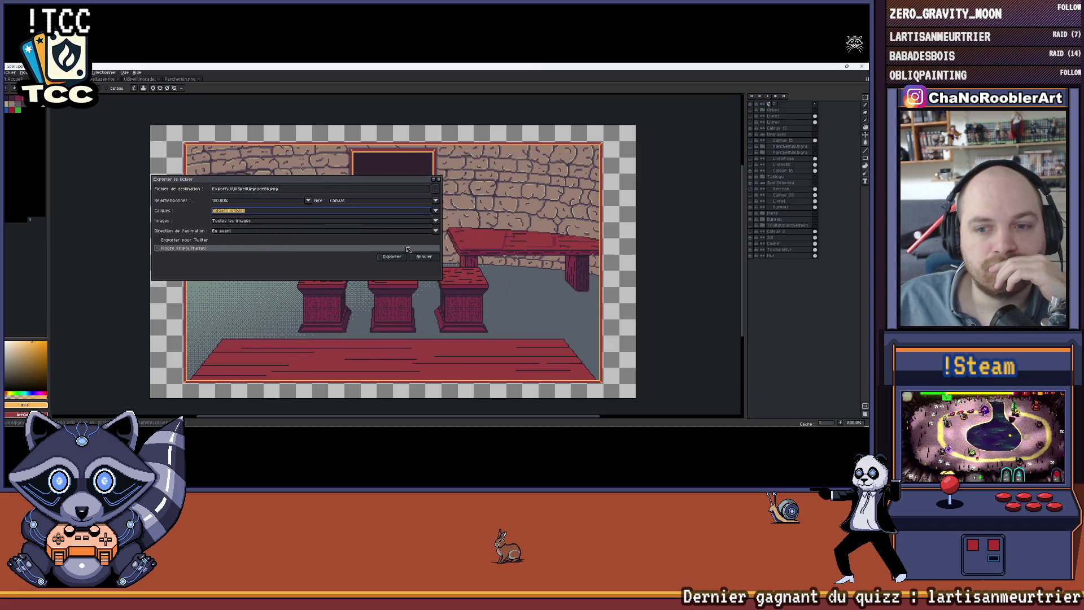
left_click(400, 257)
mouse_move(433, 282)
left_mouse_down()
mouse_move(385, 273)
mouse_move(414, 273)
left_mouse_up()
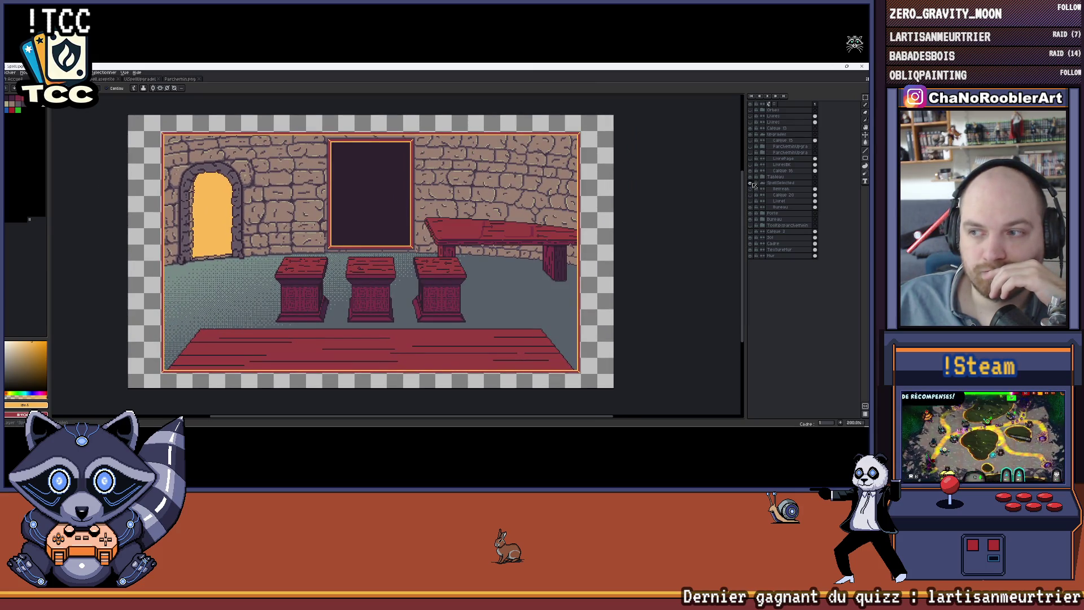
Show the ParcheminUpgra layer again, zoom in, and make the parchment layer active with Rectangular Marquee
left_click(754, 153)
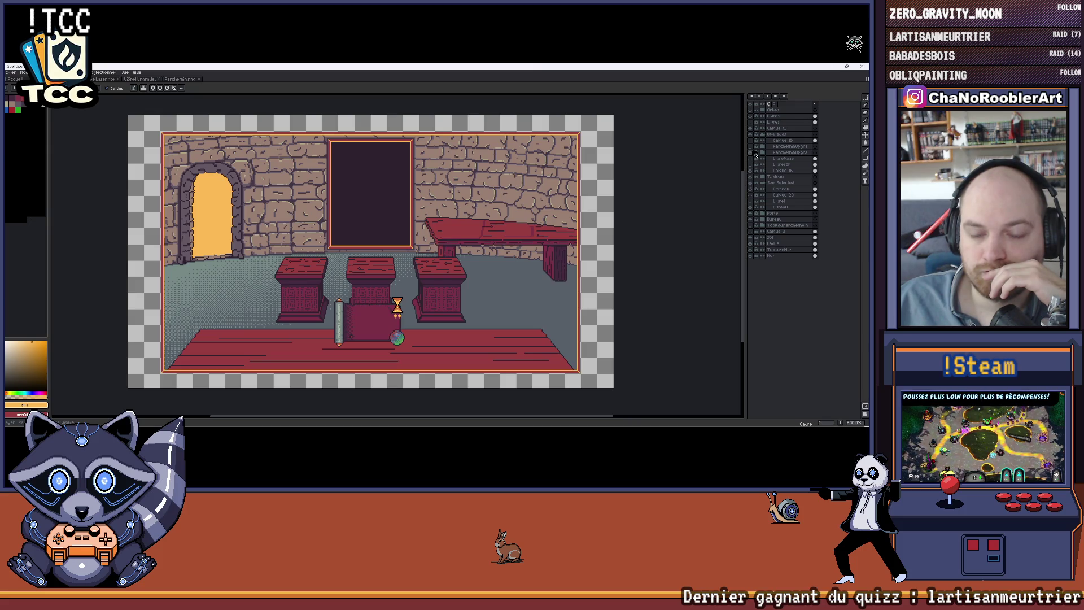
left_click(763, 153)
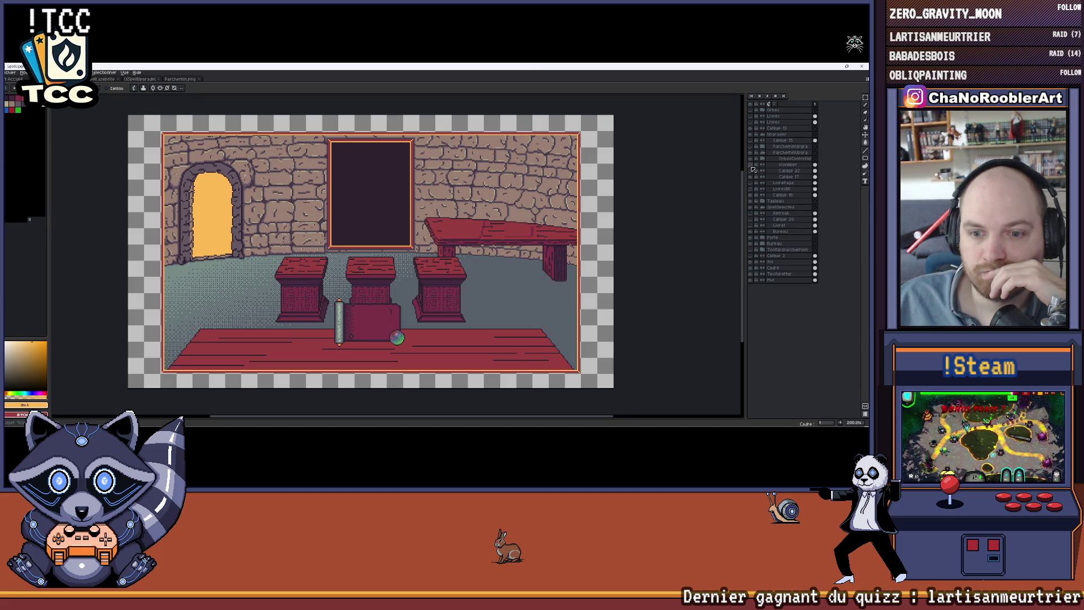
scroll(383, 338, "up", 5)
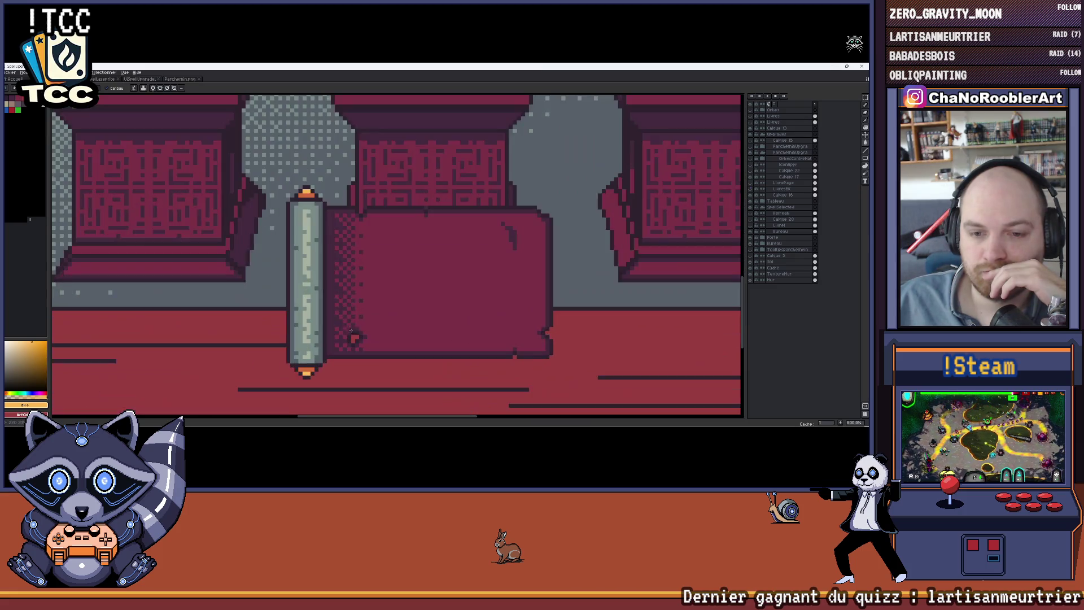
key("m")
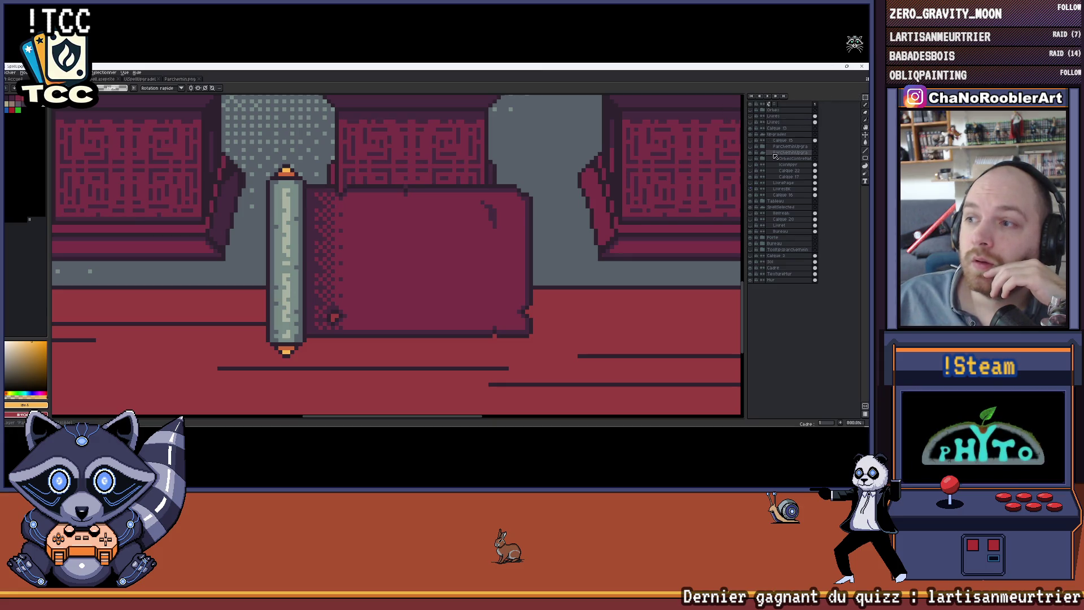
left_click(752, 153)
left_click(753, 153)
left_click(771, 154)
Draw a rectangular selection around the scroll and parchment and open the export settings
mouse_move(267, 165)
left_mouse_down()
mouse_move(463, 347)
mouse_move(534, 359)
left_mouse_up()
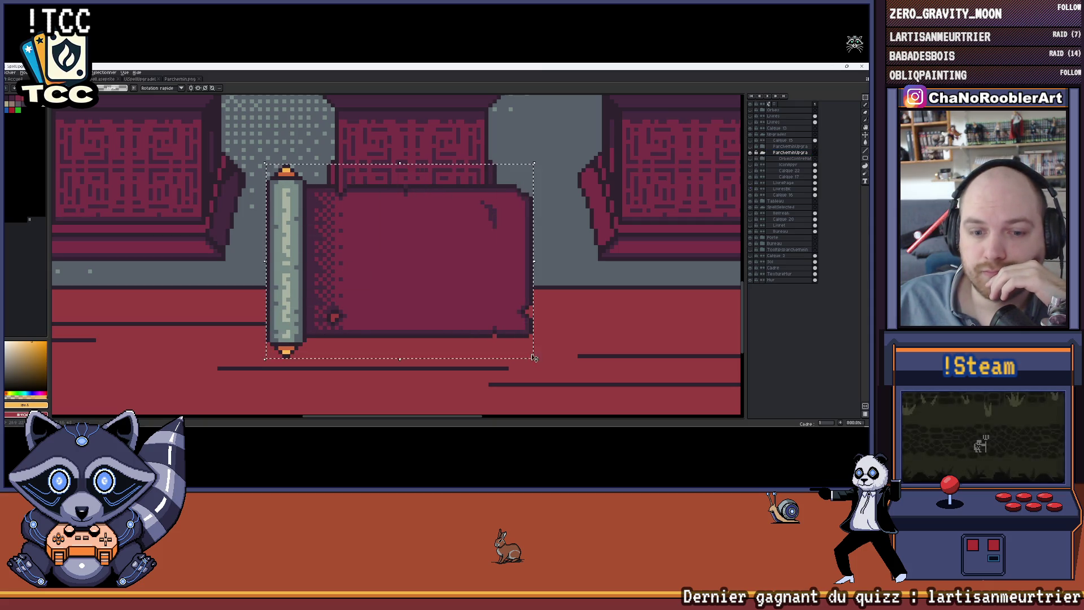
left_click_drag(492, 259, 437, 254)
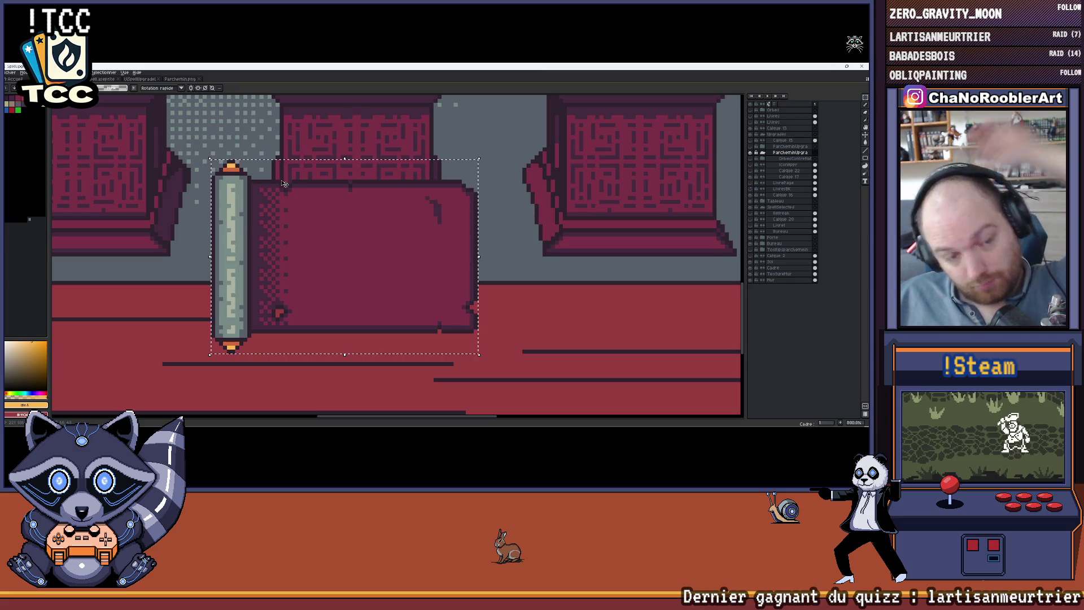
left_click(221, 161)
mouse_move(213, 162)
left_mouse_down()
mouse_move(262, 266)
mouse_move(476, 351)
left_mouse_up()
left_click_drag(309, 176, 292, 185)
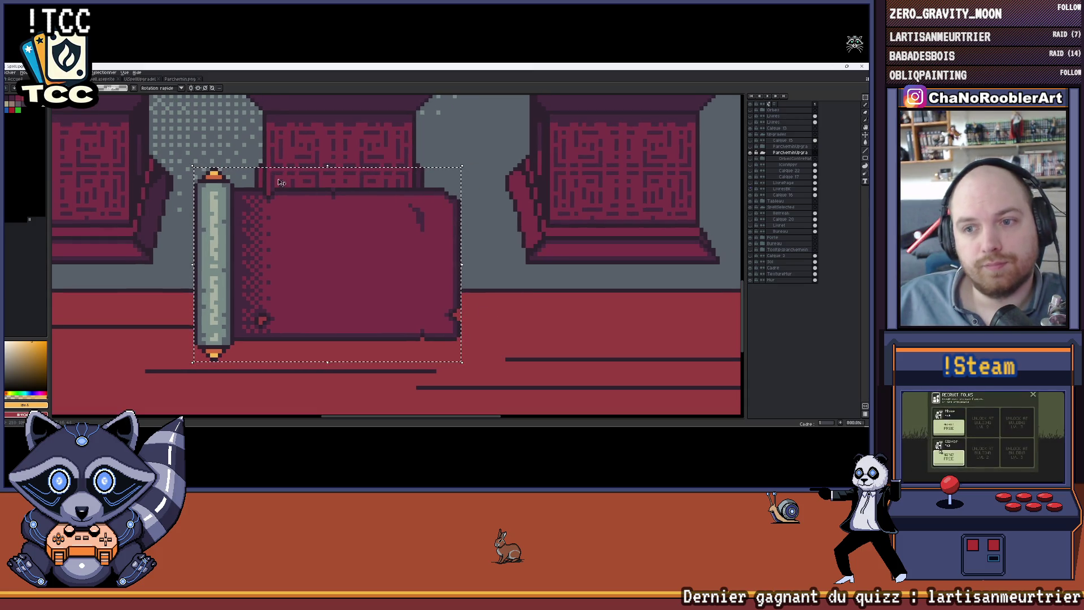
left_click(10, 73)
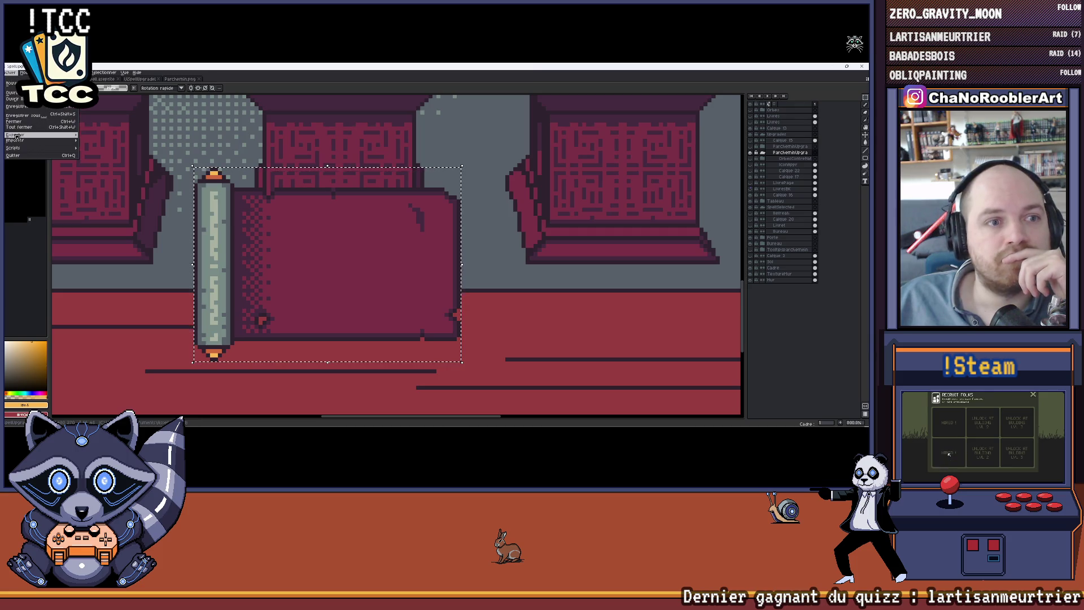
left_click(110, 141)
key("alt+Tab")
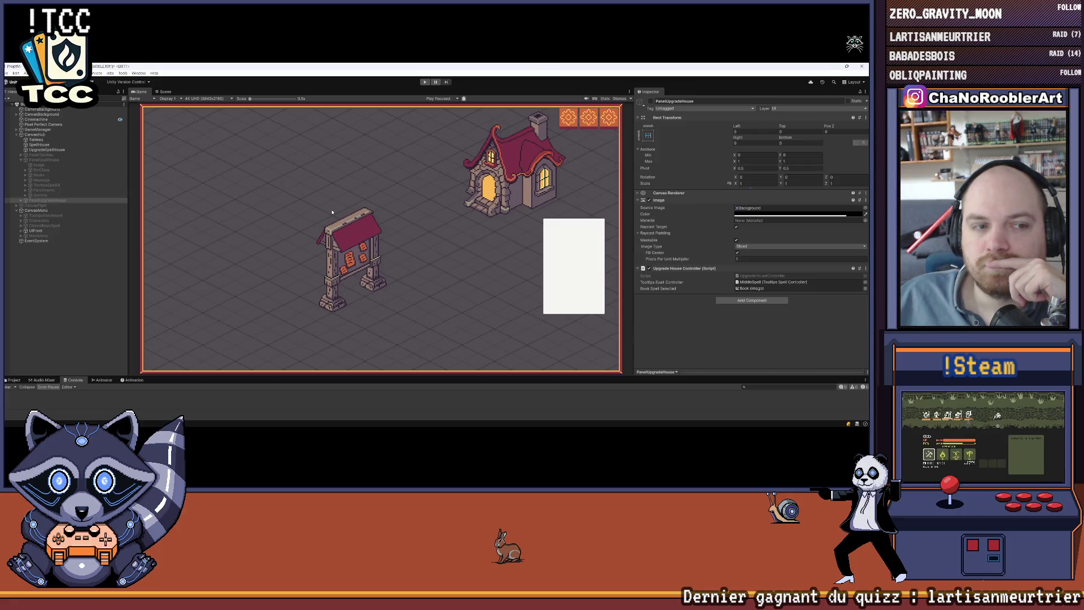
Fold PanelSpellHouse's children in the Unity Hierarchy, then return to the Aseprite room artwork
mouse_move(420, 428)
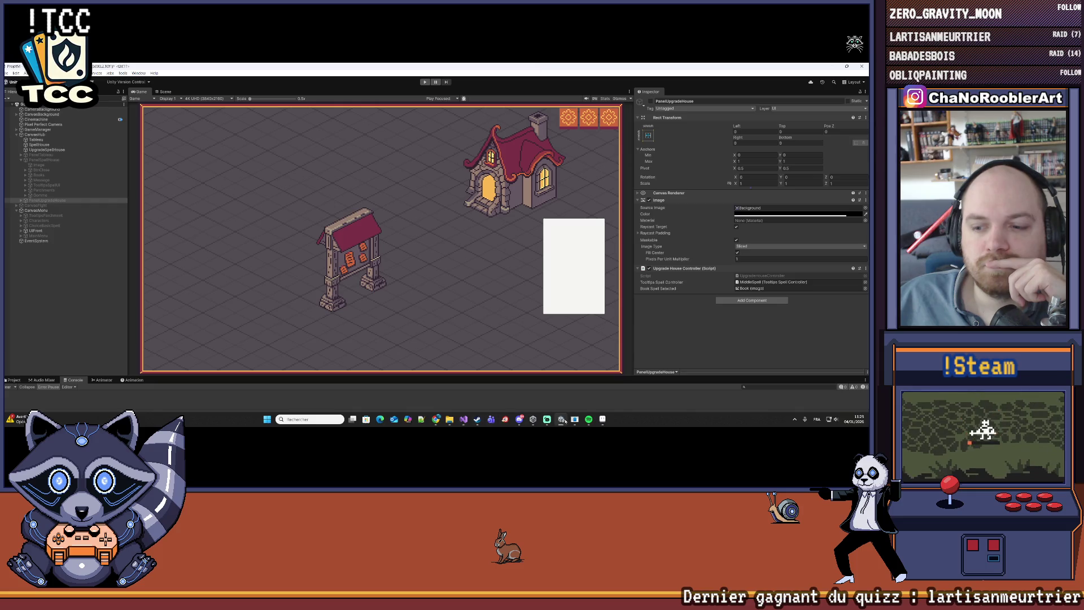
left_click(521, 420)
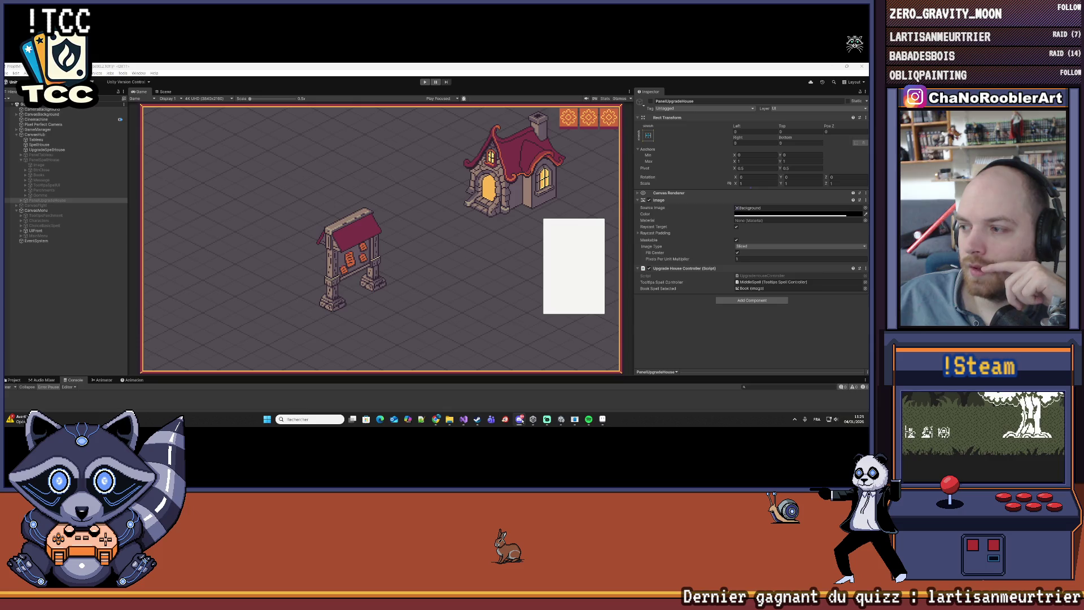
scroll(450, 310, "up", 1)
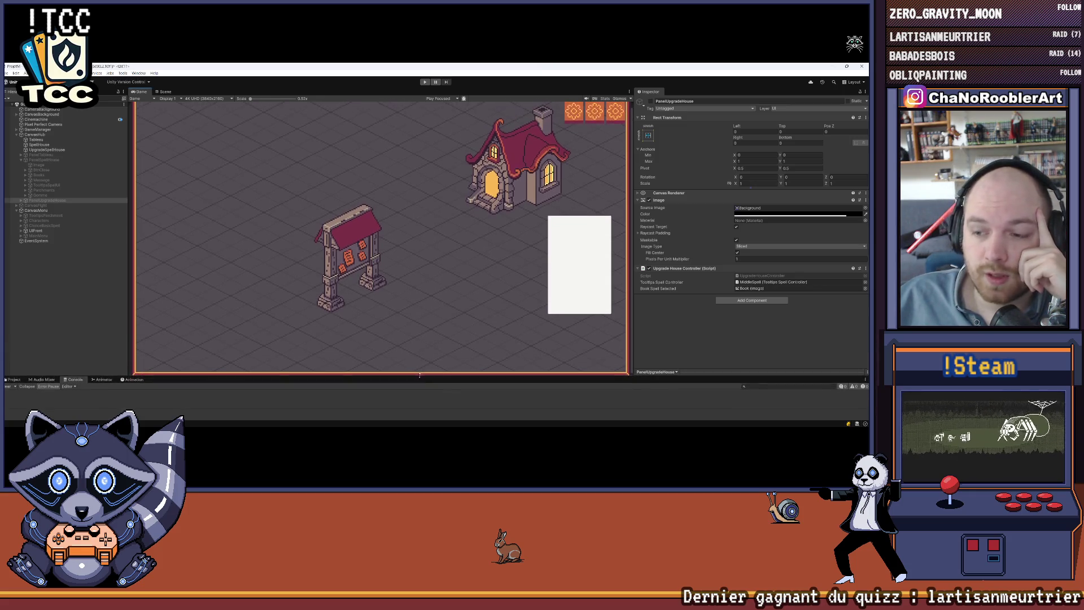
scroll(439, 336, "down", 1)
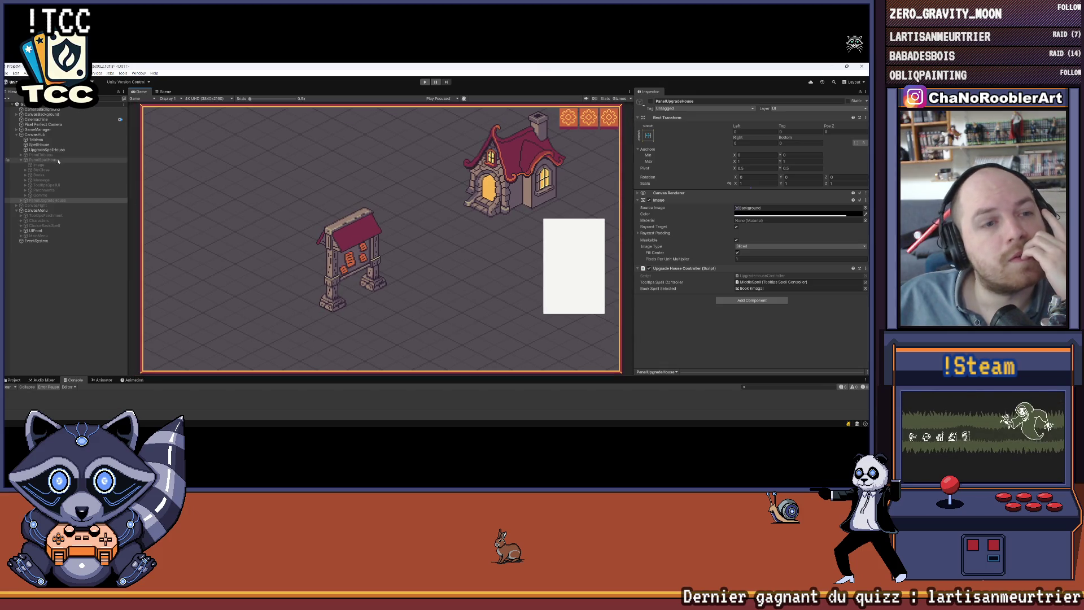
left_click(21, 160)
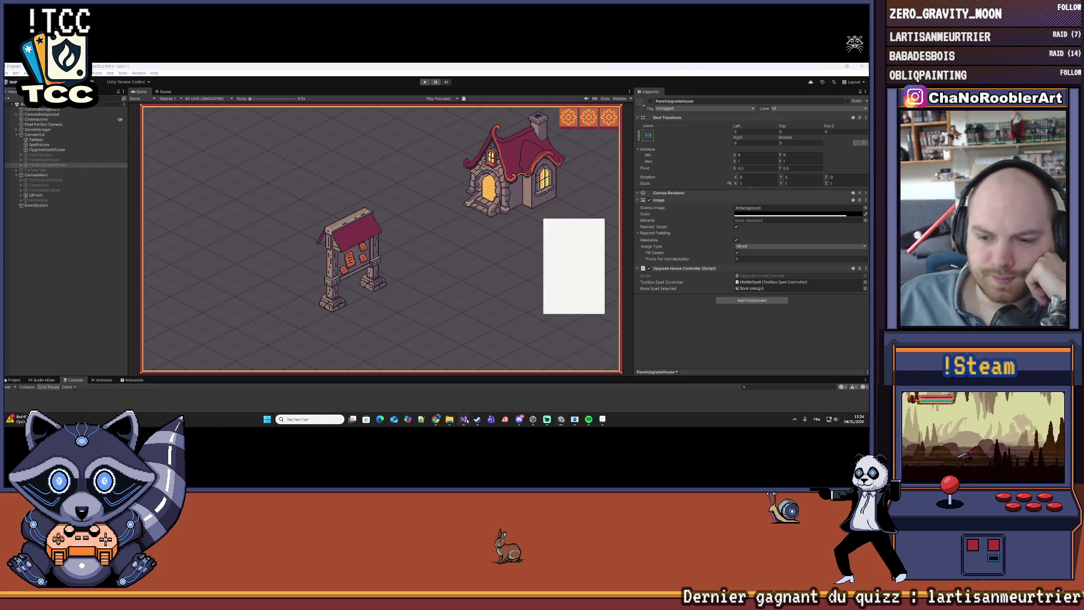
left_click(467, 421)
left_click(466, 421)
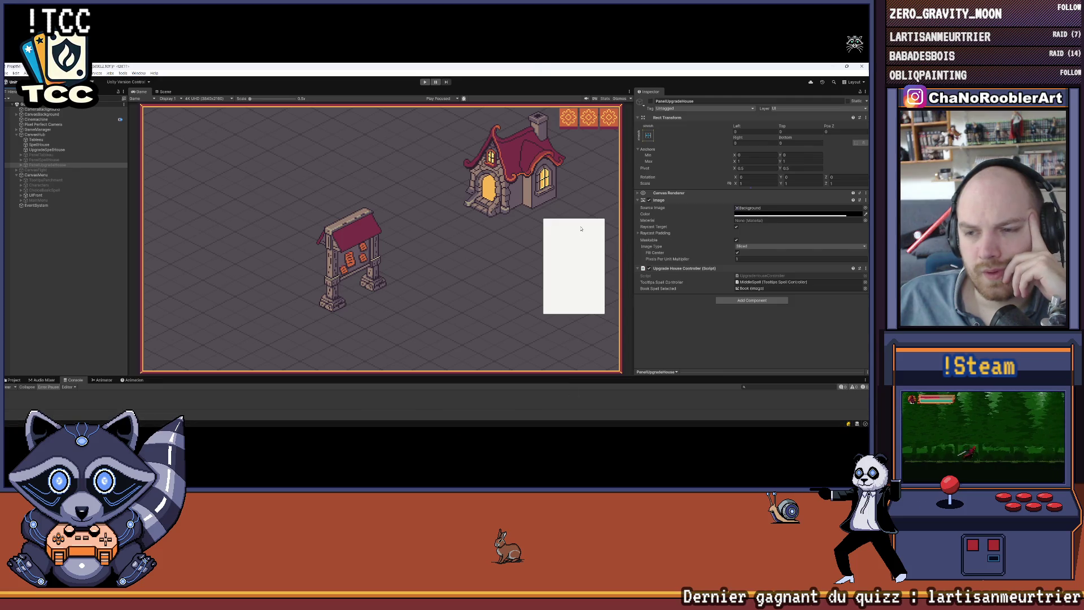
left_click(603, 421)
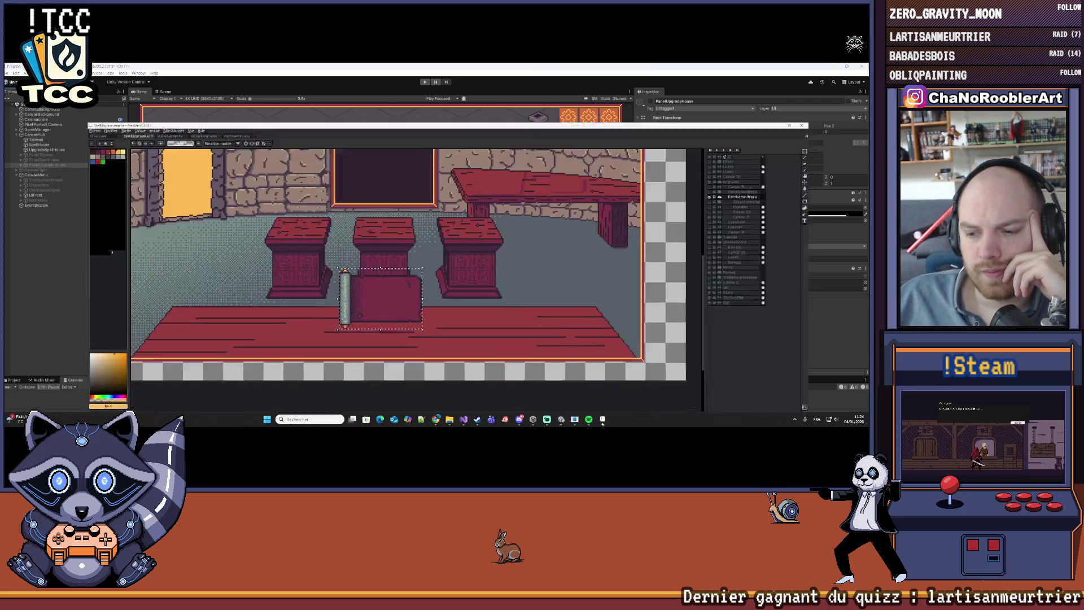
left_click(603, 421)
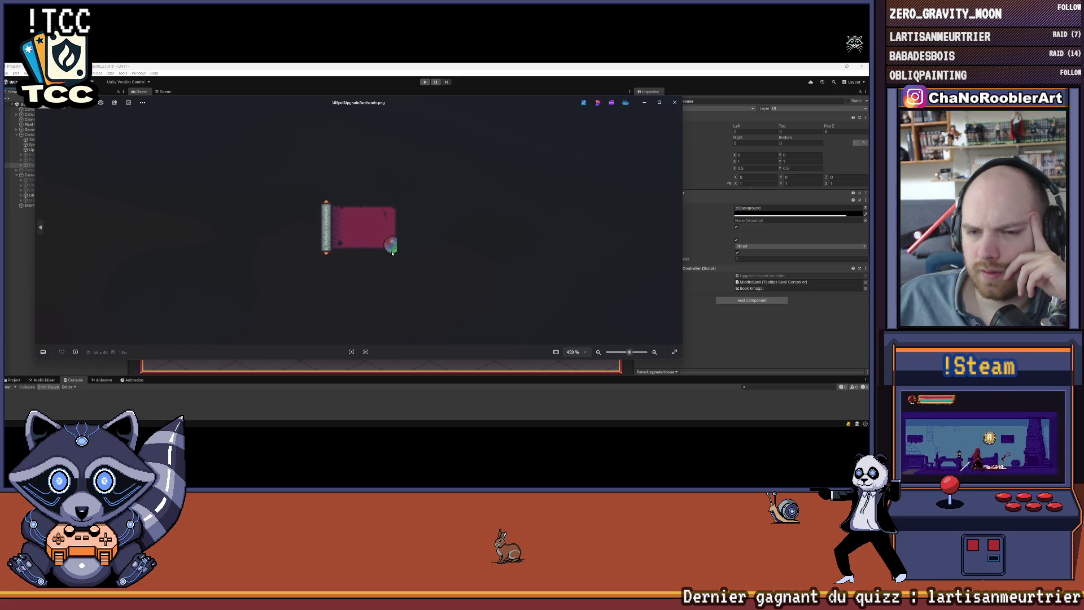
left_click(651, 102)
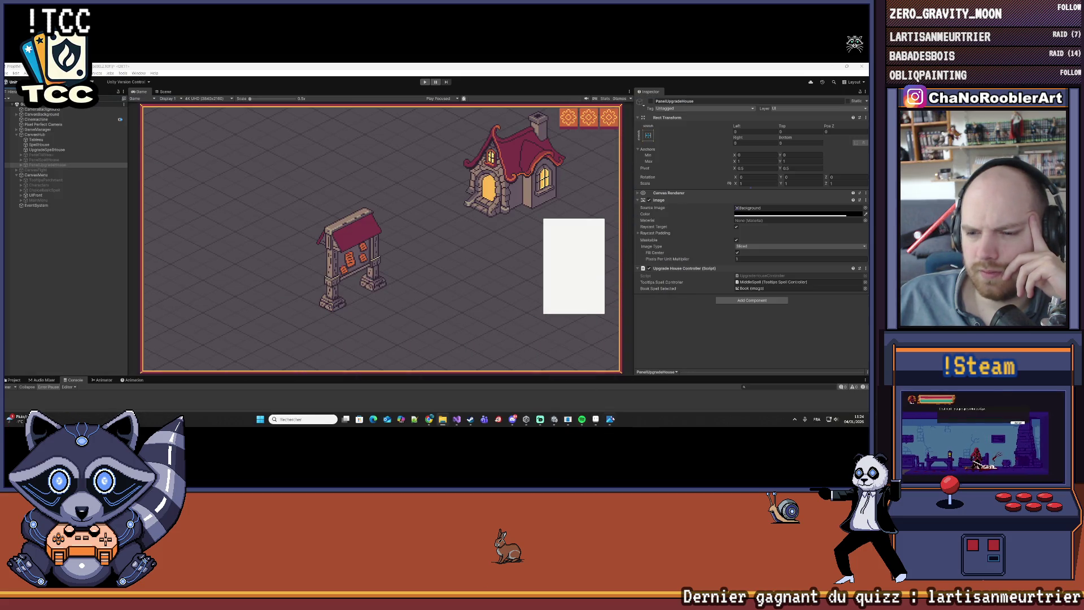
left_click(598, 420)
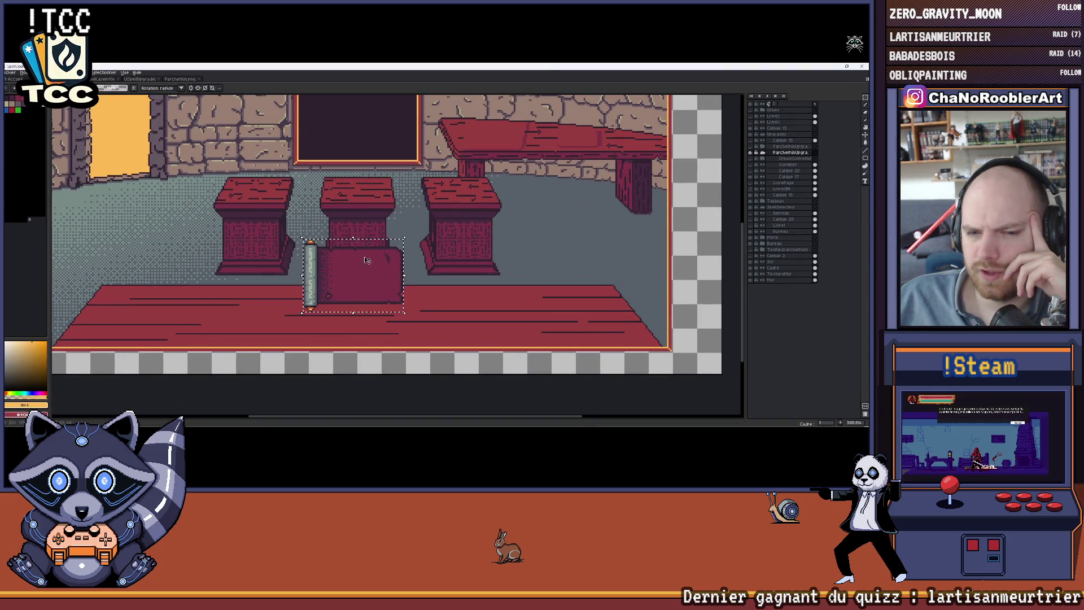
Export the ParcheminUpgra parchment layer with Selected Layers as its own image
left_click(763, 153)
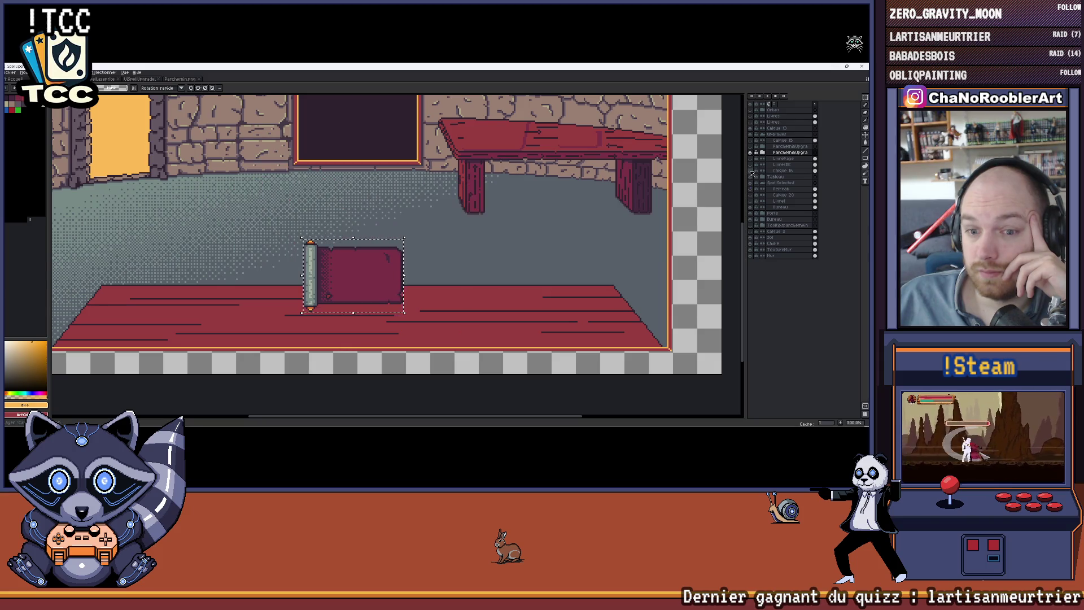
left_click(763, 153)
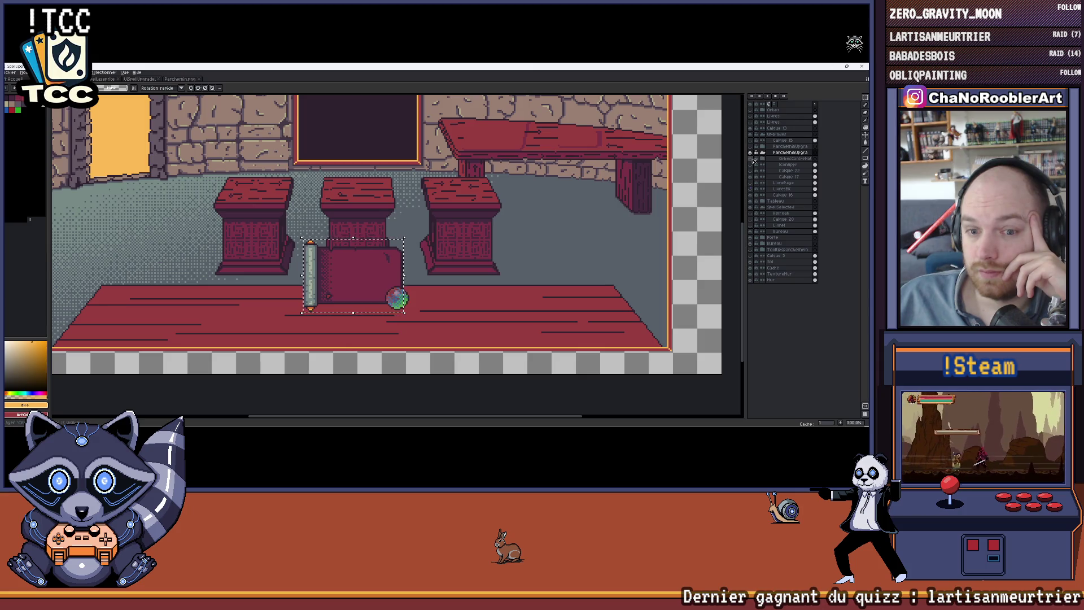
left_click(10, 72)
left_click(96, 136)
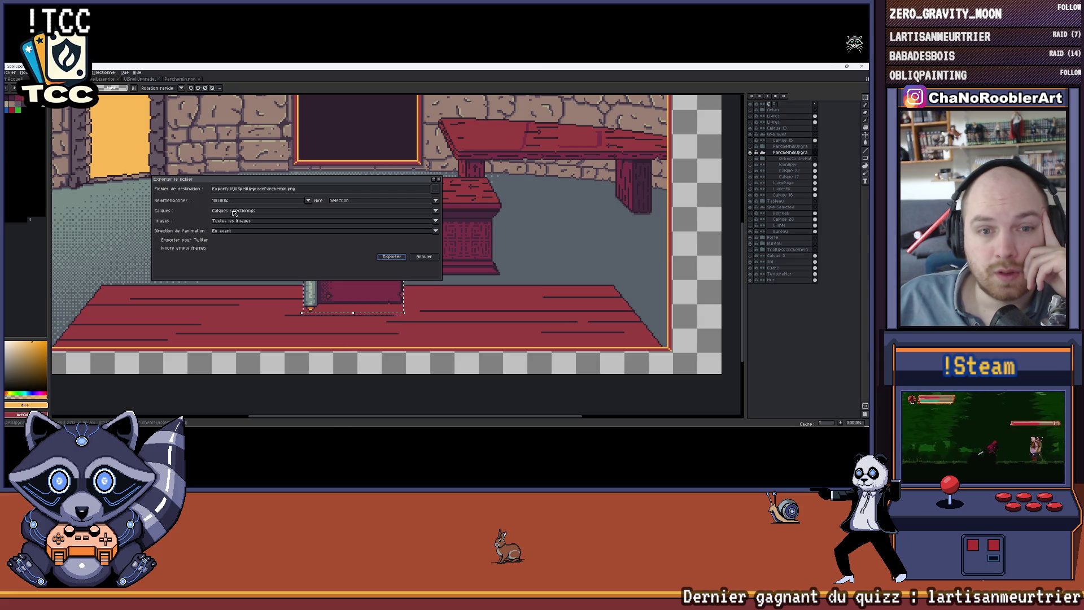
left_click(391, 257)
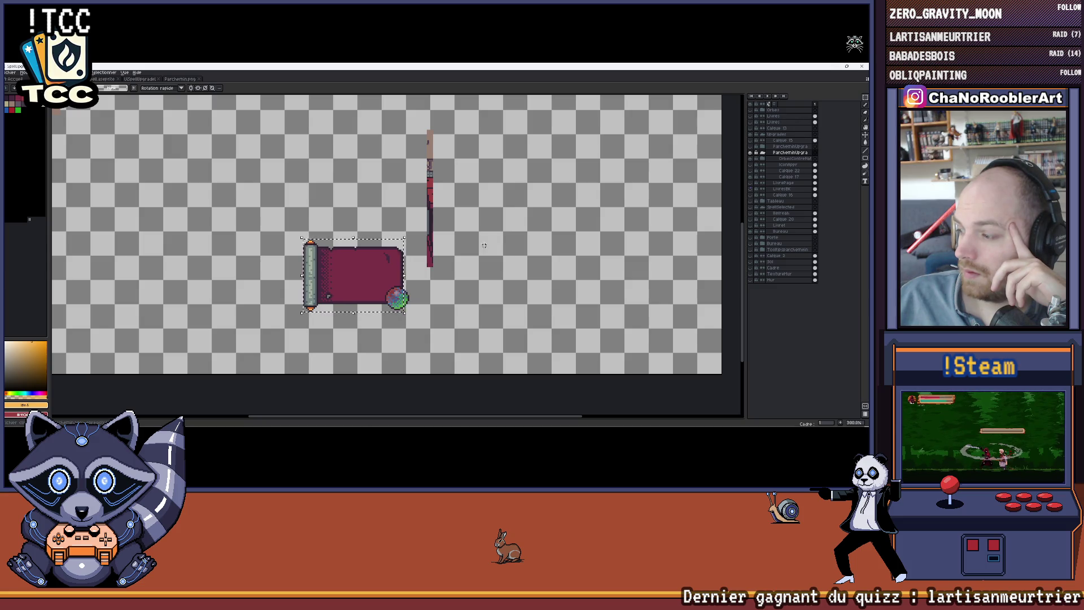
Reopen the export settings to confirm Selected Layers, then close without exporting
left_click_drag(516, 260, 506, 261)
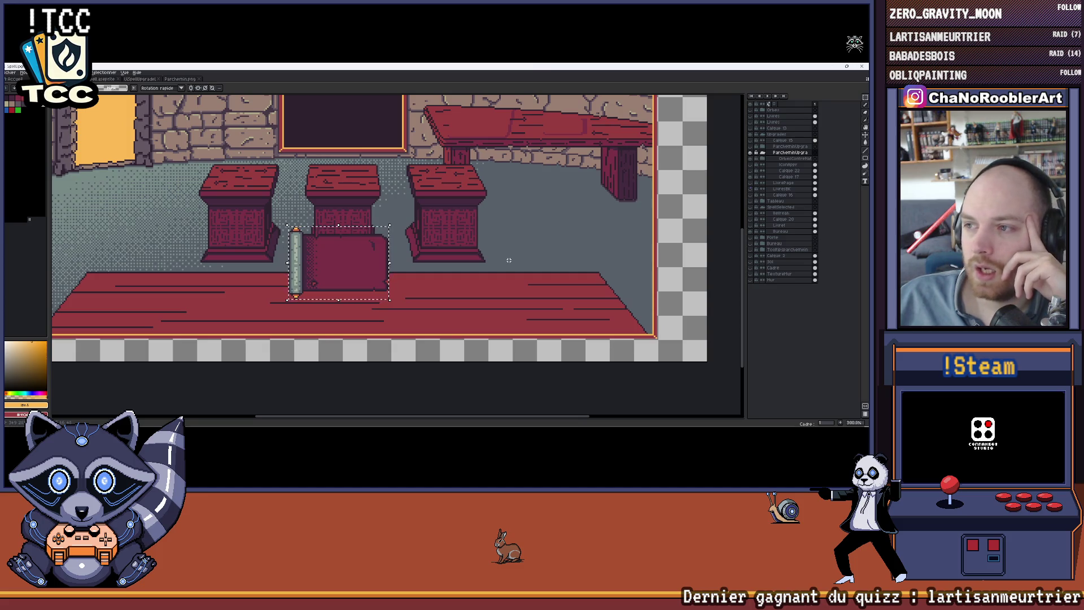
left_click(10, 72)
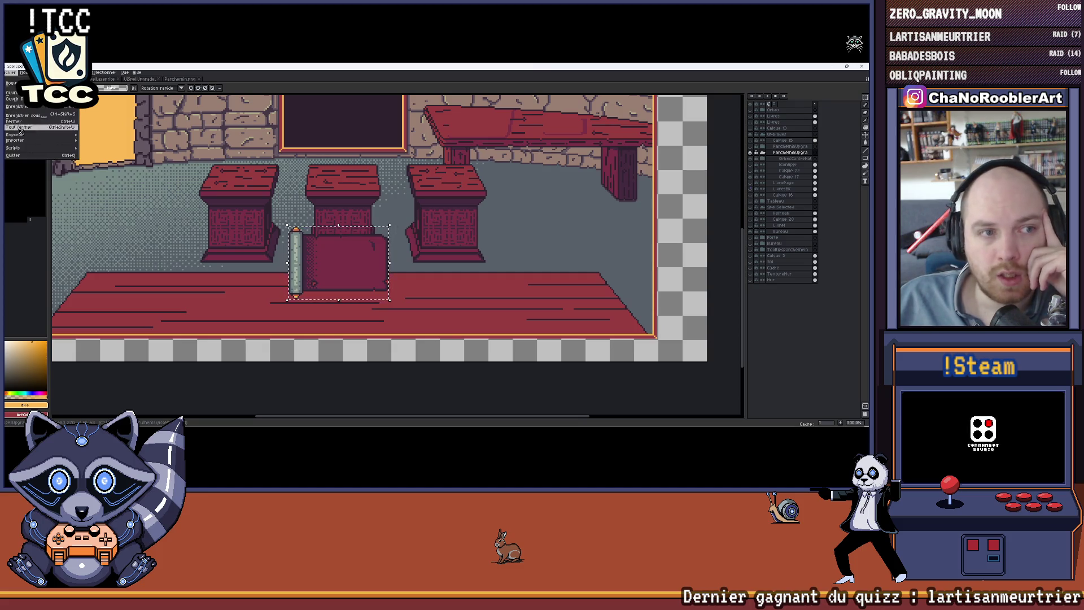
left_click(142, 148)
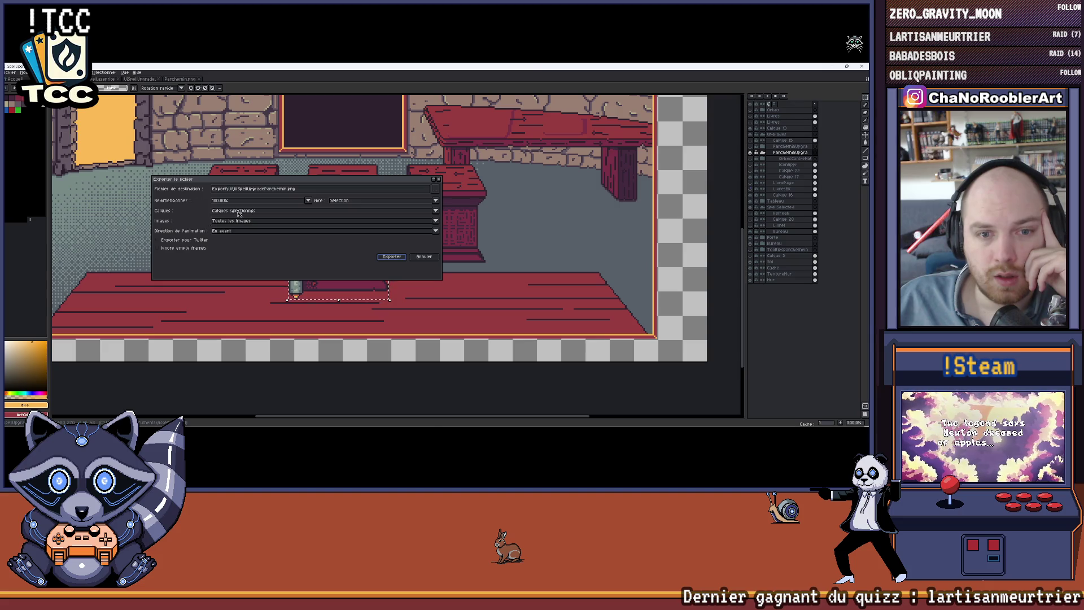
left_click(239, 211)
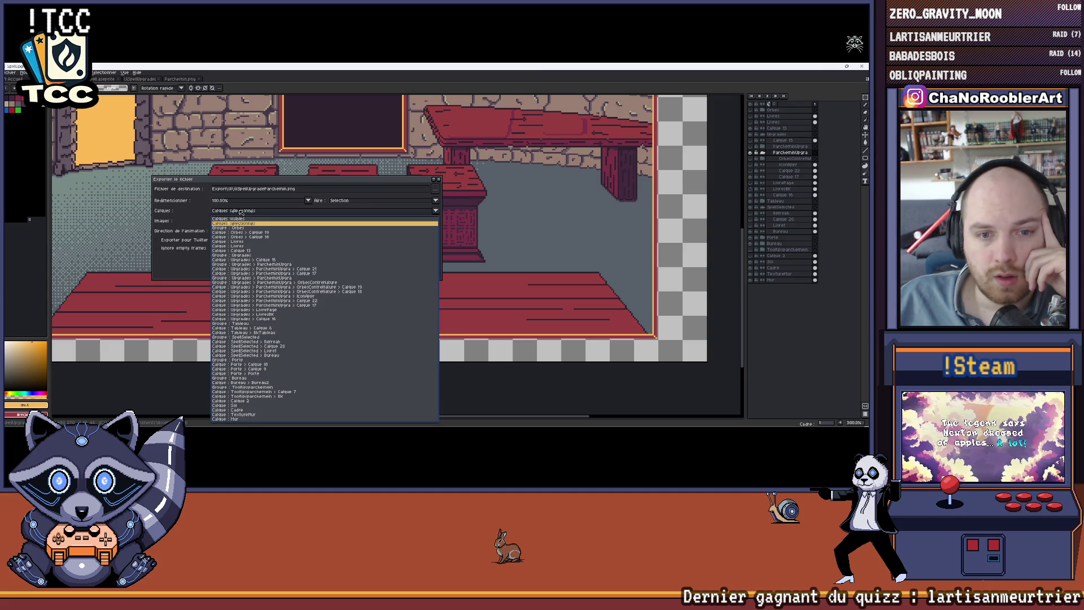
left_click(191, 273)
left_click(439, 179)
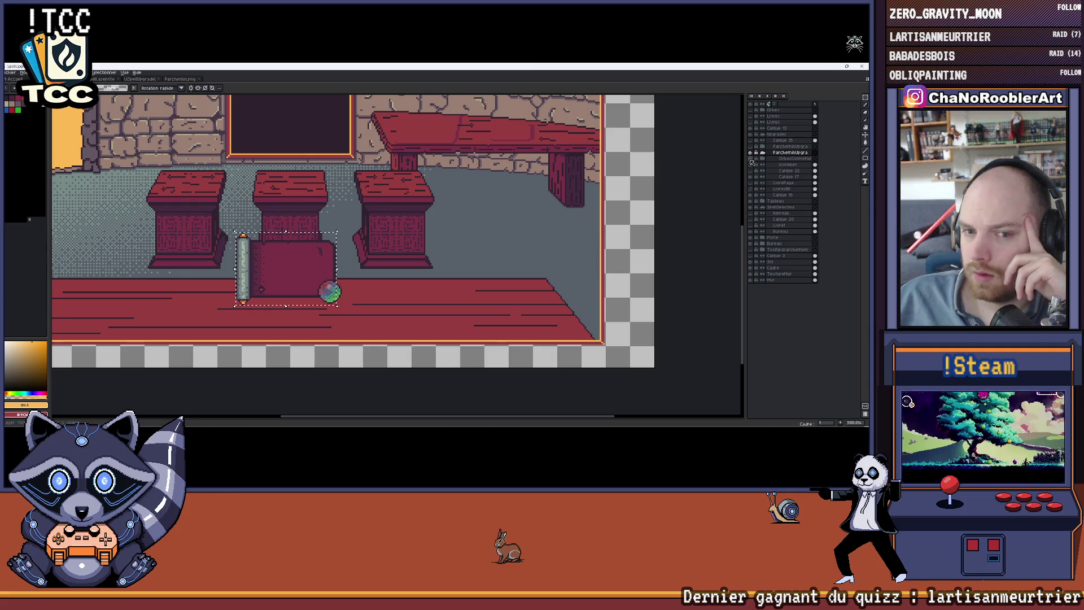
Move the OrbesContreHat orb off the parchment to the room's right edge
left_click(795, 158)
key("ctrl+d")
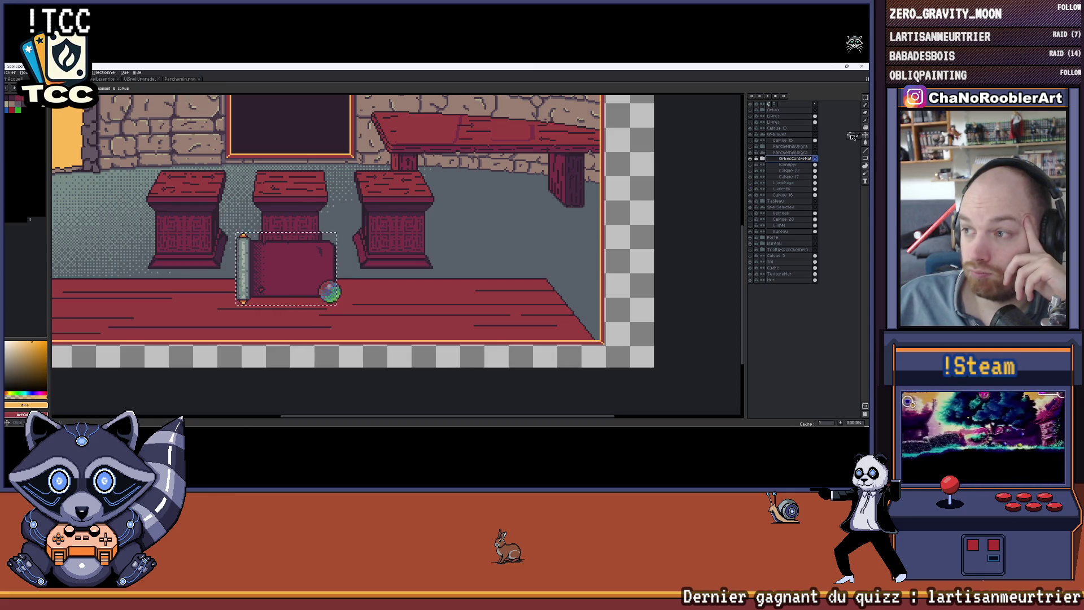
mouse_move(412, 272)
left_mouse_down()
mouse_move(628, 222)
mouse_move(704, 215)
mouse_move(712, 225)
left_mouse_up()
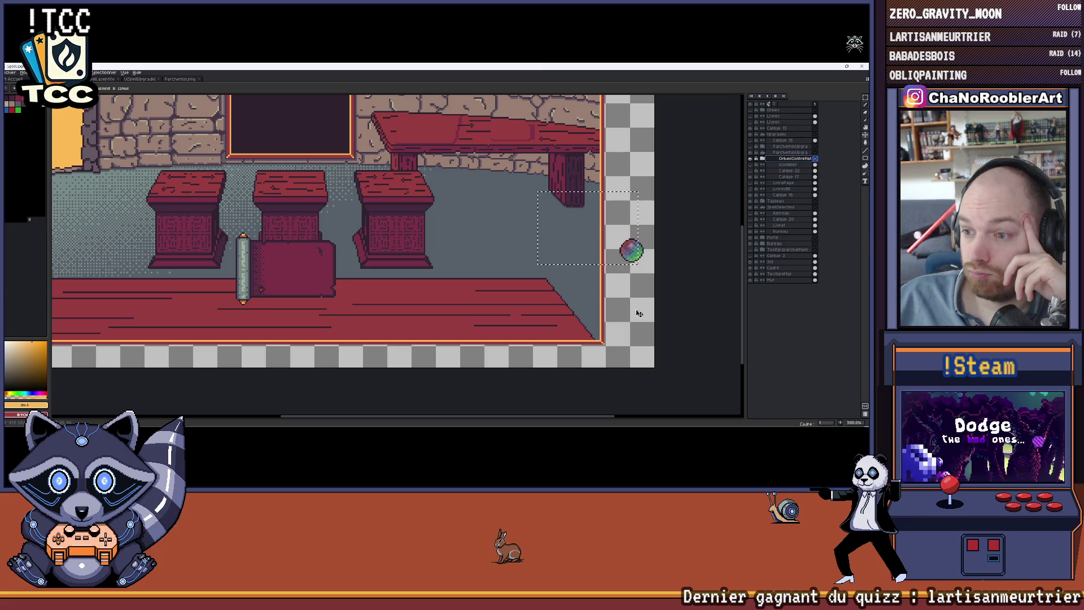
left_click(768, 153)
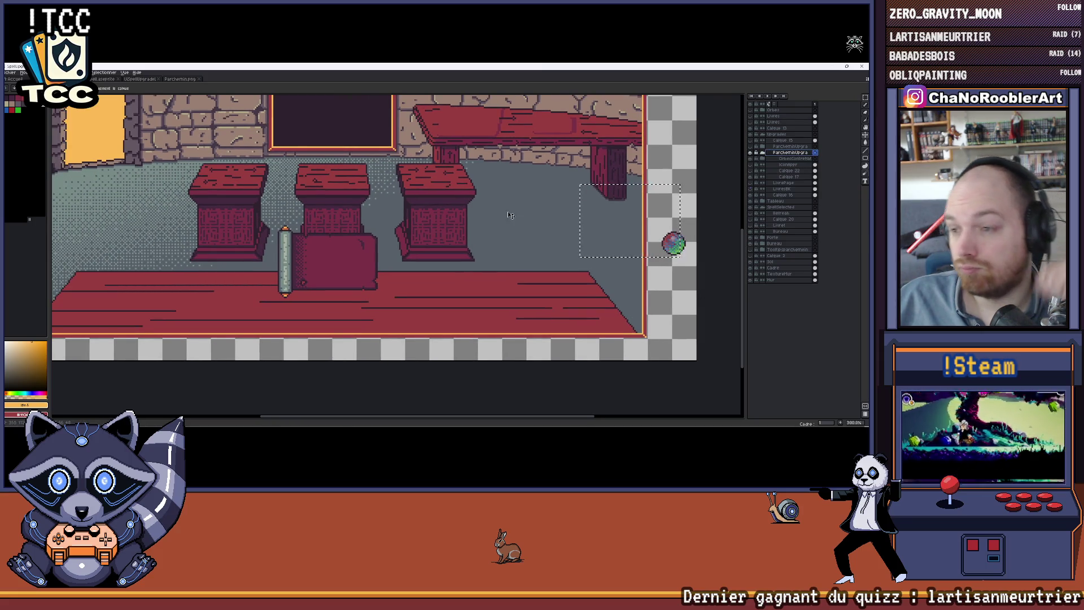
left_click_drag(508, 212, 528, 208)
left_click(778, 153)
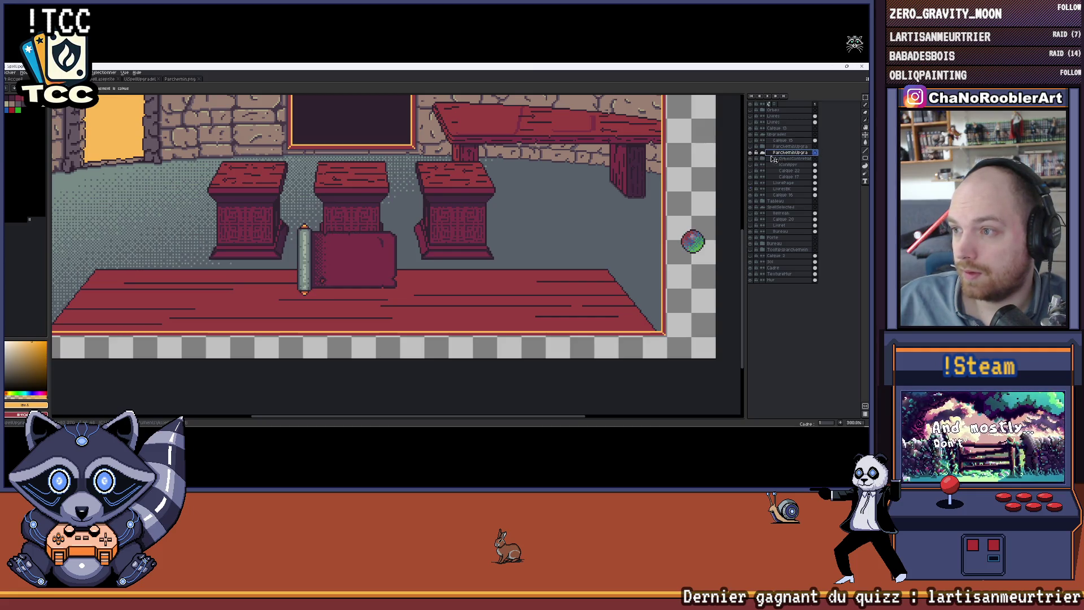
Marquee the scroll and parchment and export them over the existing parchment PNG
scroll(346, 250, "up", 1)
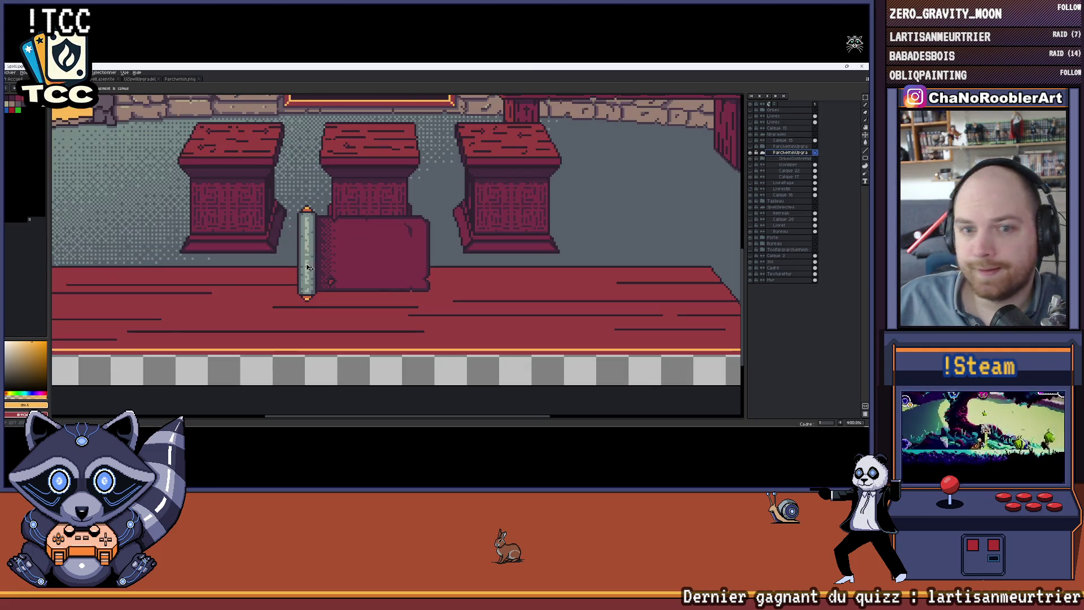
left_click(865, 97)
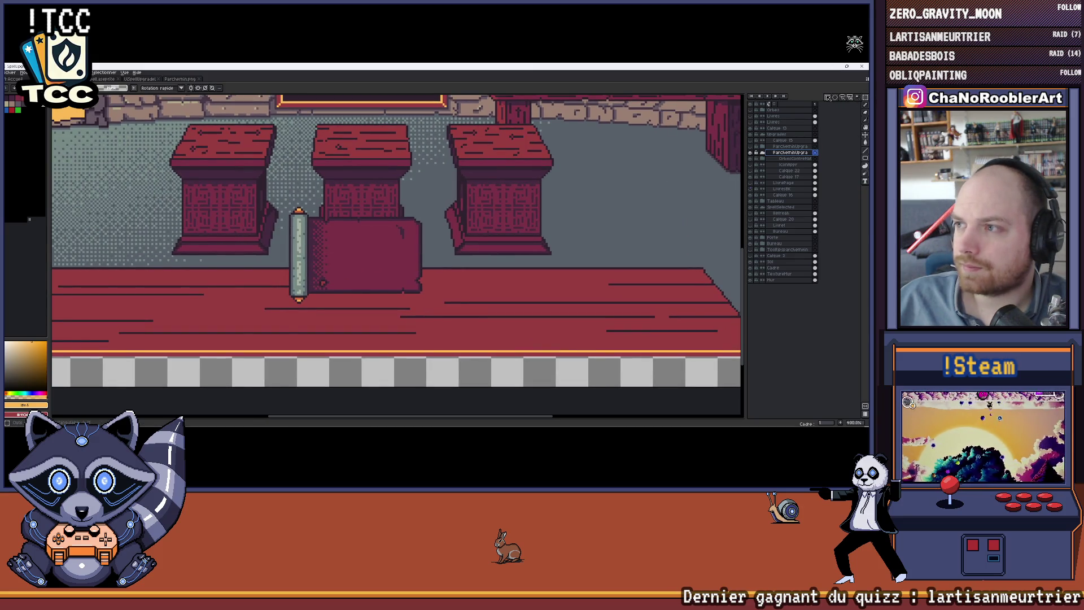
scroll(275, 210, "up", 2)
scroll(274, 208, "up", 1)
mouse_move(248, 177)
left_mouse_down()
mouse_move(388, 329)
mouse_move(476, 367)
mouse_move(516, 367)
left_mouse_up()
scroll(367, 278, "down", 2)
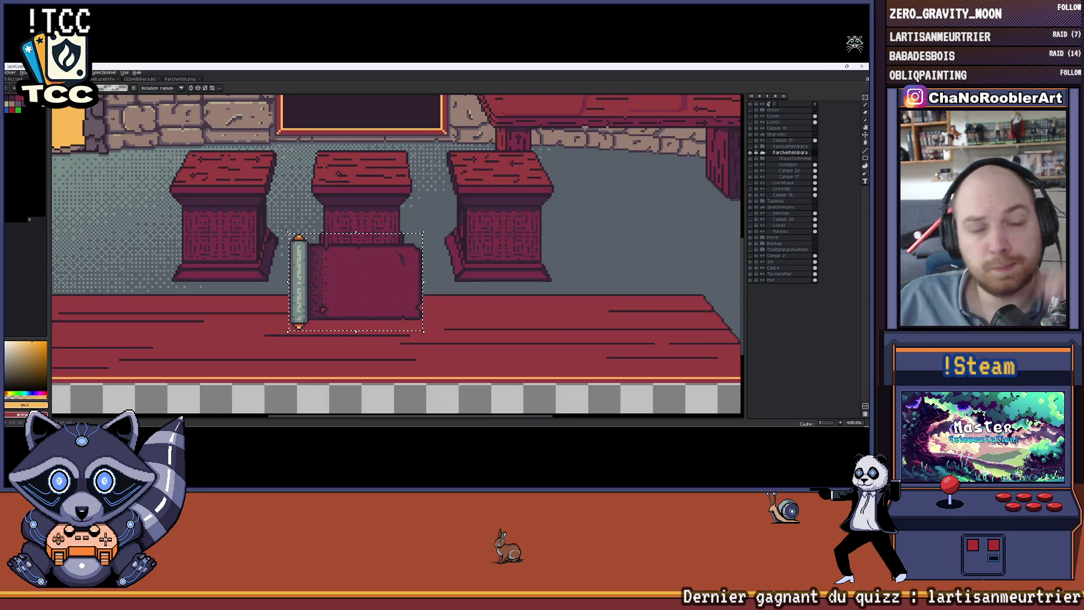
left_click(10, 72)
mouse_move(70, 136)
left_click(110, 138)
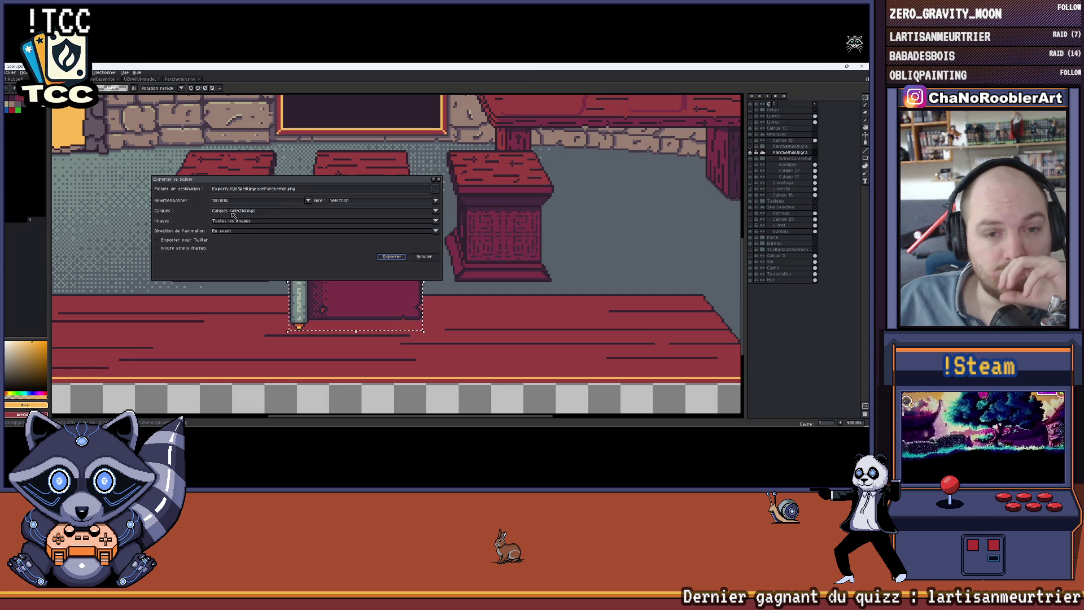
left_click(391, 257)
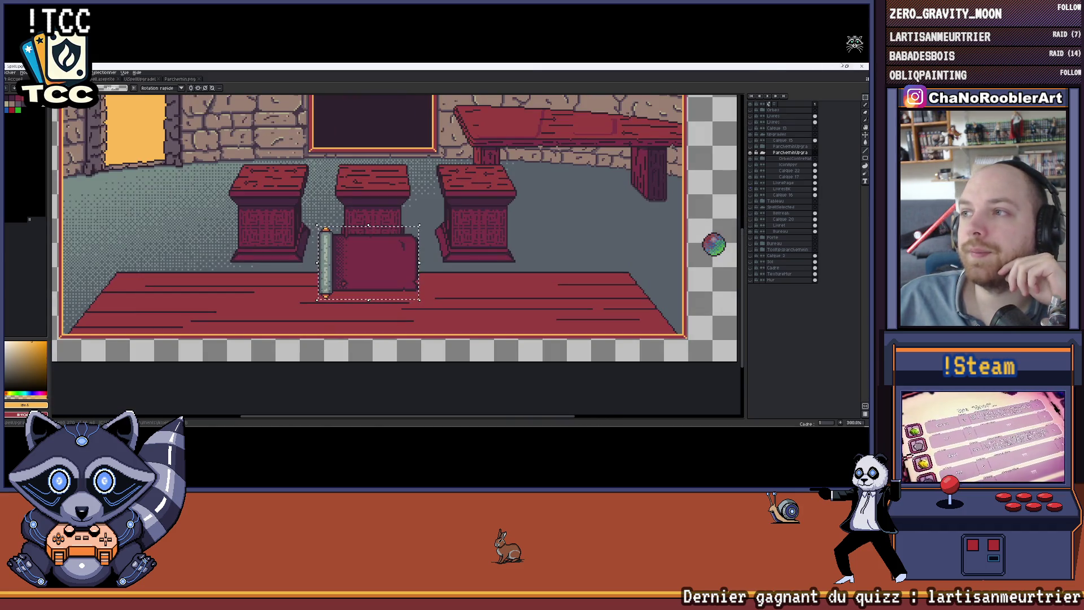
left_click(834, 67)
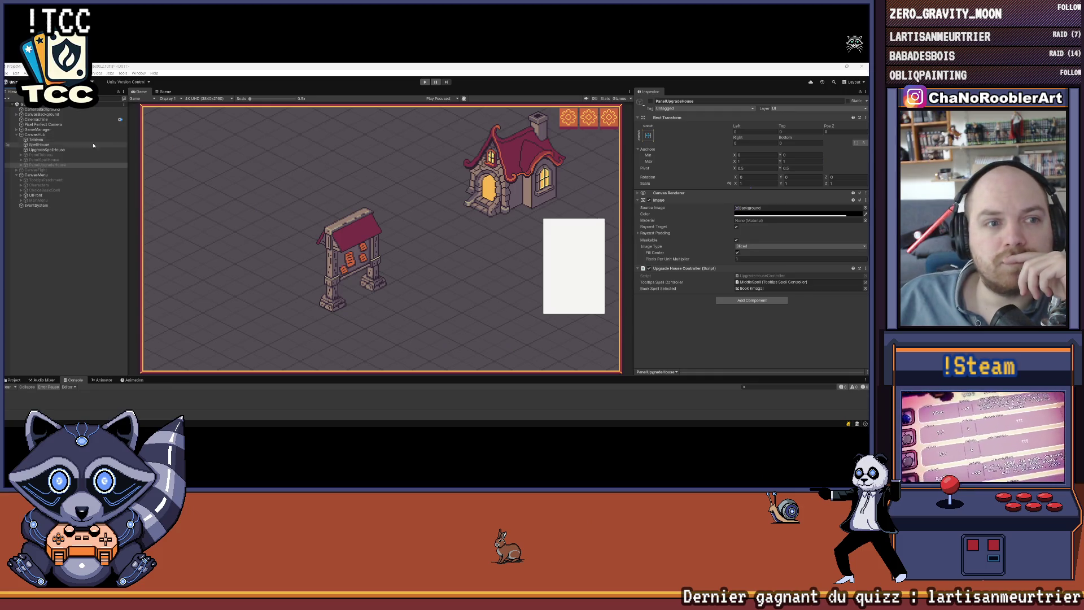
Activate PanelUpgradeHouse, expand it, and select its background Image
left_click(650, 102)
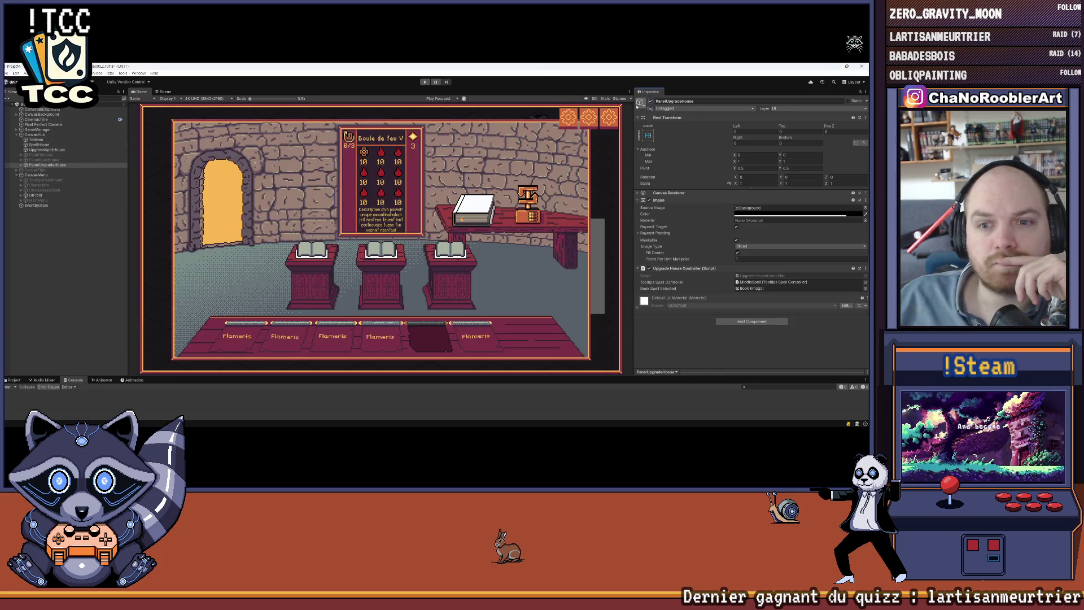
left_click(21, 165)
left_click(37, 170)
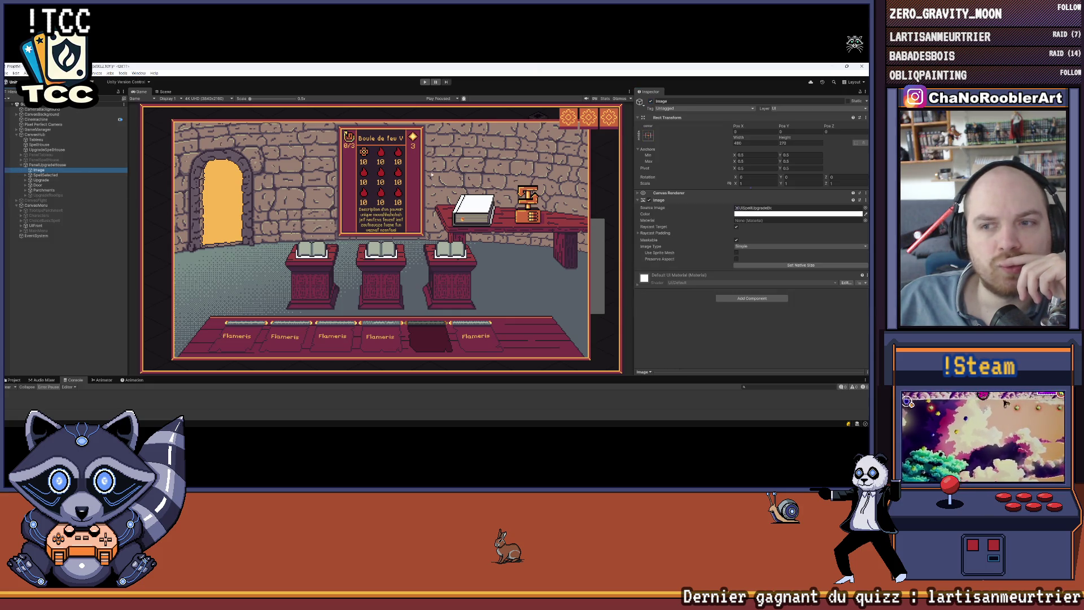
Enlarge the Project panel, collapse the Parchemin sheet, and open the Assets/Import/UI folder
left_click_drag(188, 378, 186, 289)
left_click(13, 292)
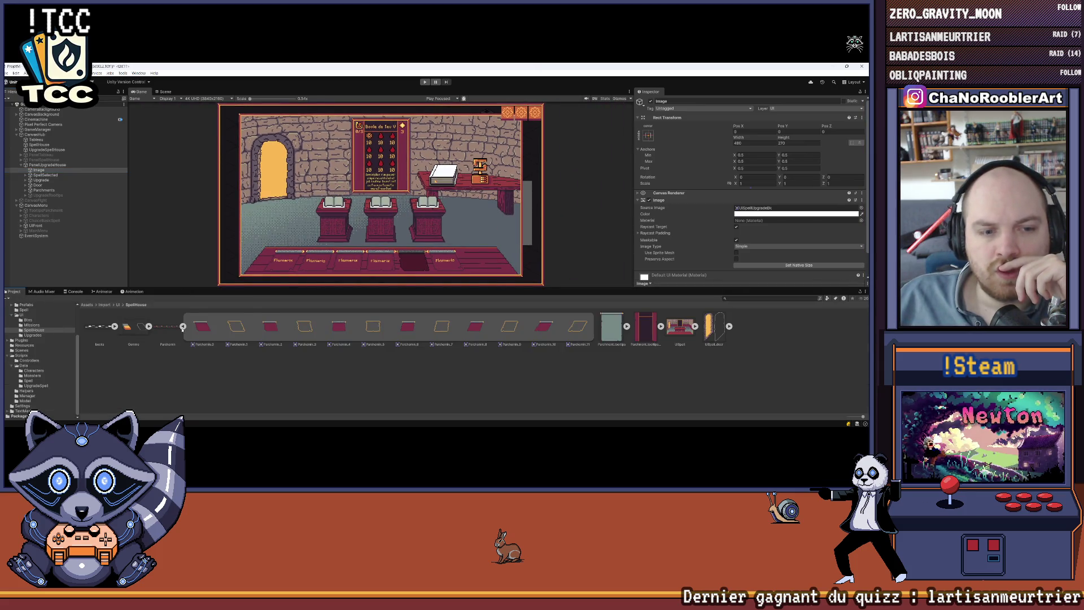
left_click(183, 327)
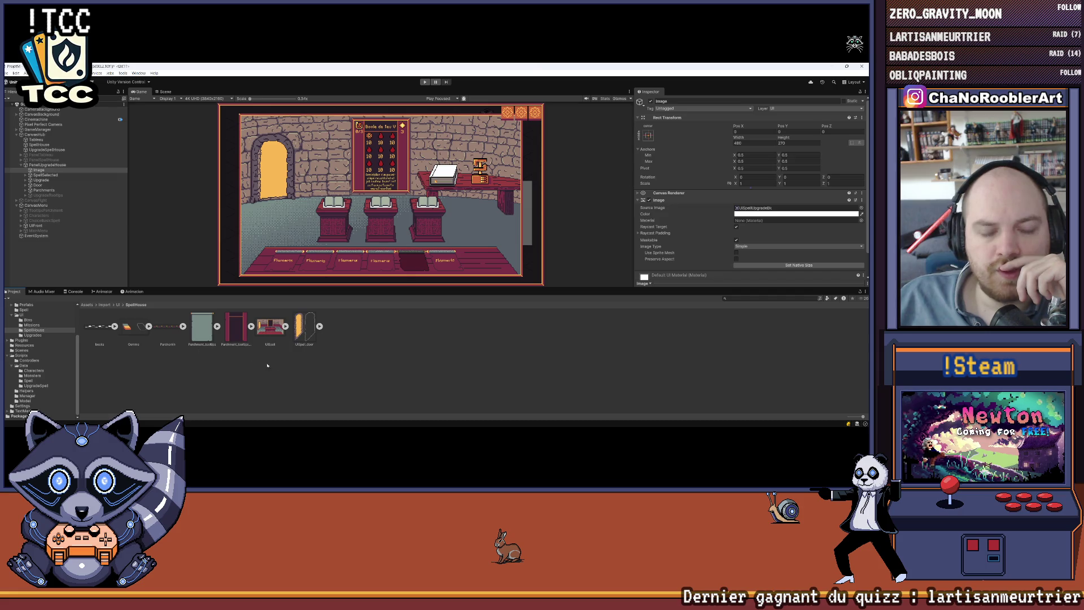
left_click(119, 305)
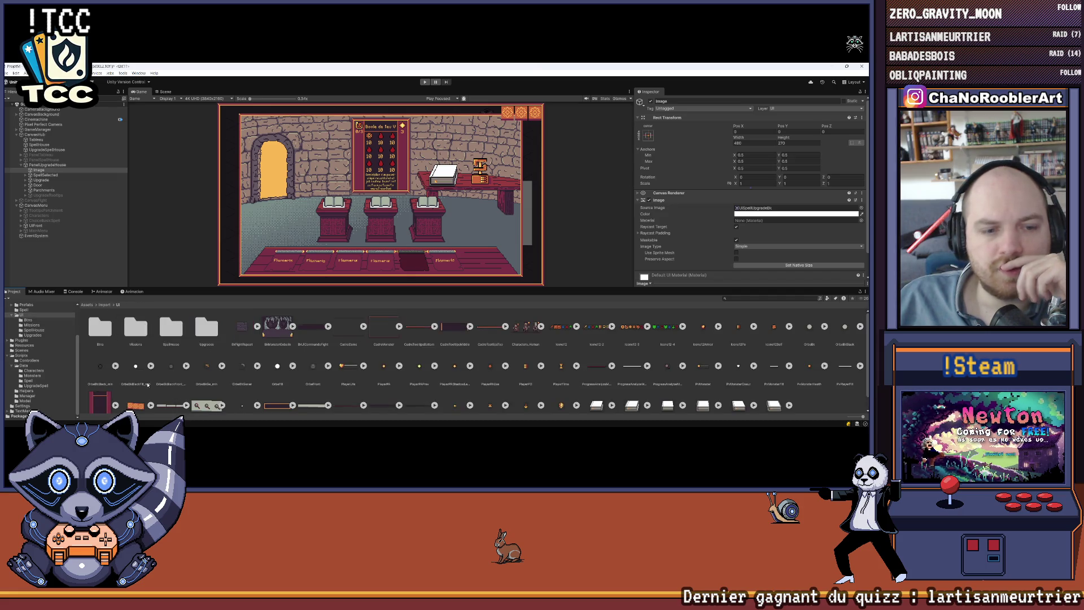
Delete the old UISpellUpgradeBk background from the Upgrades folder
double_click(199, 333)
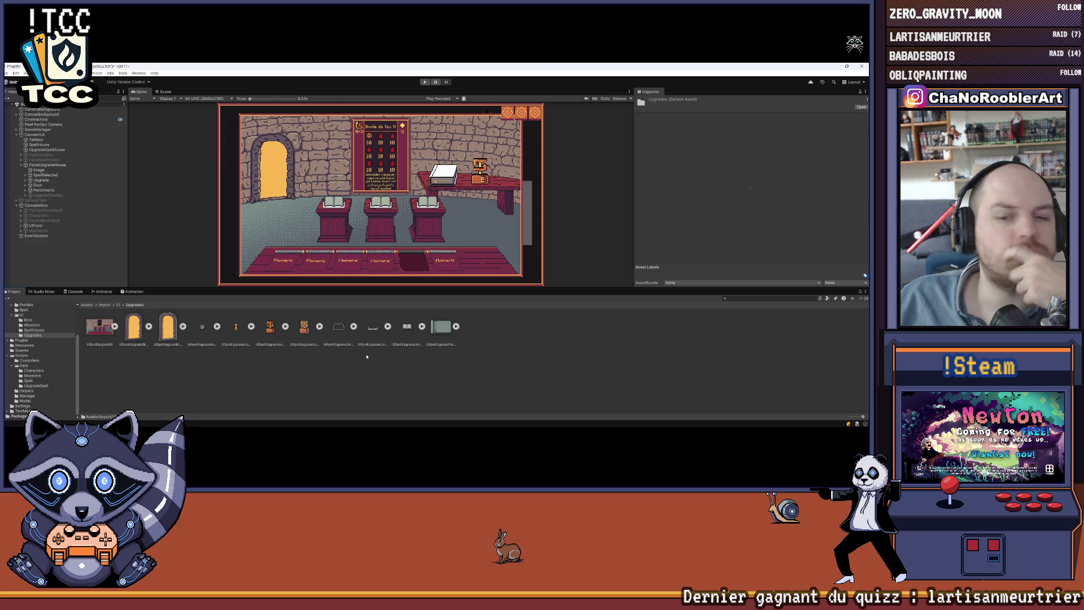
left_click(99, 328)
key("Delete")
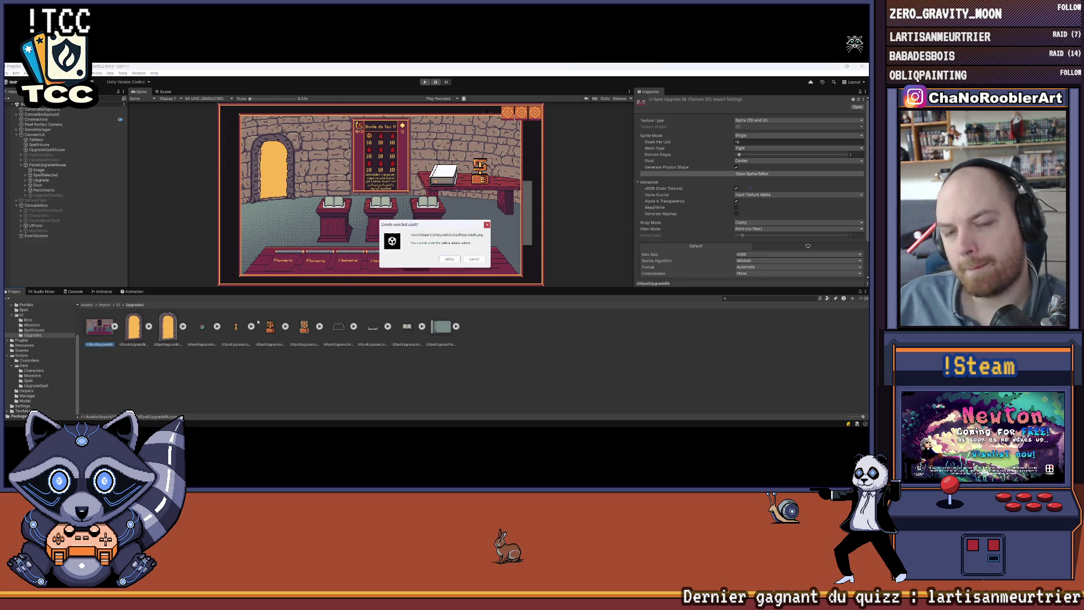
left_click(449, 259)
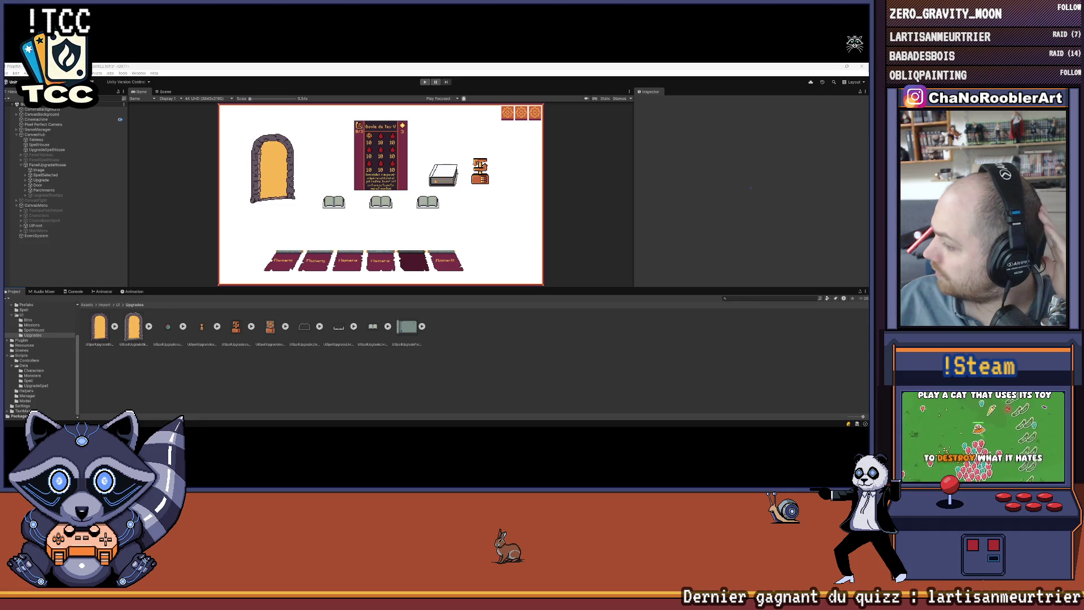
Set the re-imported UISpellUpgradeBk to Sprite (2D and UI) with Point filtering
left_click(99, 326)
left_click(763, 121)
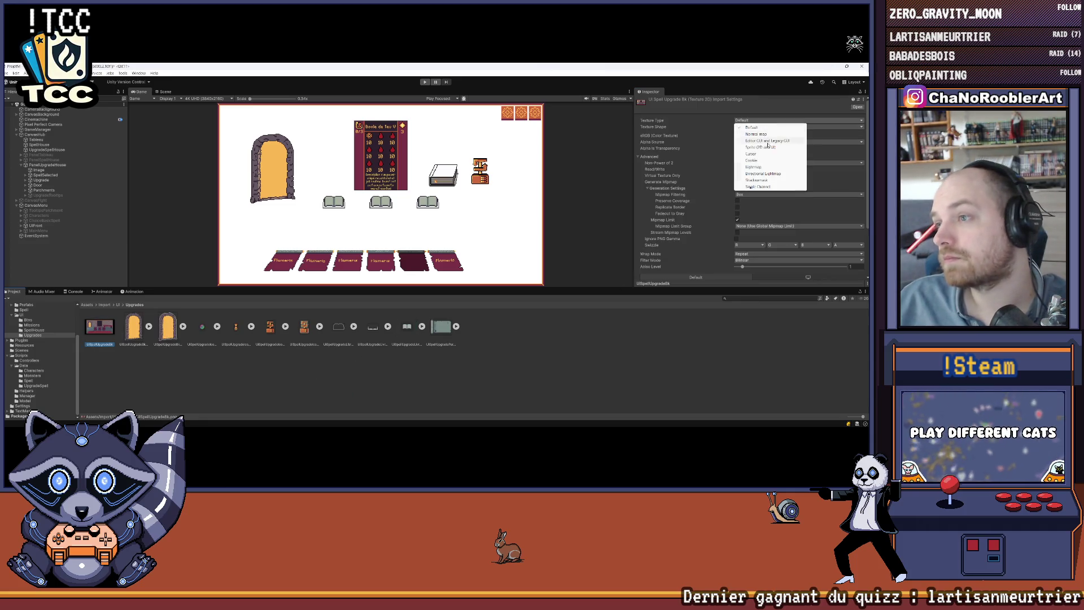
left_click(761, 147)
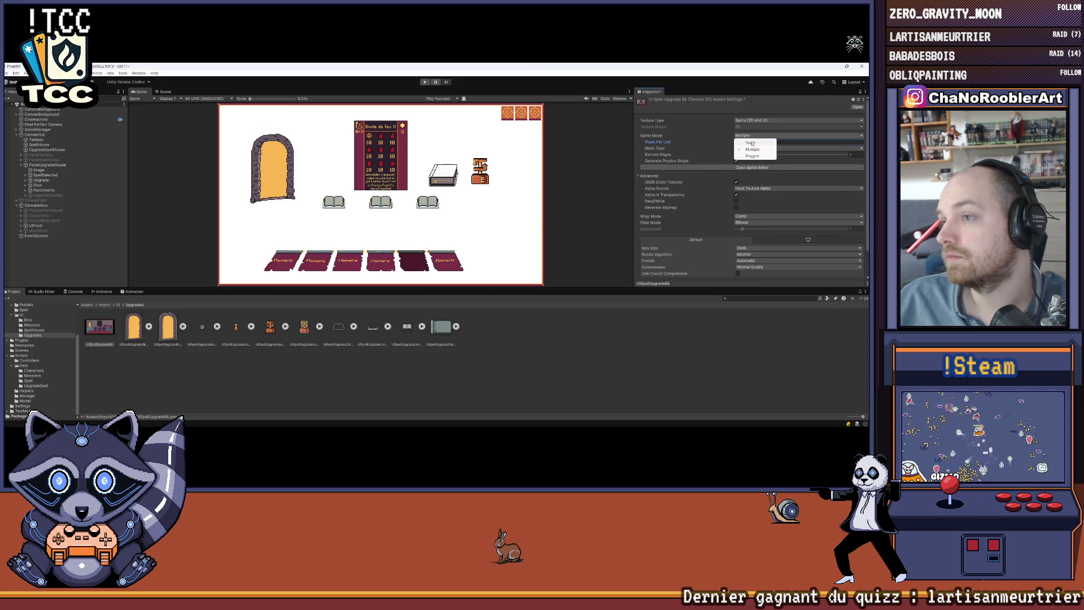
left_click(753, 143)
left_click(753, 228)
left_click(748, 235)
Give it Max Size 4096 and Compression None, then apply the import settings
scroll(751, 237, "down", 1)
left_click(751, 219)
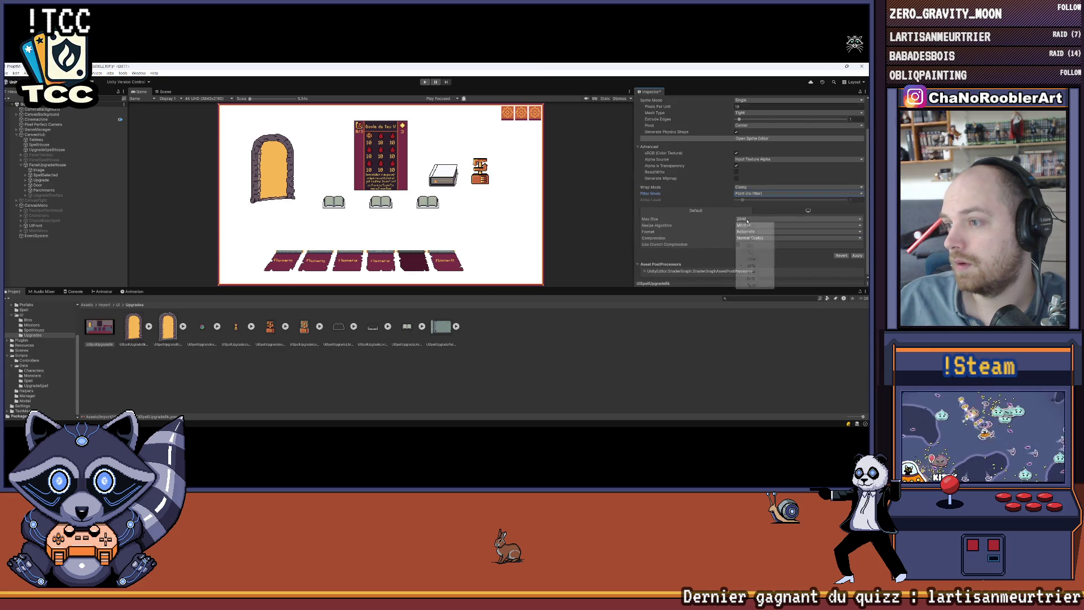
left_click(752, 272)
left_click(751, 238)
left_click(757, 245)
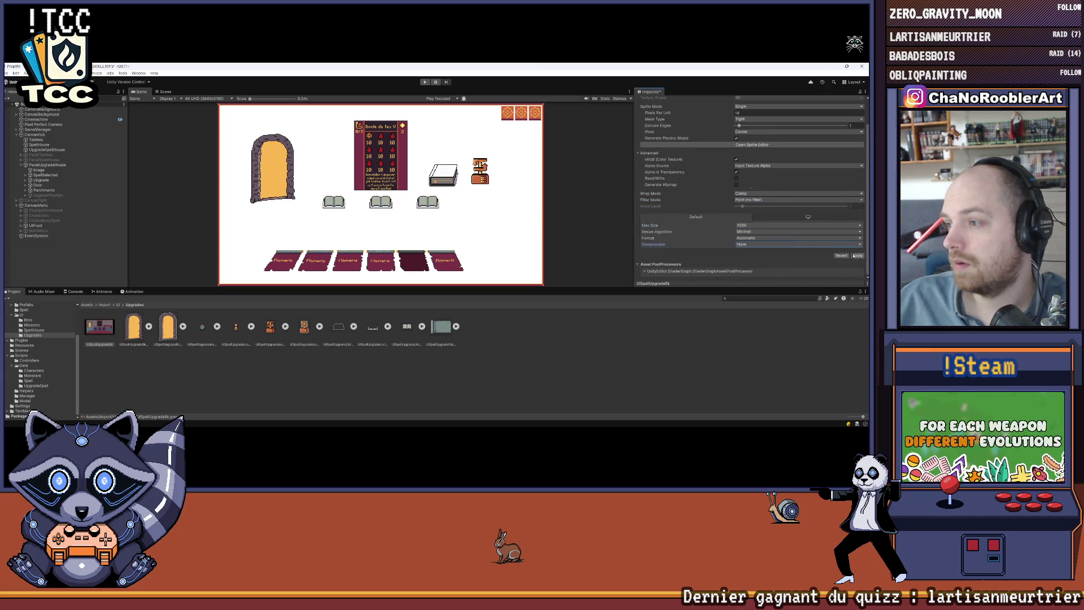
left_click(856, 255)
left_click(486, 331)
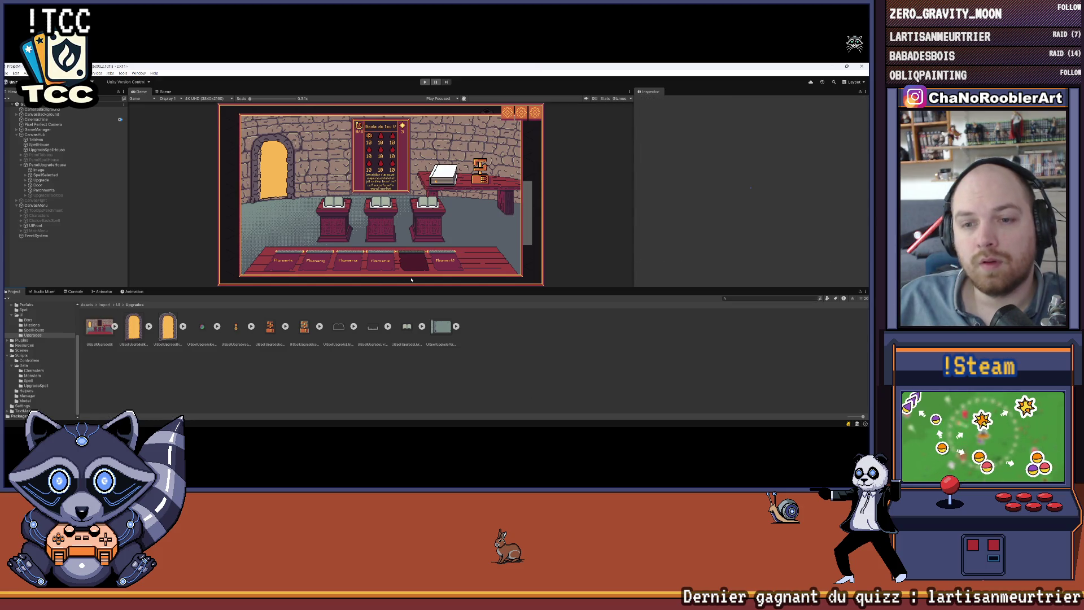
Enlarge the game view, then activate and expand UpgradeTooltips
left_click_drag(383, 288, 393, 330)
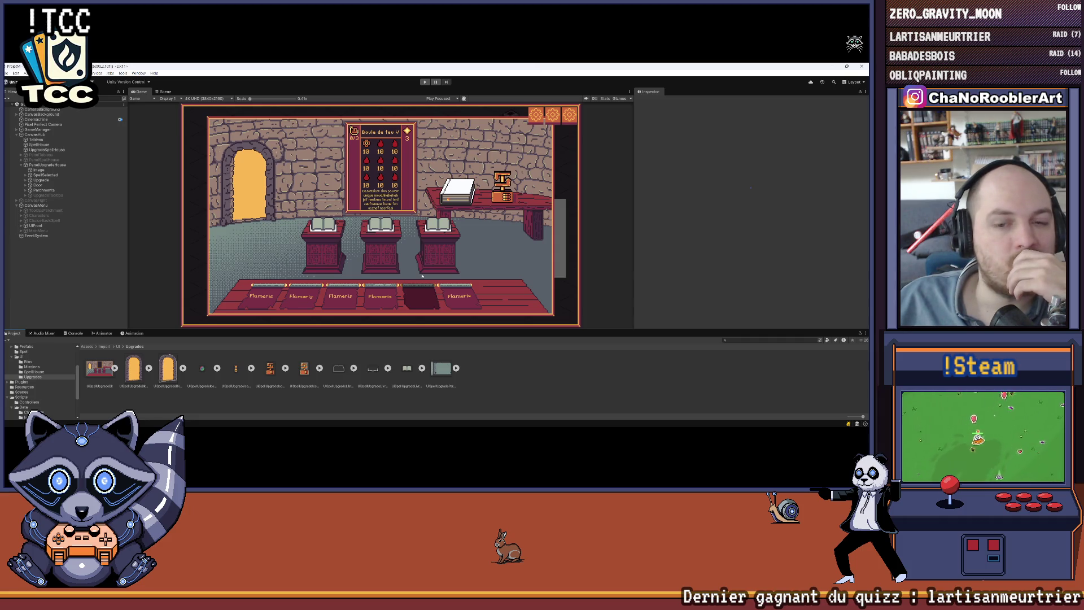
left_click(48, 195)
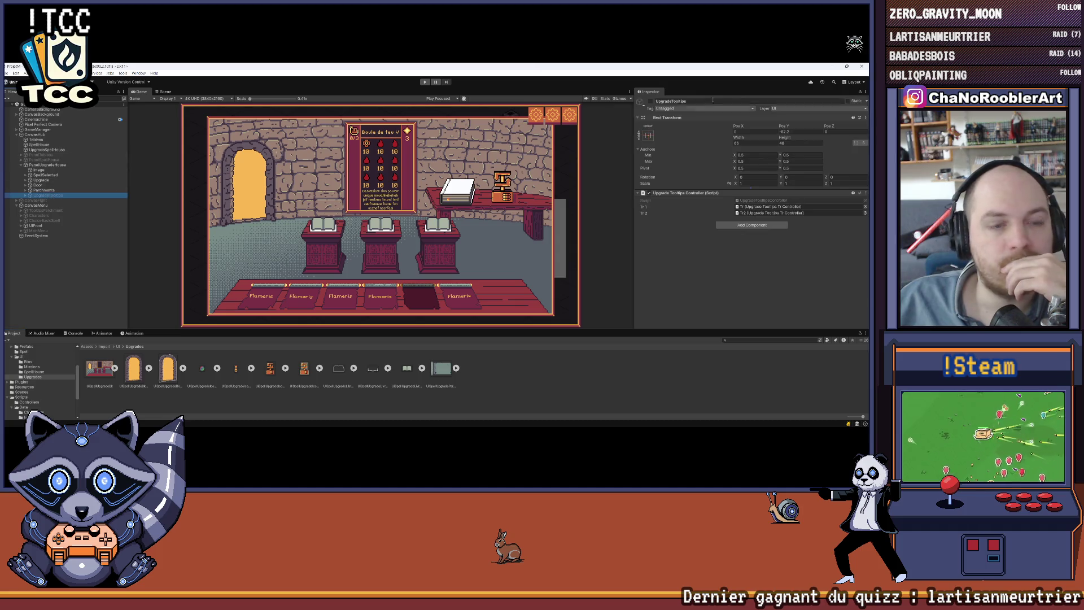
left_click(650, 101)
left_click(27, 196)
Delete the old UISpellUpgradeParchemin parchment sprite
left_click(441, 368)
key("Delete")
key("Return")
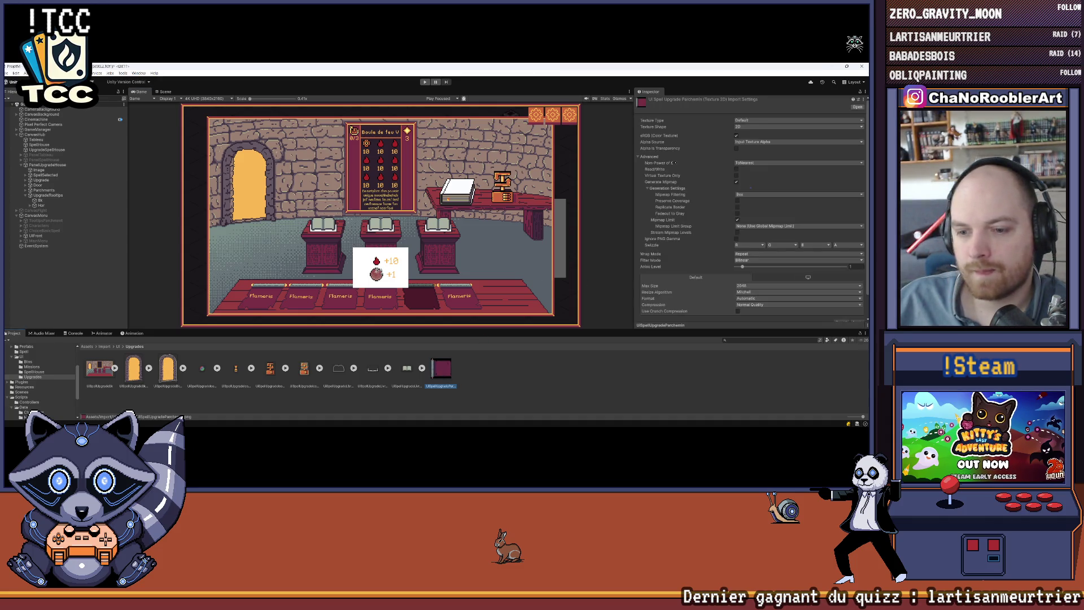
Set the re-imported parchment to a Single-mode Sprite with 1 pixel per unit
left_click(757, 120)
left_click(755, 136)
left_click(756, 137)
left_click(751, 142)
left_click(754, 142)
type("16")
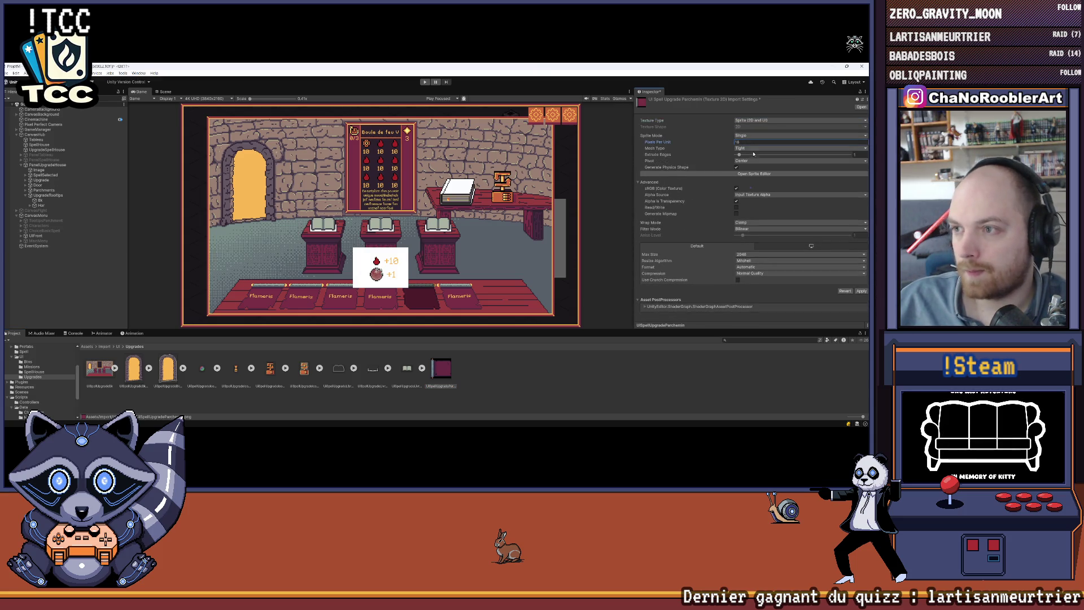
Give the parchment Point filtering, no compression, and Max Size 4096, then apply
left_click(790, 228)
left_click(751, 232)
left_click(745, 274)
left_click(750, 280)
left_click(757, 254)
left_click(754, 308)
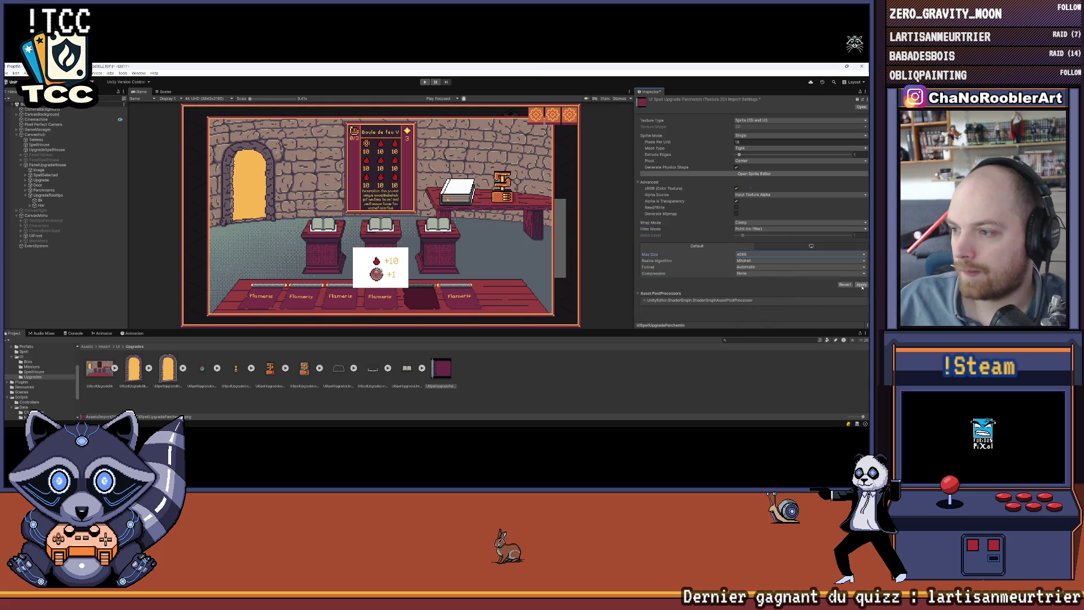
left_click(861, 285)
left_click(574, 379)
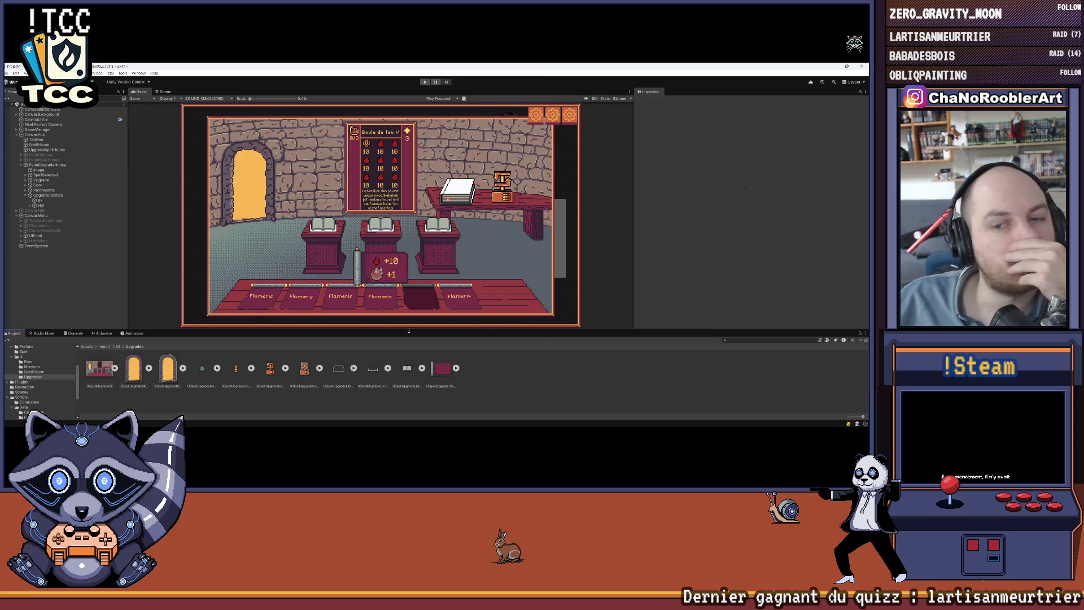
Collapse UpgradeTooltips and deactivate PanelUpgradeHouse so the village map shows
left_click_drag(413, 332, 413, 365)
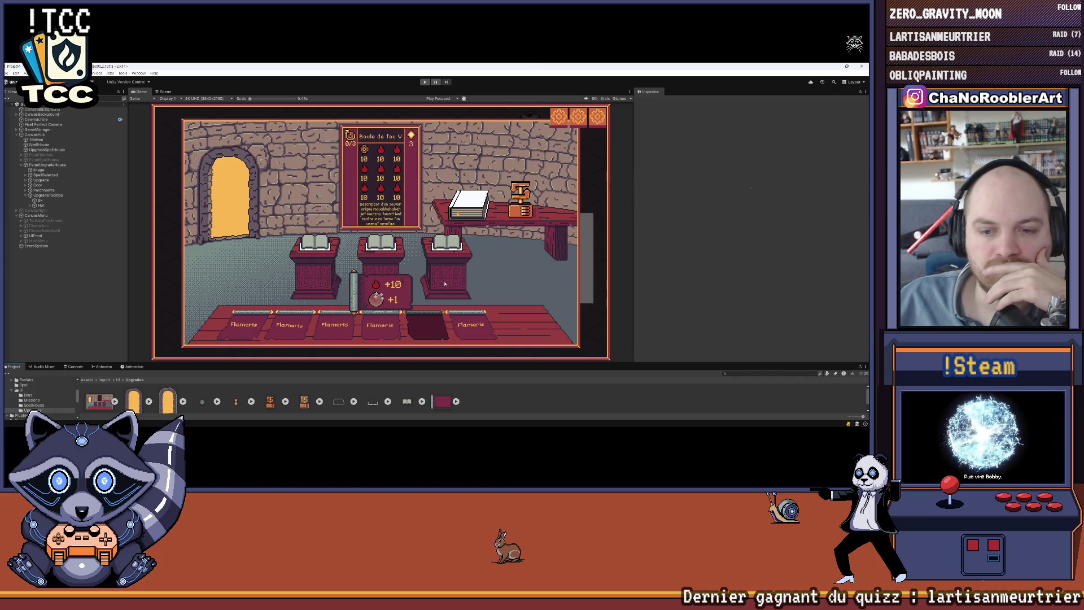
left_click(48, 195)
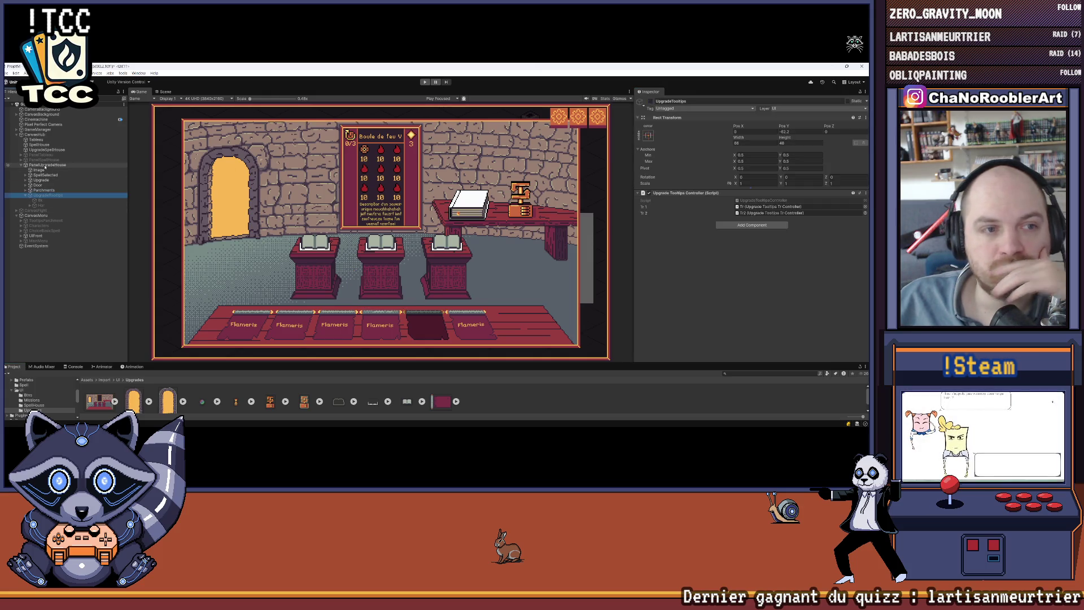
left_click(26, 197)
key("Left")
key("Left")
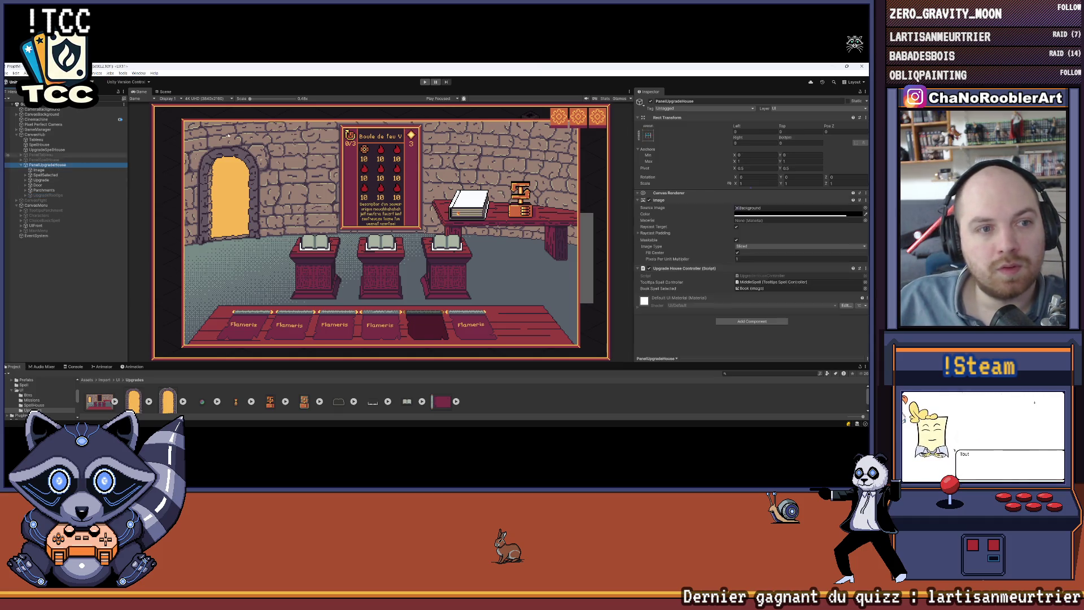
left_click(315, 229)
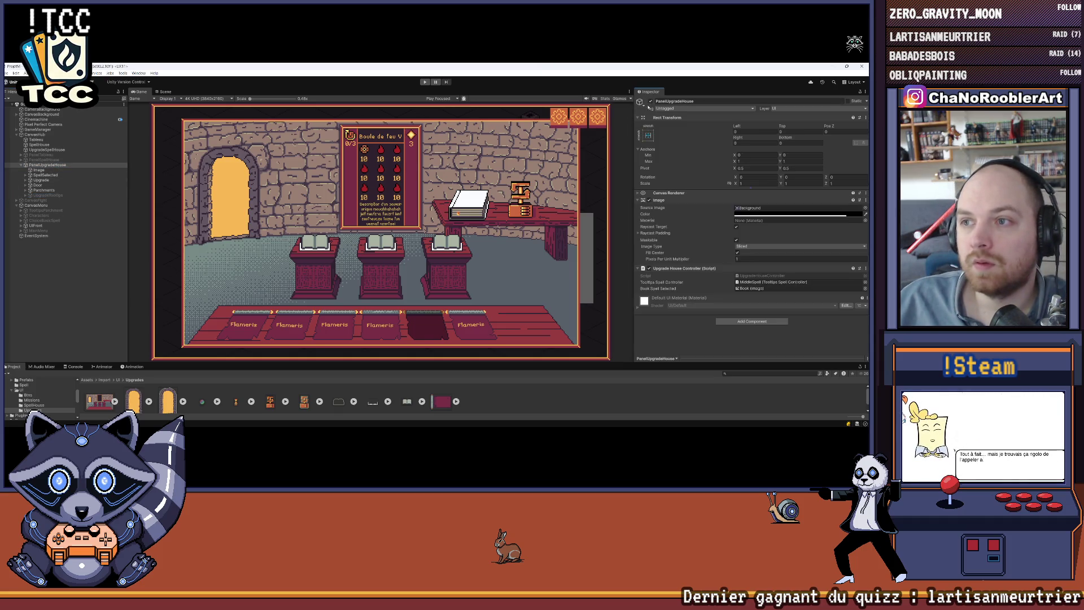
key("Escape")
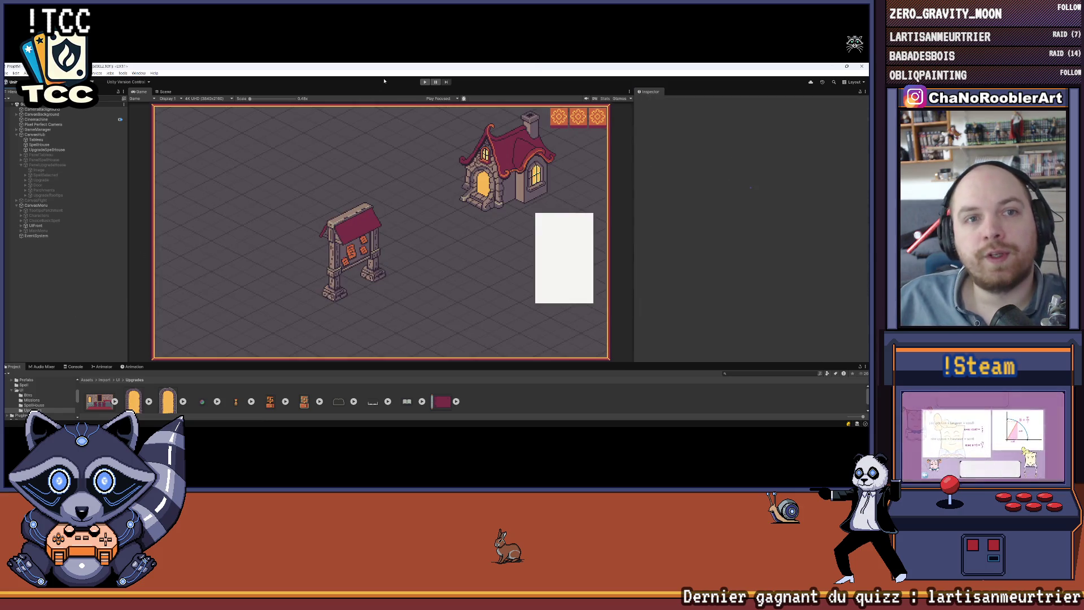
Start a new game with a wizard and F_Flameiris/F_Eruption spells, then enter the spell house
left_click(425, 81)
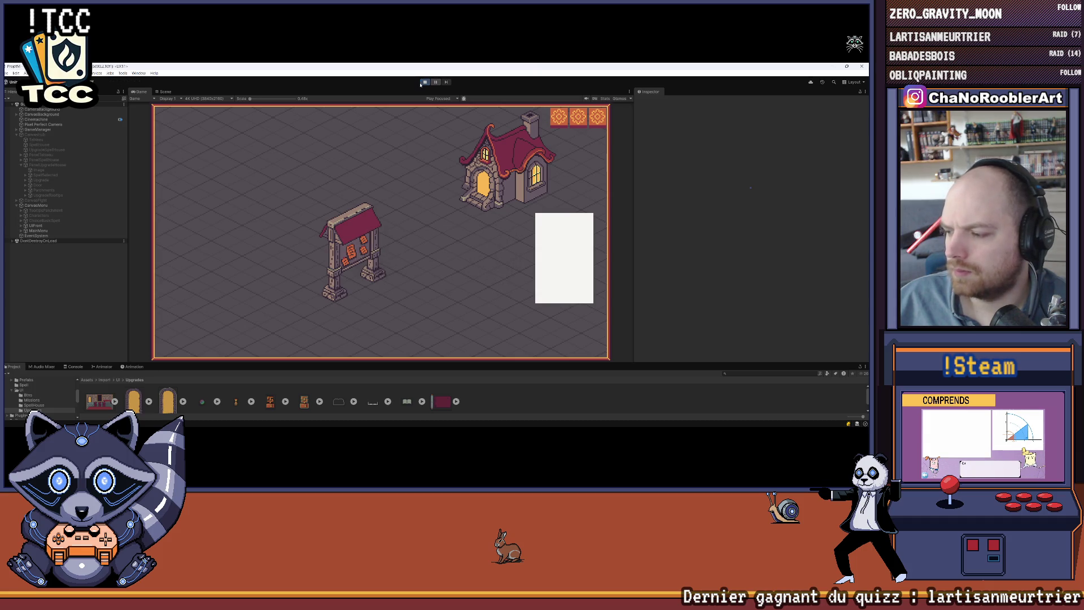
left_click(388, 207)
left_click(383, 237)
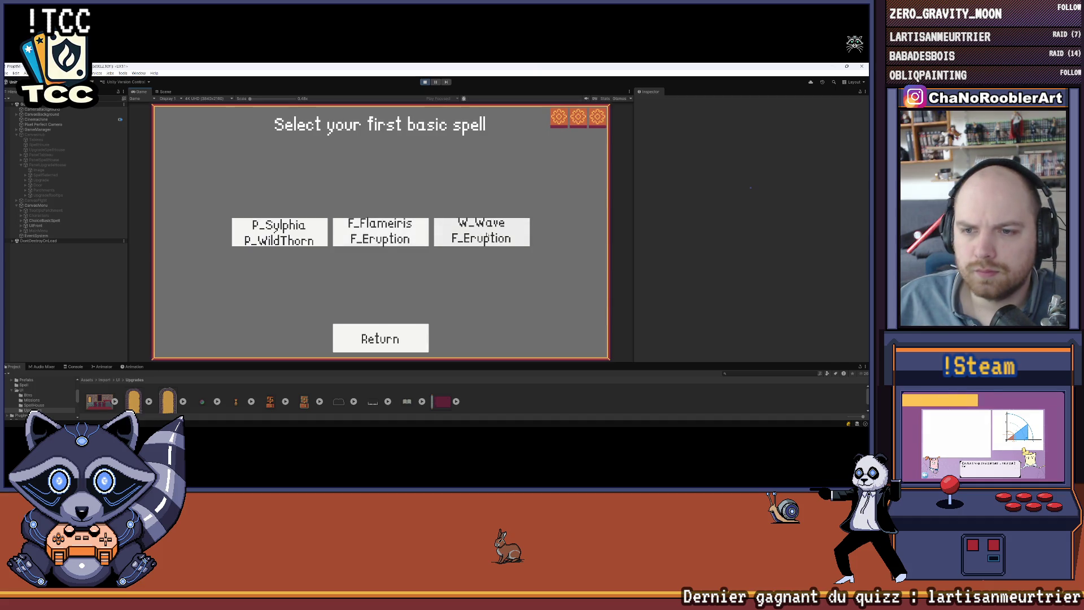
left_click(381, 231)
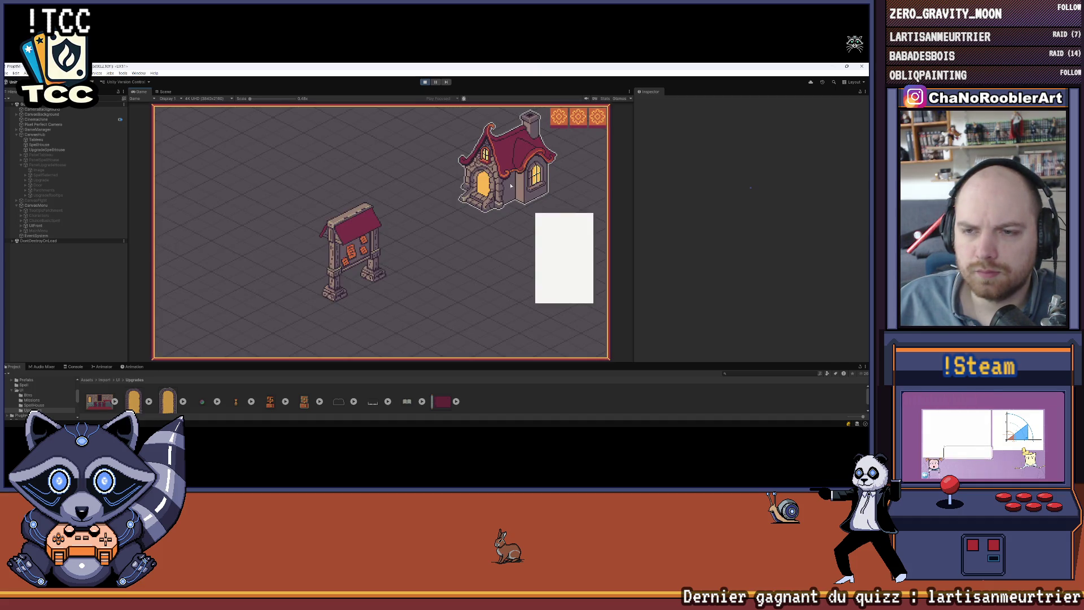
left_click(511, 185)
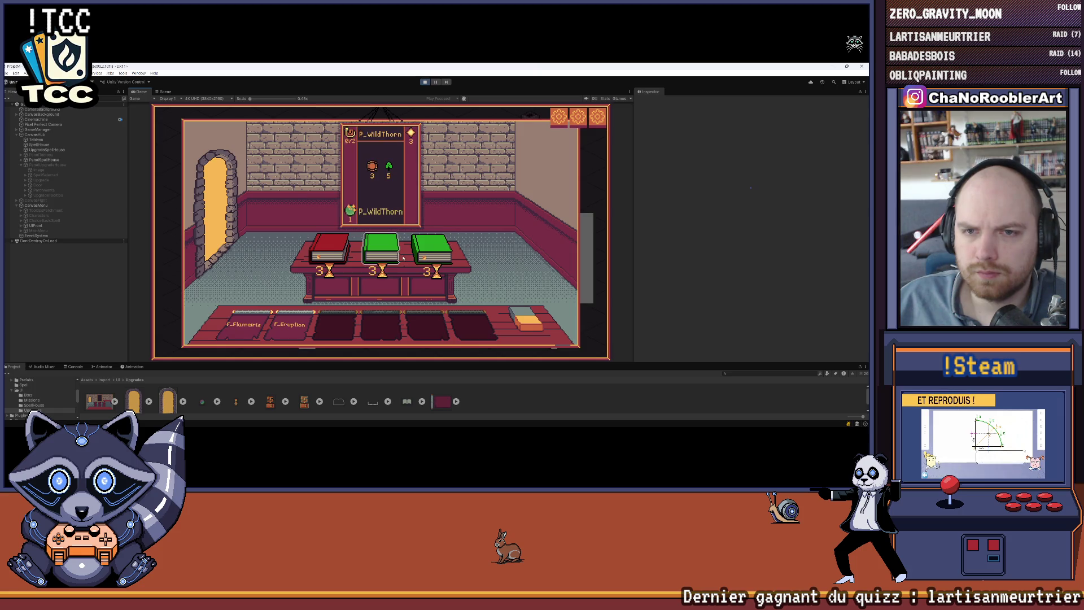
Learn P_Sylphia from the spell book, then go back through the map to the upgrade room
mouse_move(334, 254)
left_mouse_down()
mouse_move(288, 226)
mouse_move(237, 237)
mouse_move(288, 226)
mouse_move(340, 245)
left_mouse_up()
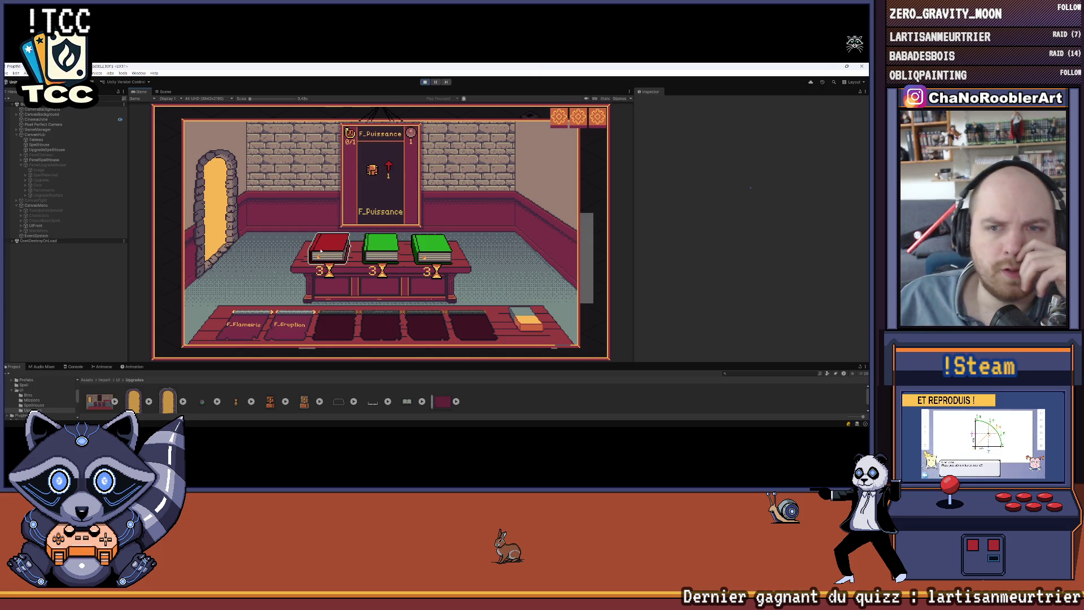
mouse_move(288, 330)
mouse_move(239, 328)
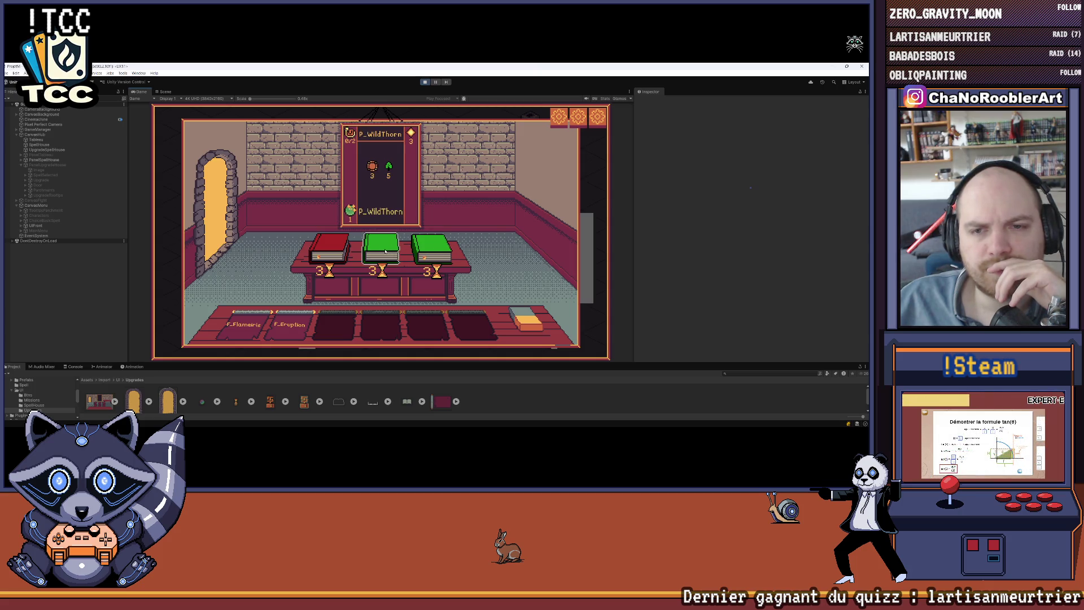
left_click(430, 253)
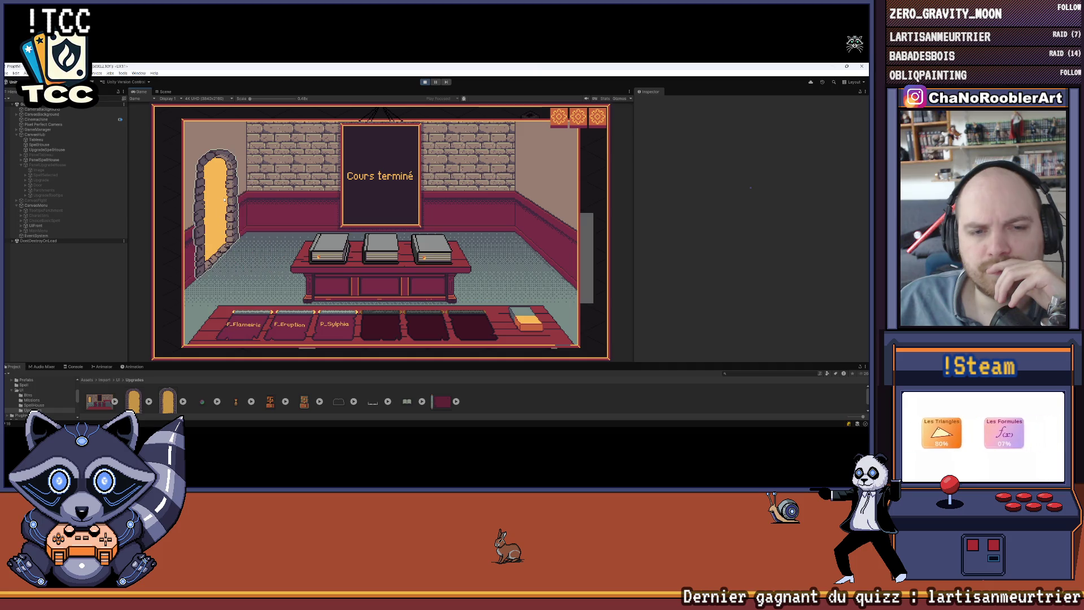
left_click(225, 199)
left_click(543, 257)
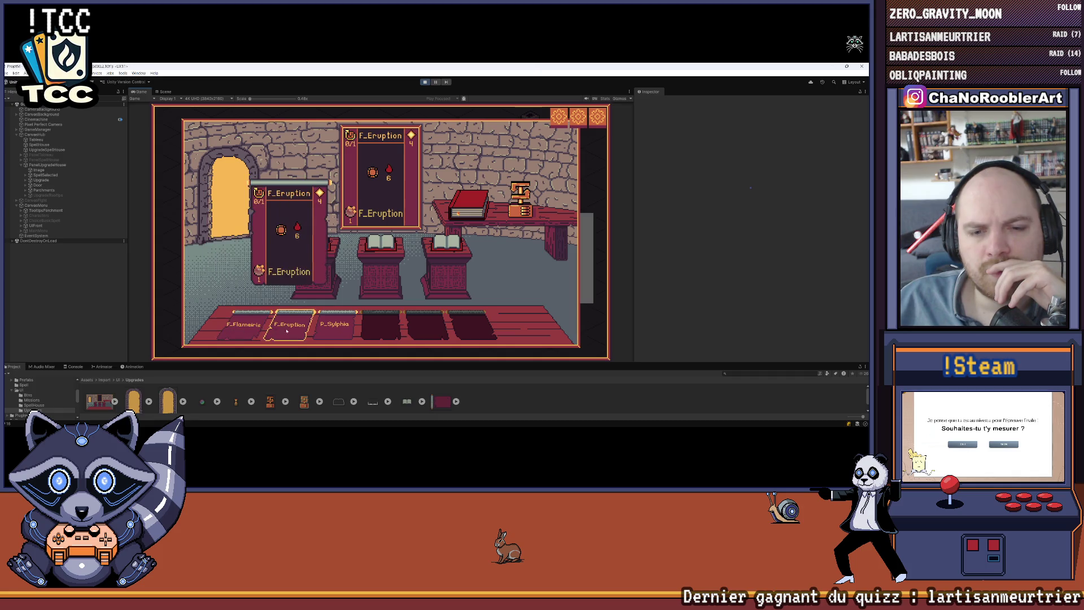
Toggle the Parchments object off and back on so the cards show, then switch to Aseprite
mouse_move(319, 244)
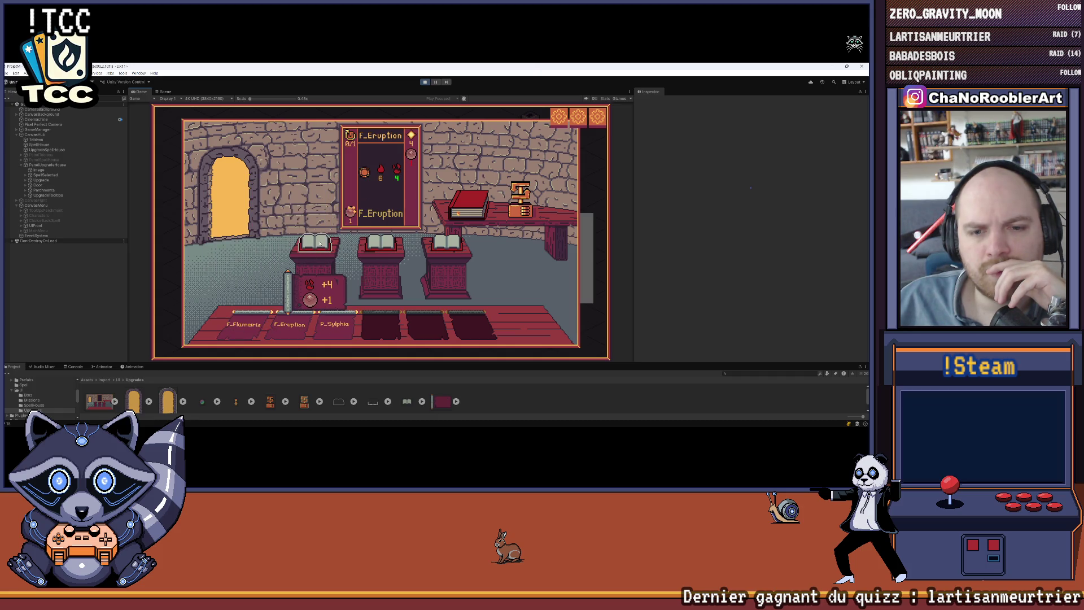
mouse_move(382, 249)
mouse_move(452, 250)
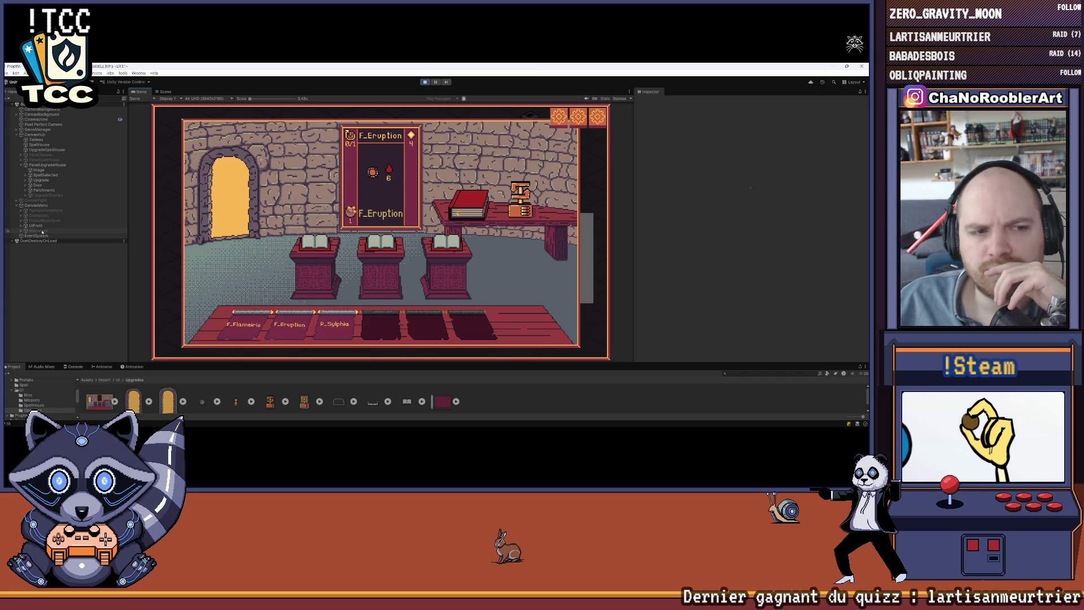
left_click(44, 191)
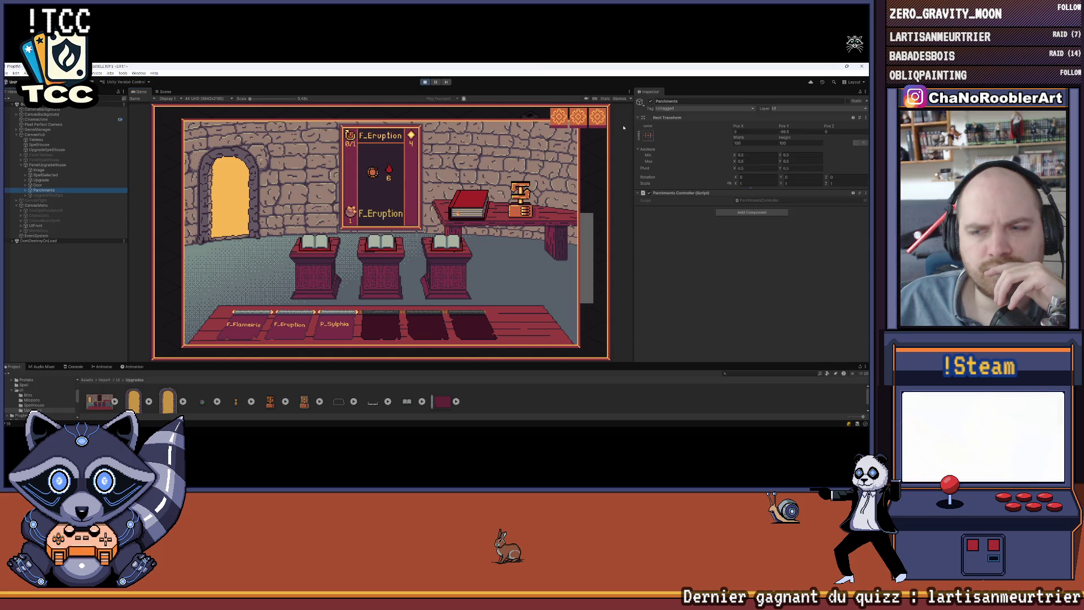
left_click(651, 102)
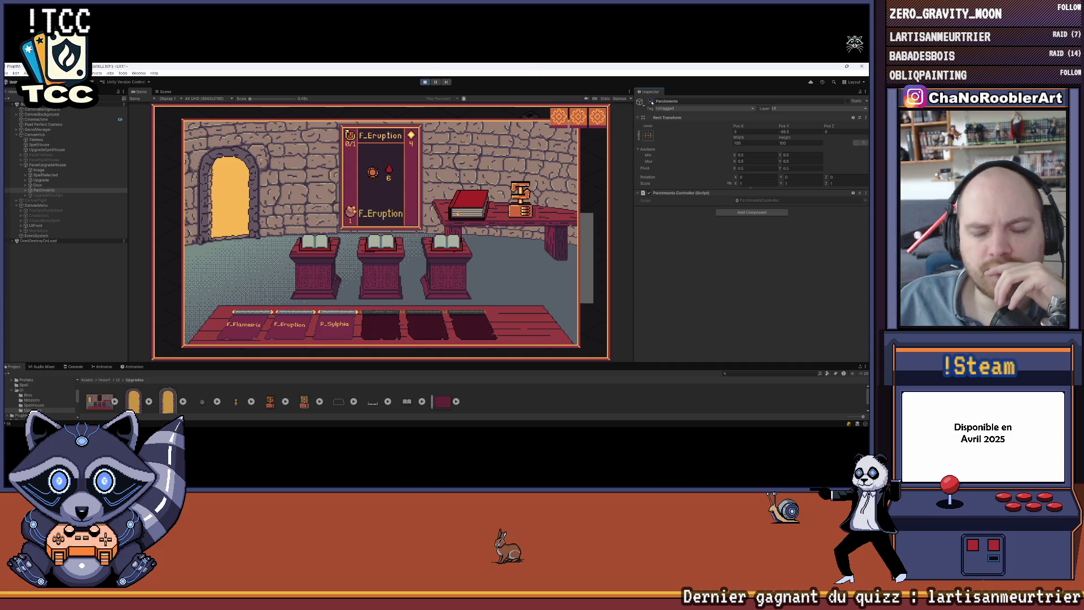
left_click(652, 103)
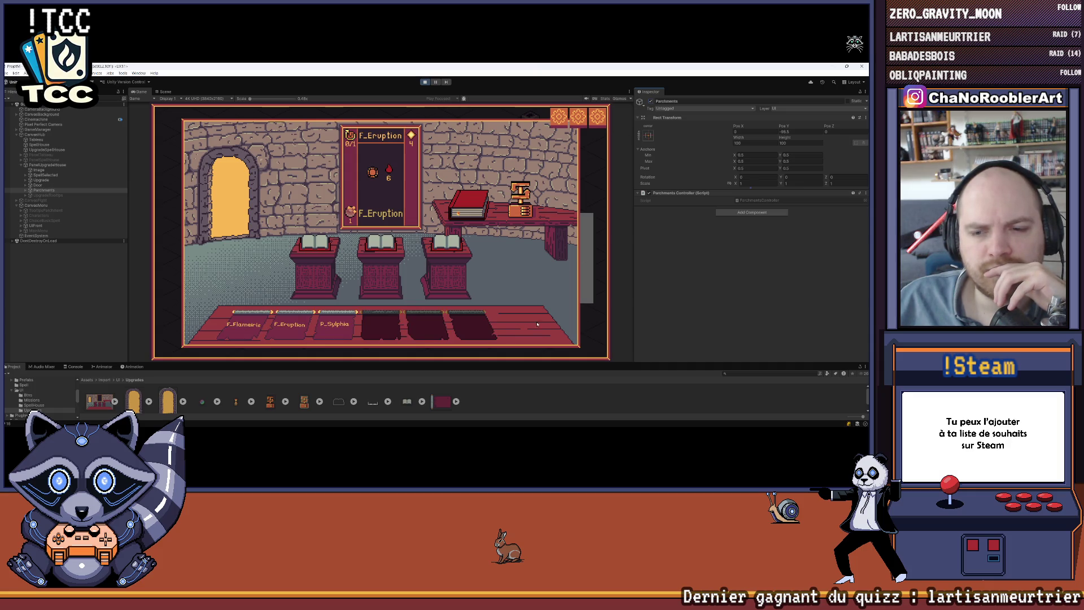
mouse_move(464, 416)
left_click(595, 419)
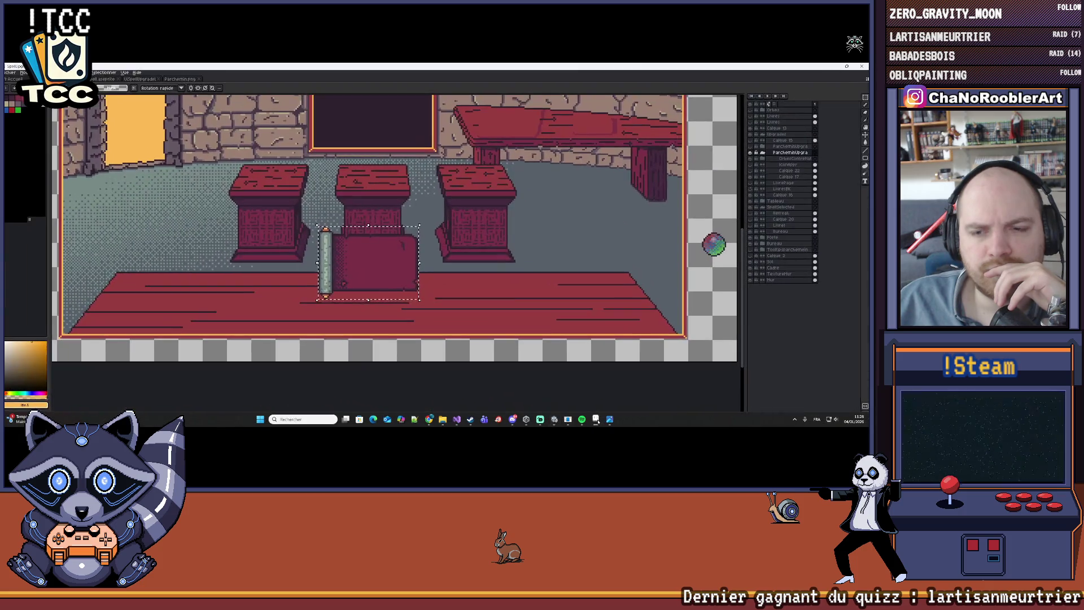
Collapse the Upgrades and SpellSelected groups and check the Bureau2 platform layer
scroll(508, 253, "down", 1)
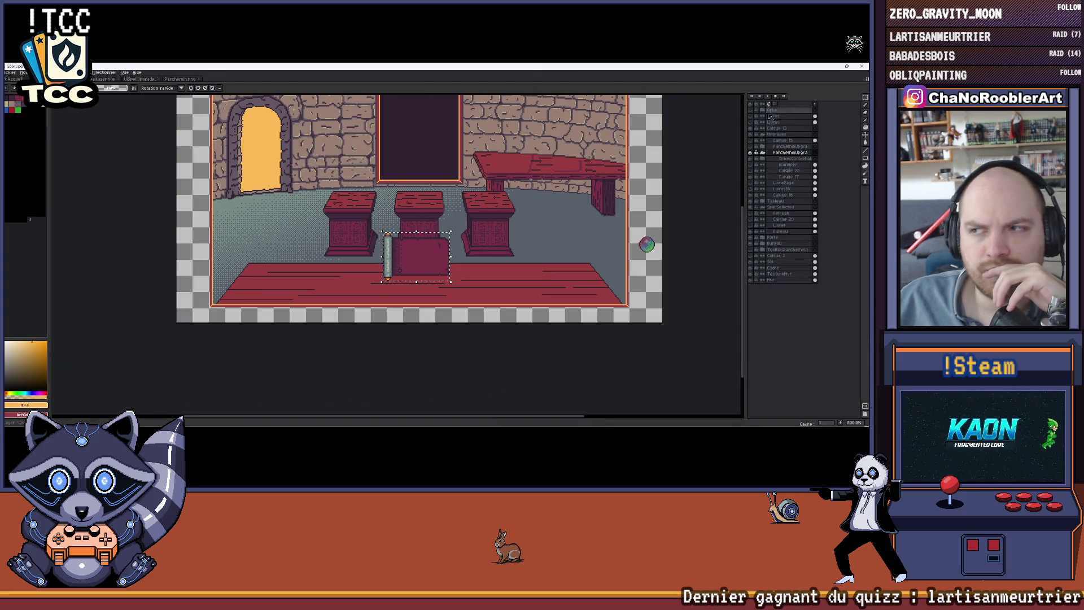
left_click(763, 135)
left_click(754, 137)
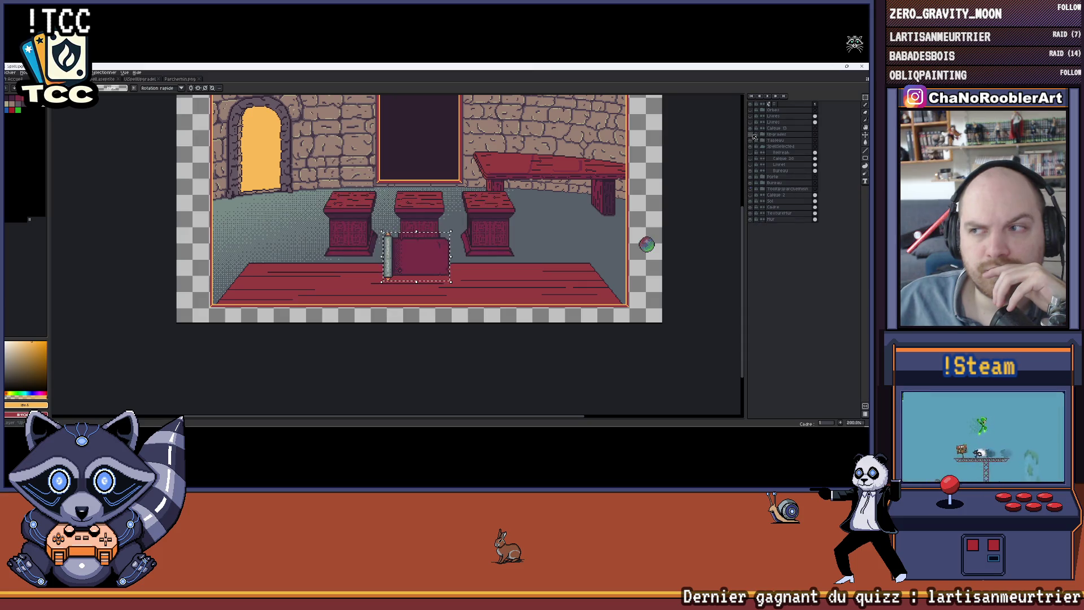
left_click(763, 148)
left_click(763, 159)
left_click(756, 163)
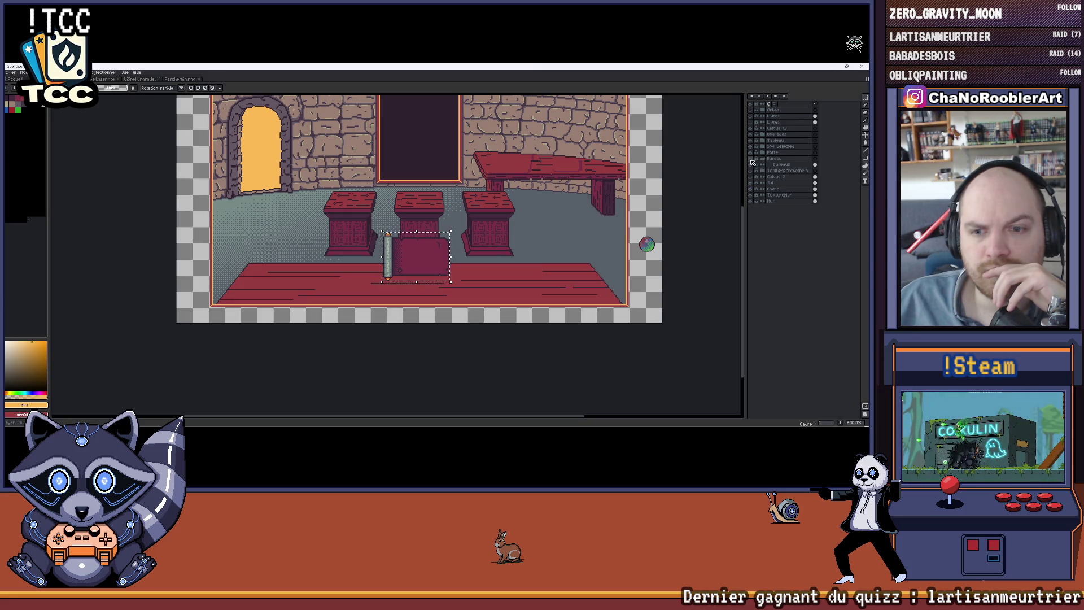
left_click(754, 165)
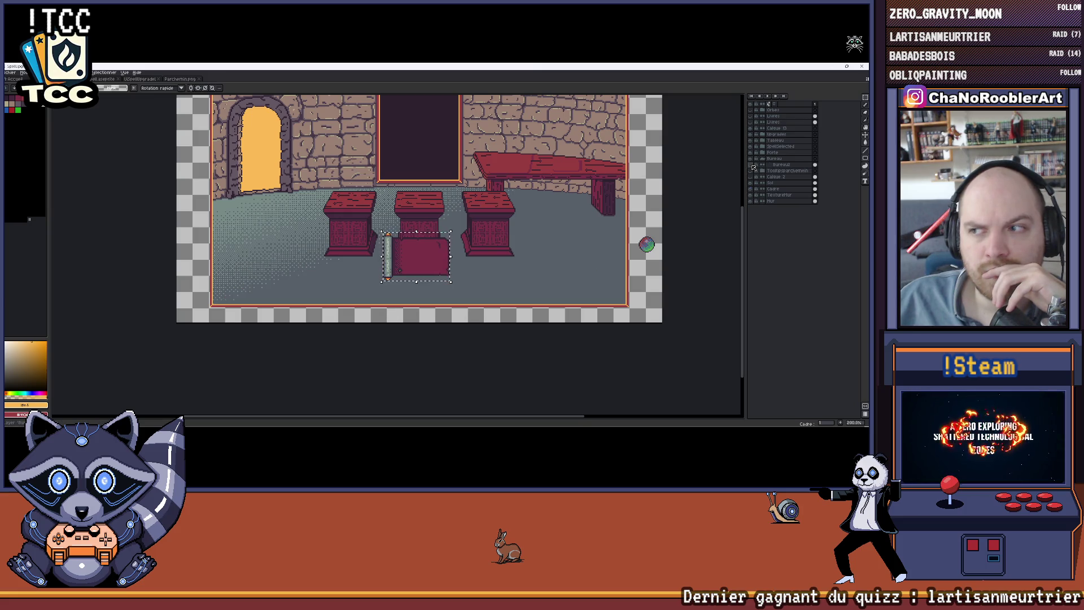
left_click(753, 165)
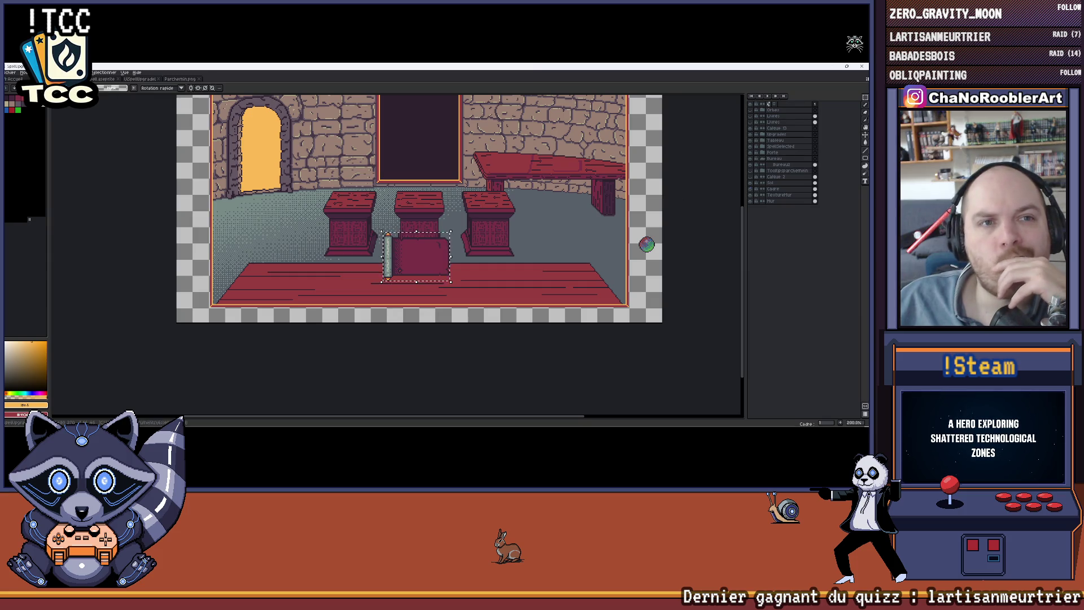
In the spell room document, identify table and floorboard layers and hide Groupe 2
left_click(99, 79)
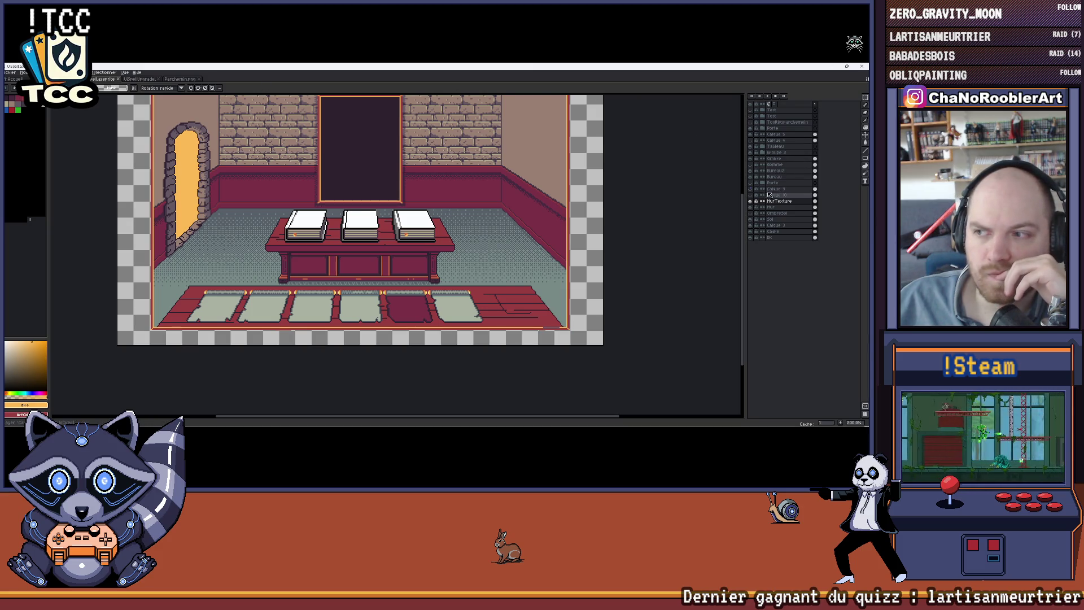
left_click(751, 177)
left_click(750, 177)
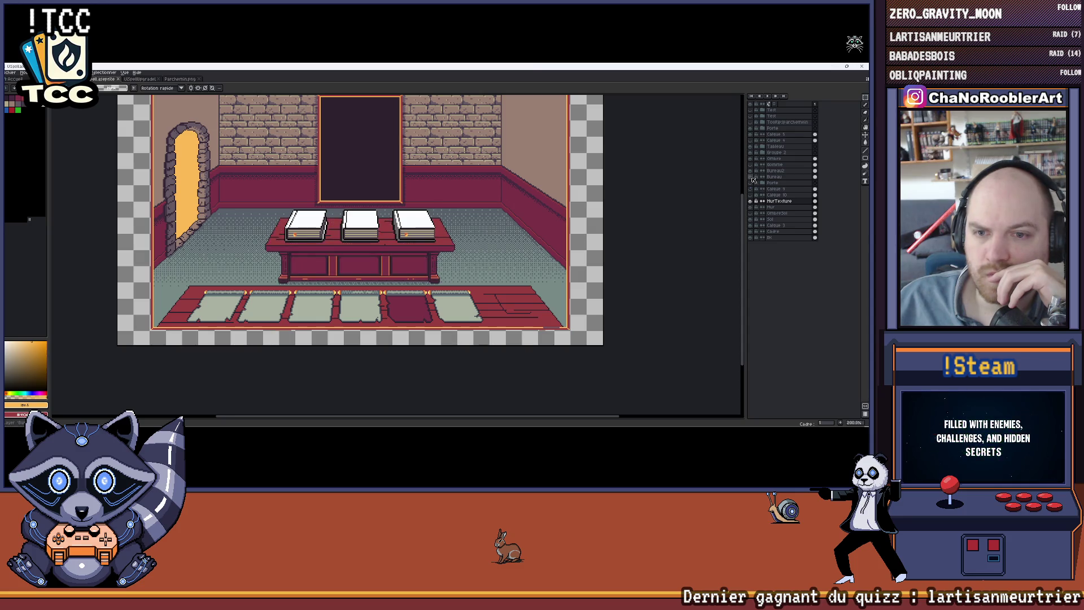
left_click(750, 171)
left_click(750, 171)
left_click(750, 171)
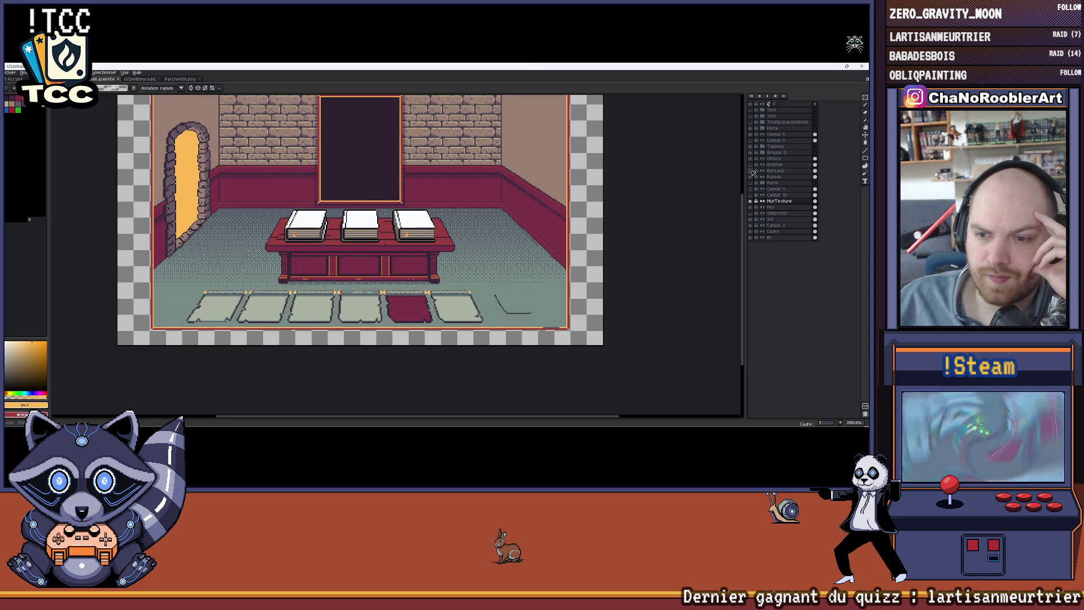
left_click(751, 171)
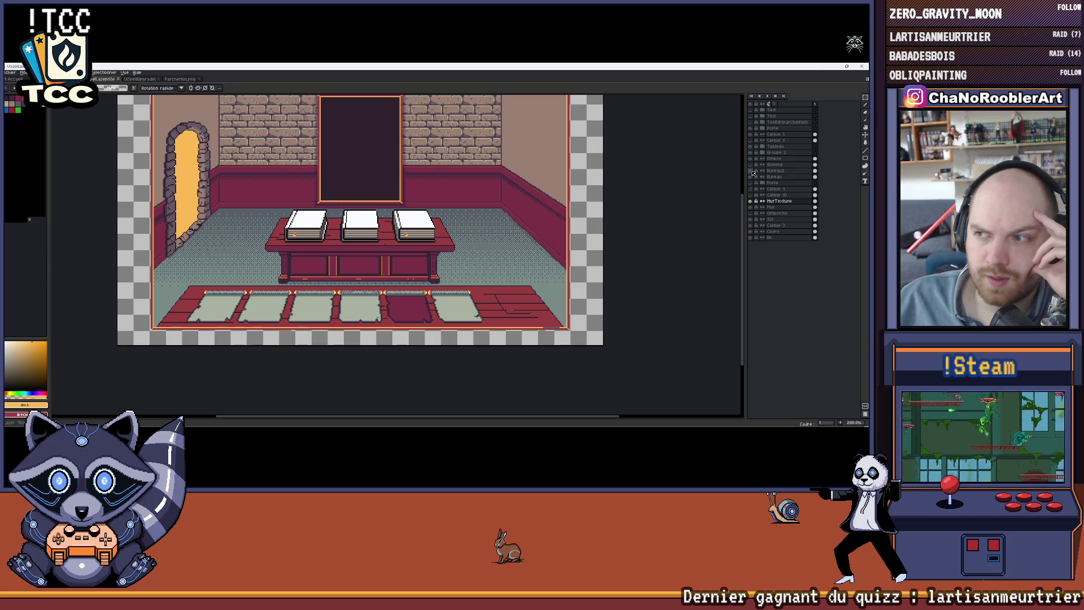
left_click(751, 153)
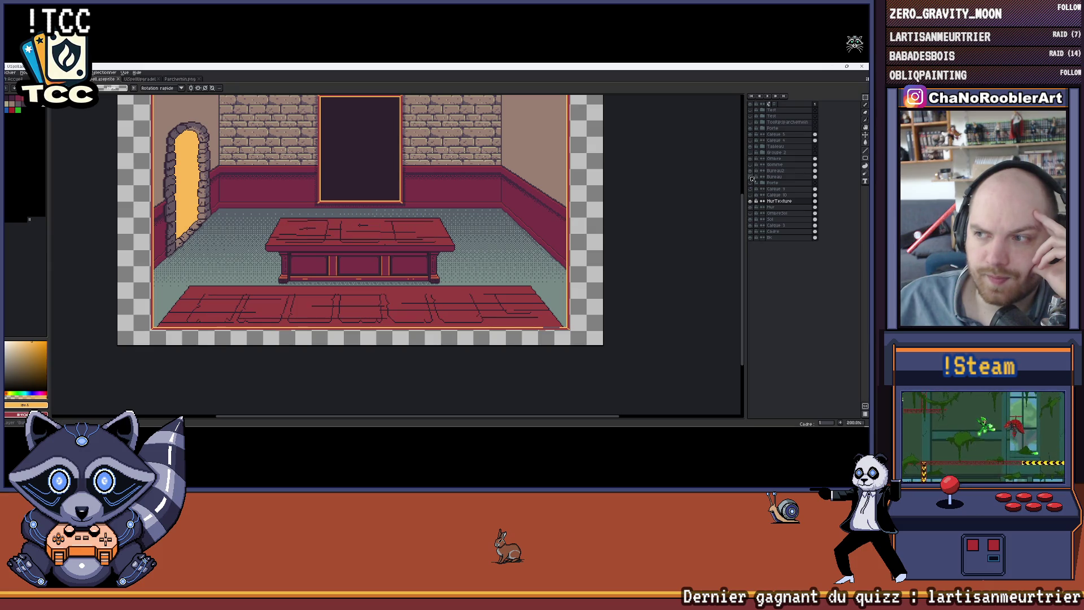
Check the table, floorboard, floor and Ombre shadow layers, then return to the pedestal room document
left_click(752, 177)
left_click(752, 177)
left_click(751, 172)
left_click(751, 172)
left_click(751, 172)
left_click(751, 172)
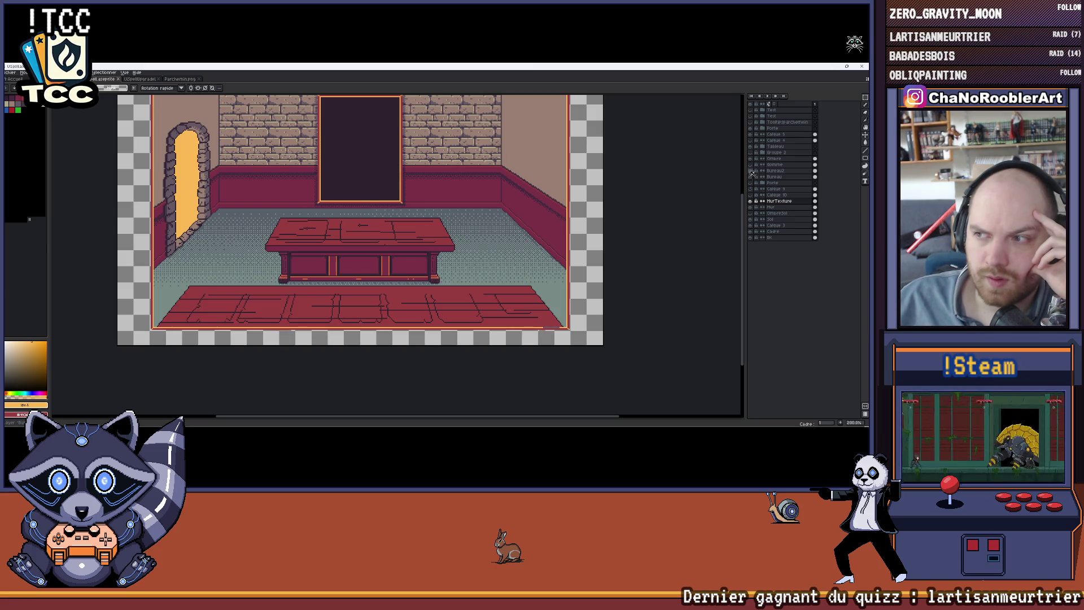
left_click(752, 161)
left_click(751, 161)
left_click(751, 161)
left_click(751, 161)
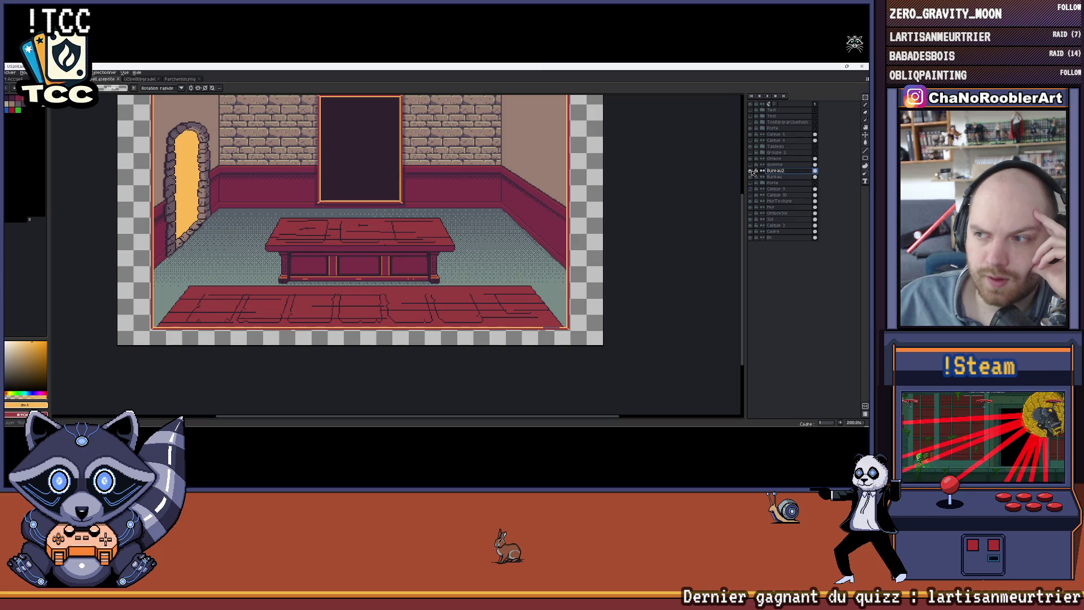
left_click(752, 171)
left_click(752, 171)
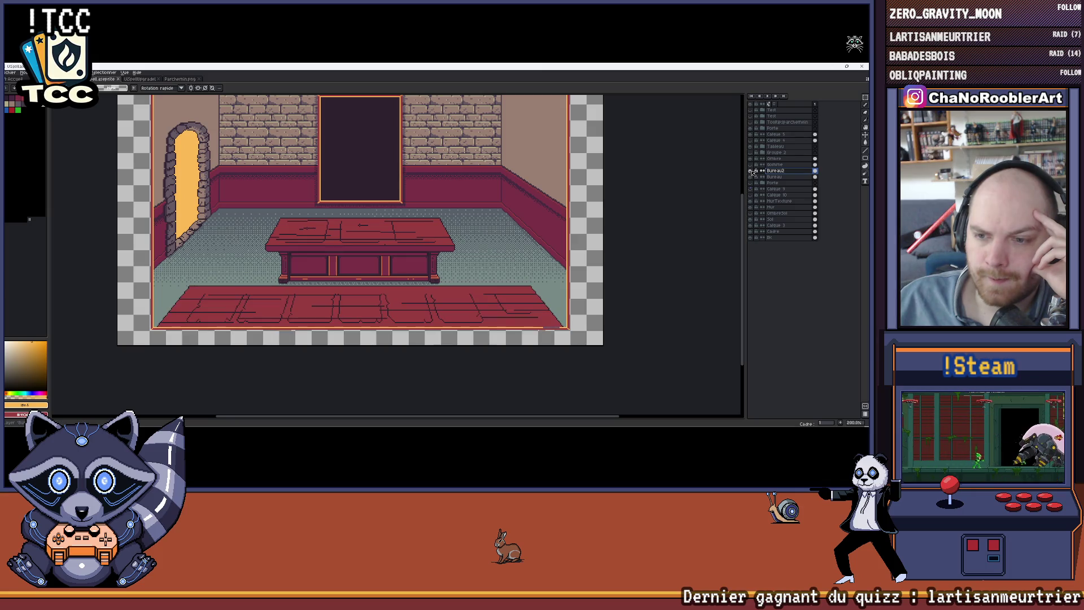
left_click(777, 159)
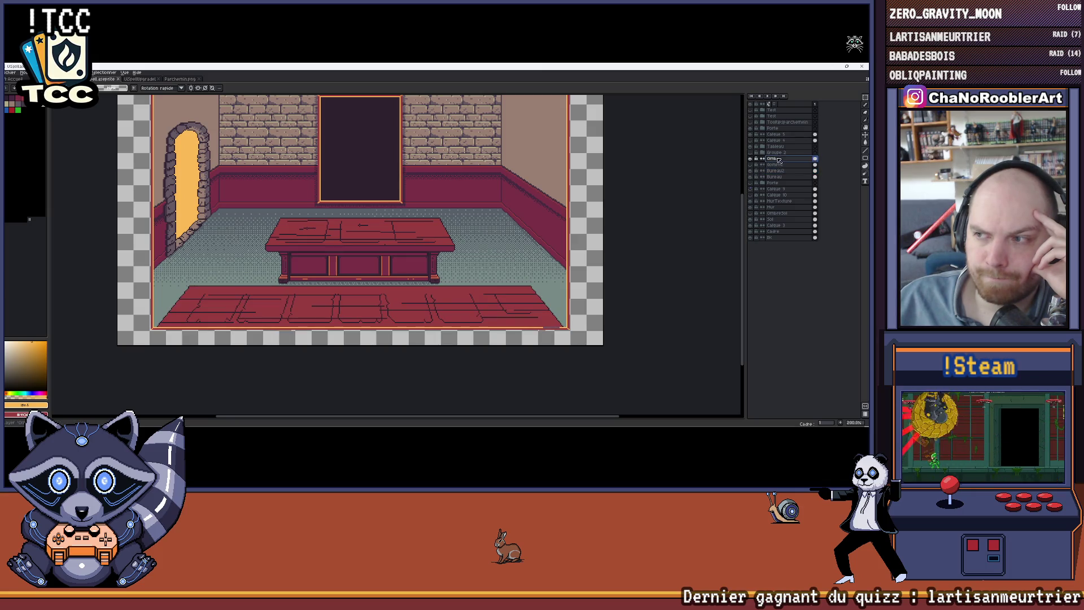
left_click(776, 164)
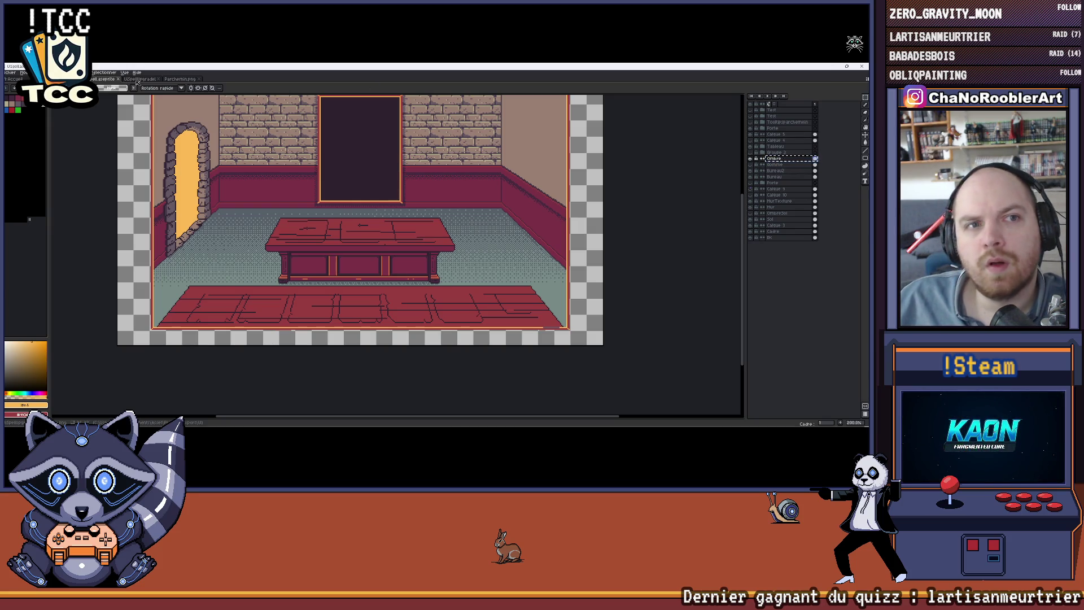
left_click(151, 80)
left_click(103, 79)
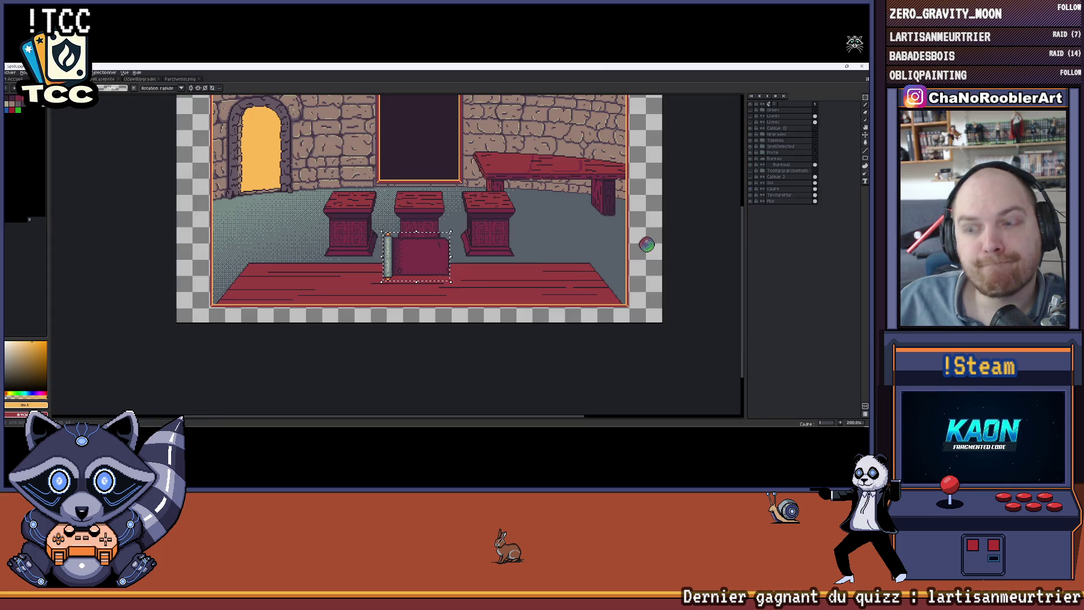
Clear the selection around the parchment and recentre the view on the room
key("ctrl+z")
key("ctrl+z")
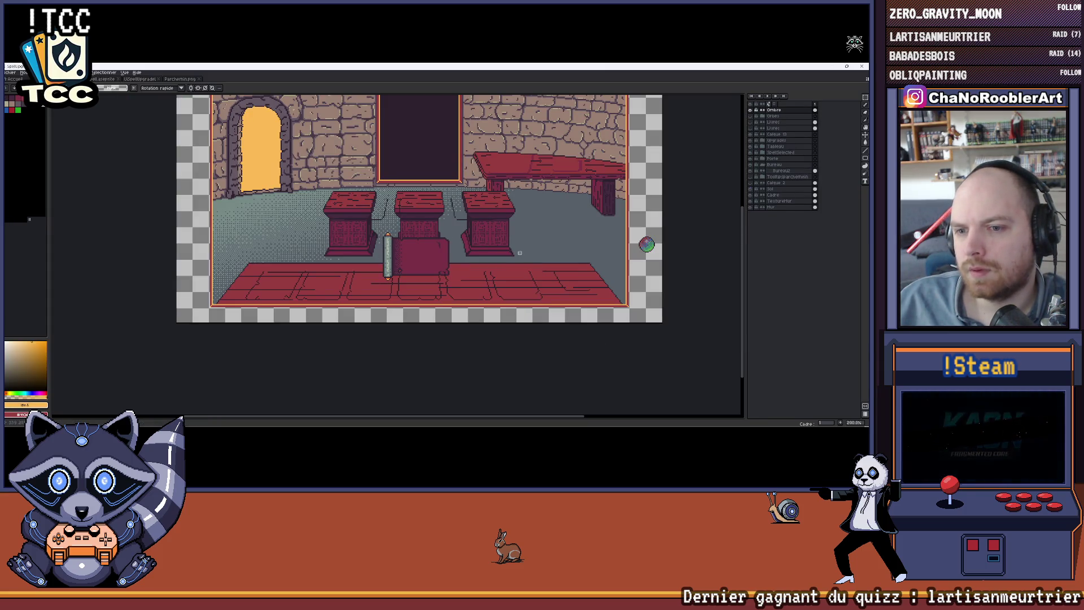
left_click_drag(536, 215, 524, 227)
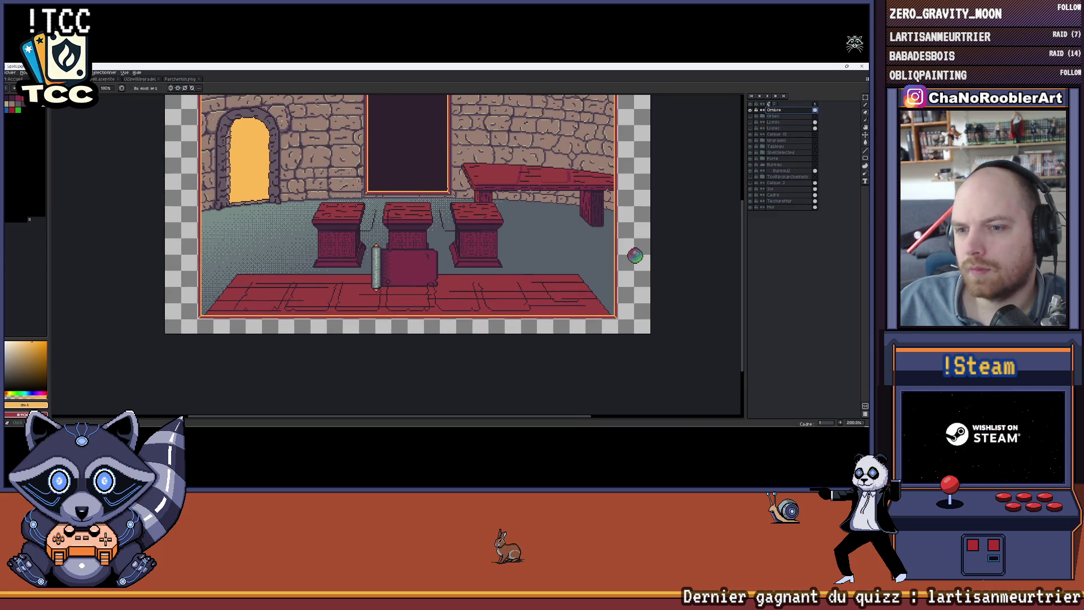
scroll(443, 226, "up", 1)
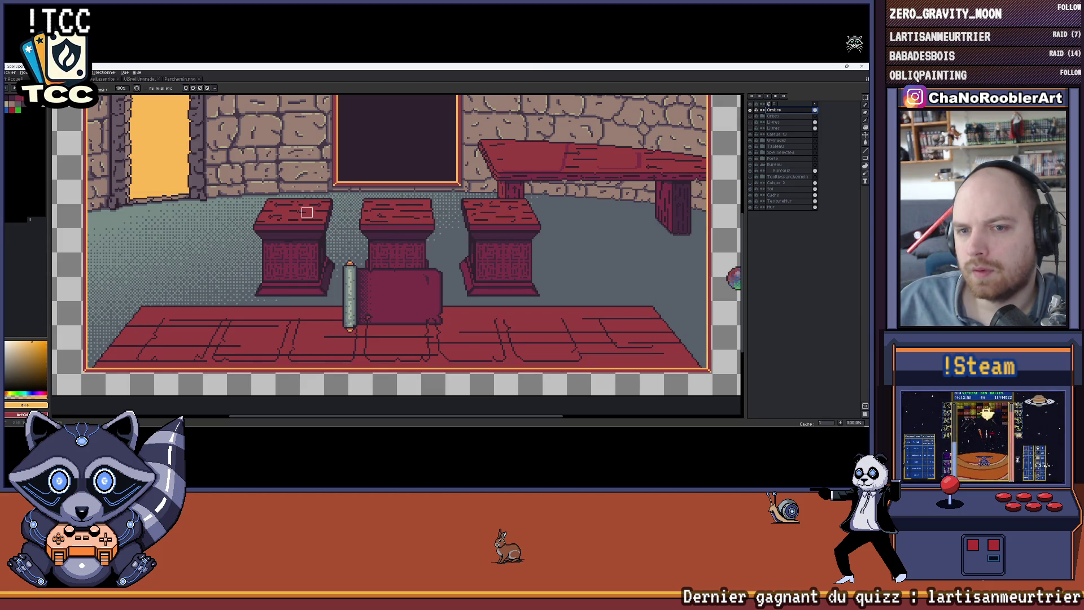
key("v")
scroll(300, 213, "up", 3)
scroll(282, 213, "down", 6)
scroll(266, 213, "up", 4)
scroll(267, 213, "down", 1)
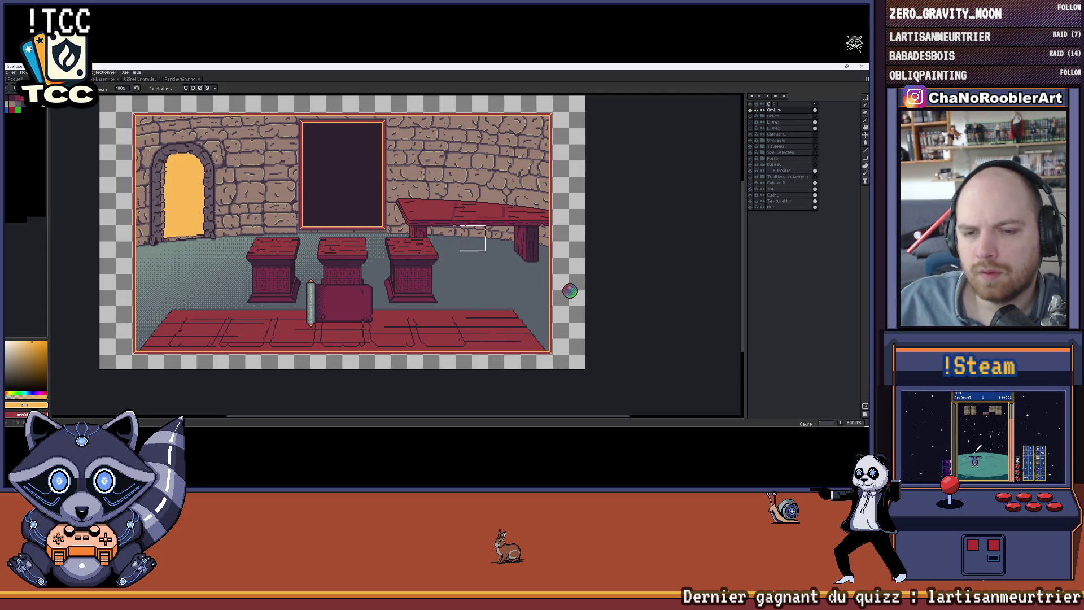
left_click_drag(476, 240, 495, 233)
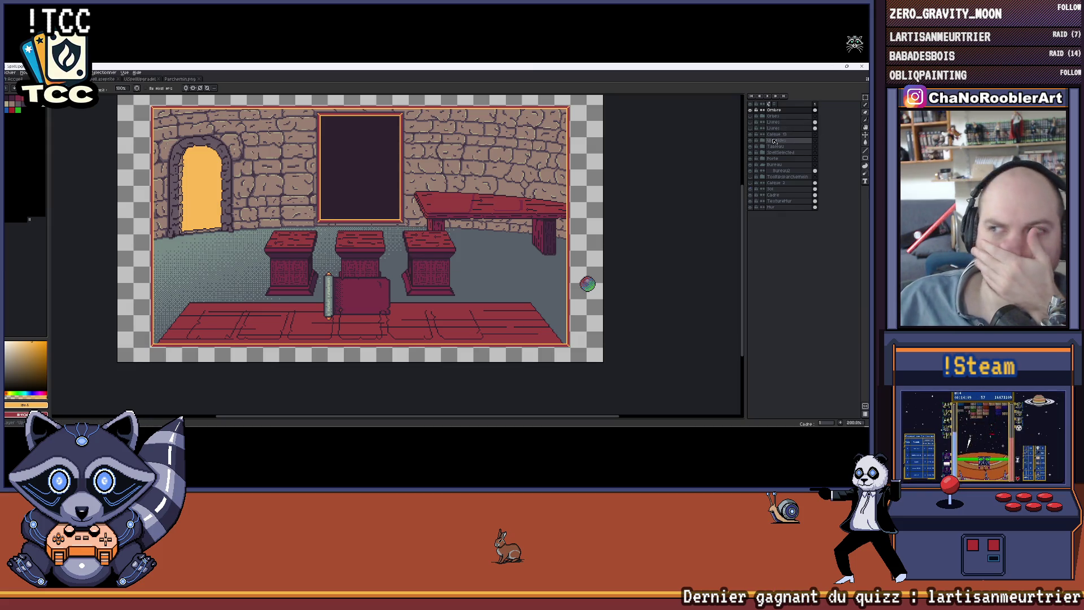
Hide the parchment scroll and chest layer in the Upgrades group
left_click(751, 140)
left_click(751, 141)
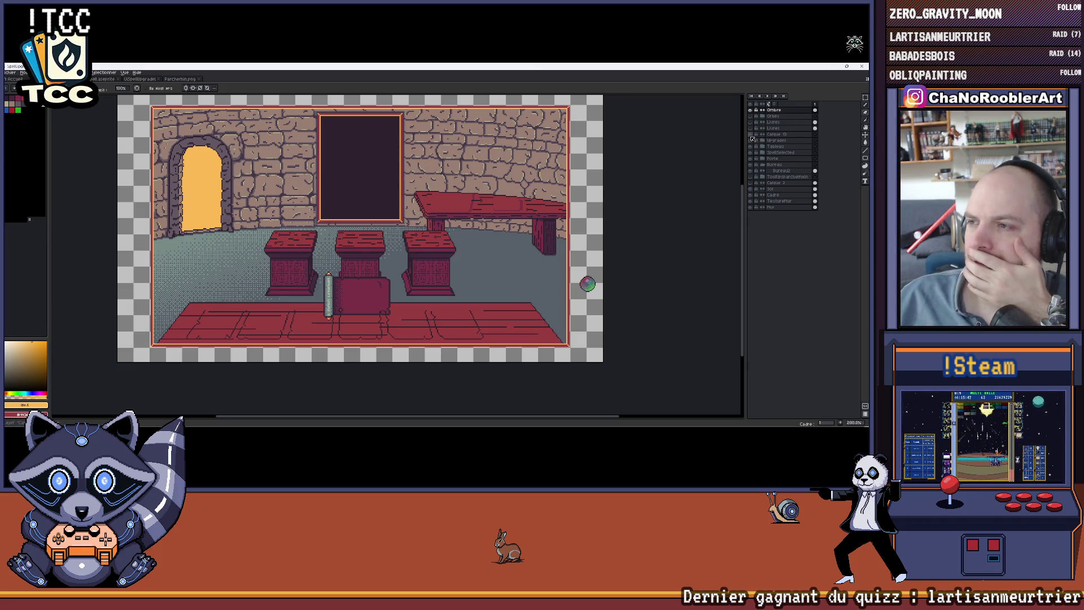
left_click(763, 143)
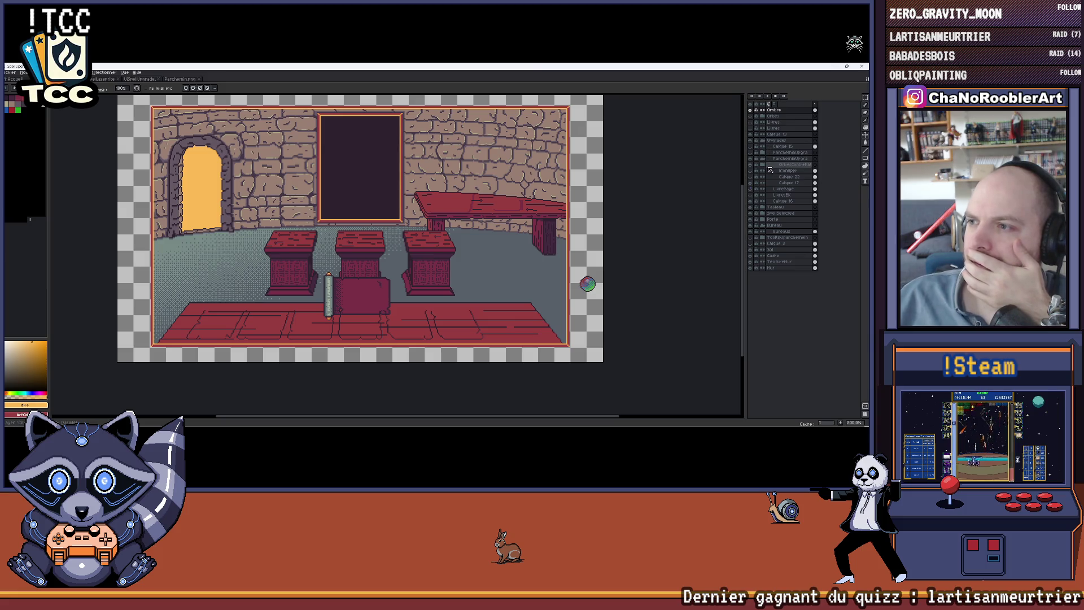
left_click(762, 160)
left_click(752, 161)
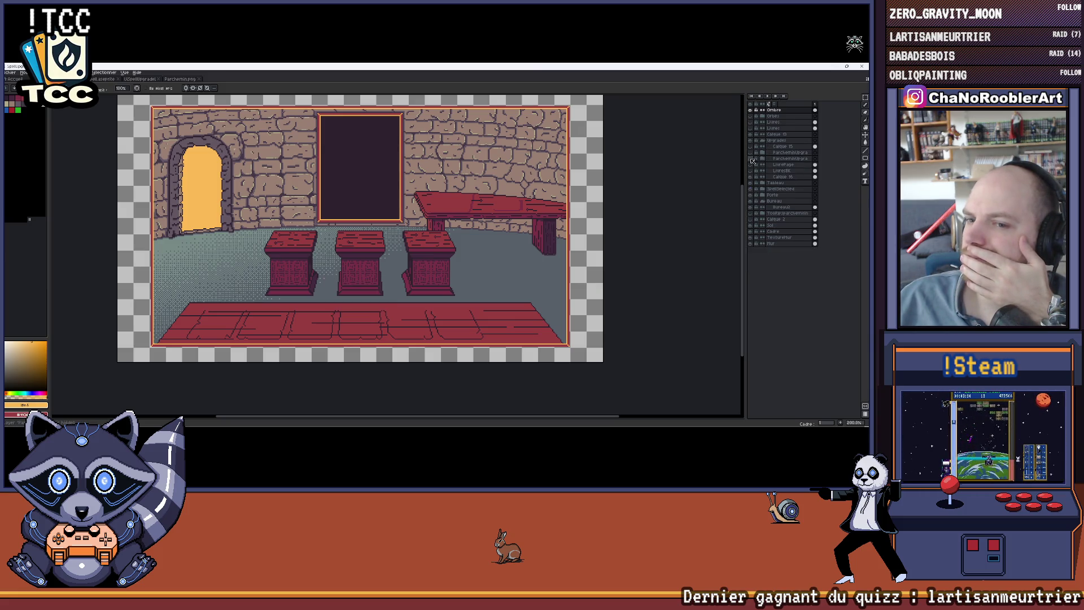
left_click(754, 162)
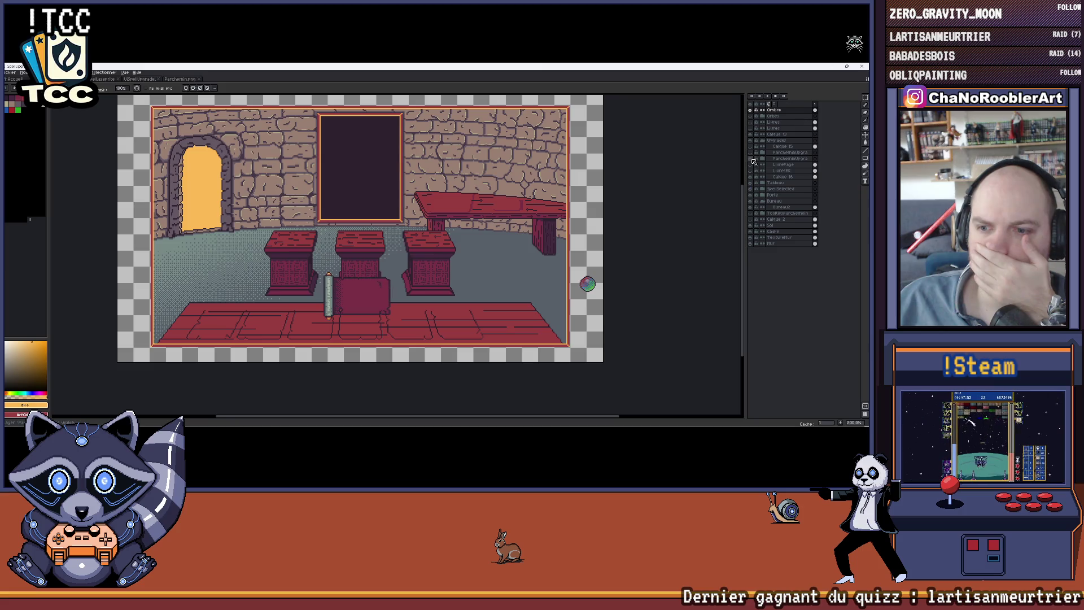
left_click(754, 161)
left_click_drag(362, 130, 351, 147)
Set the export target to overwrite UISpellUpgradeBk.png
left_click(11, 73)
left_click(11, 73)
left_click(11, 73)
mouse_move(19, 134)
left_click(102, 136)
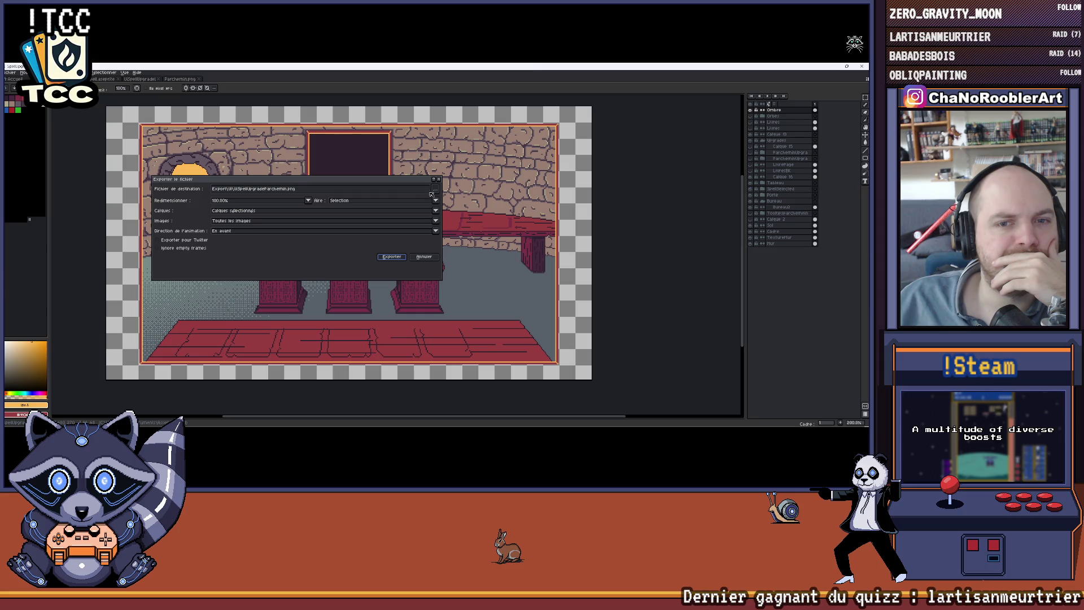
left_click(434, 189)
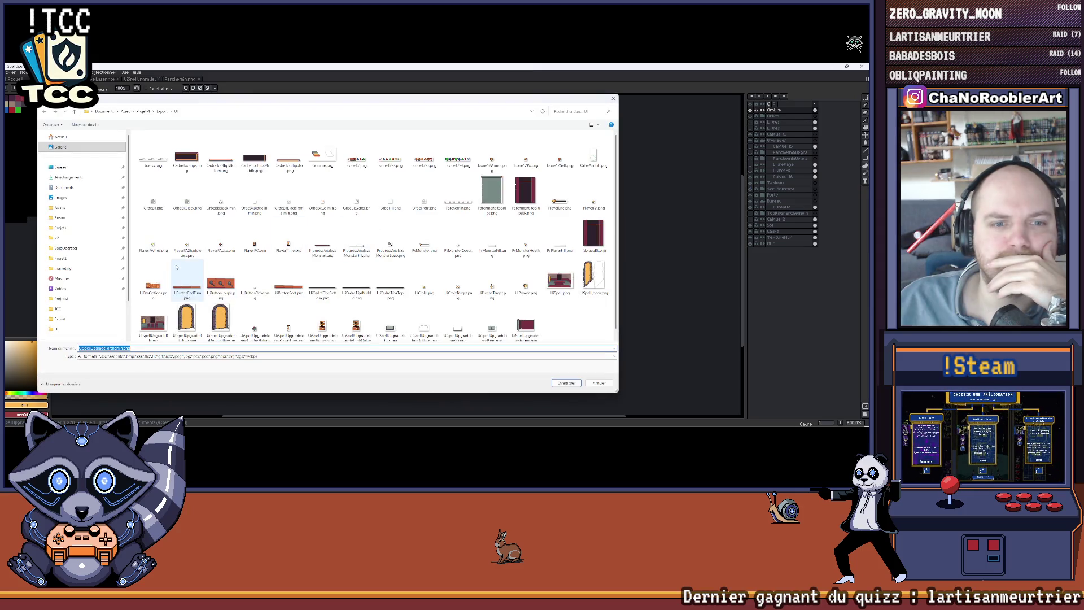
double_click(153, 320)
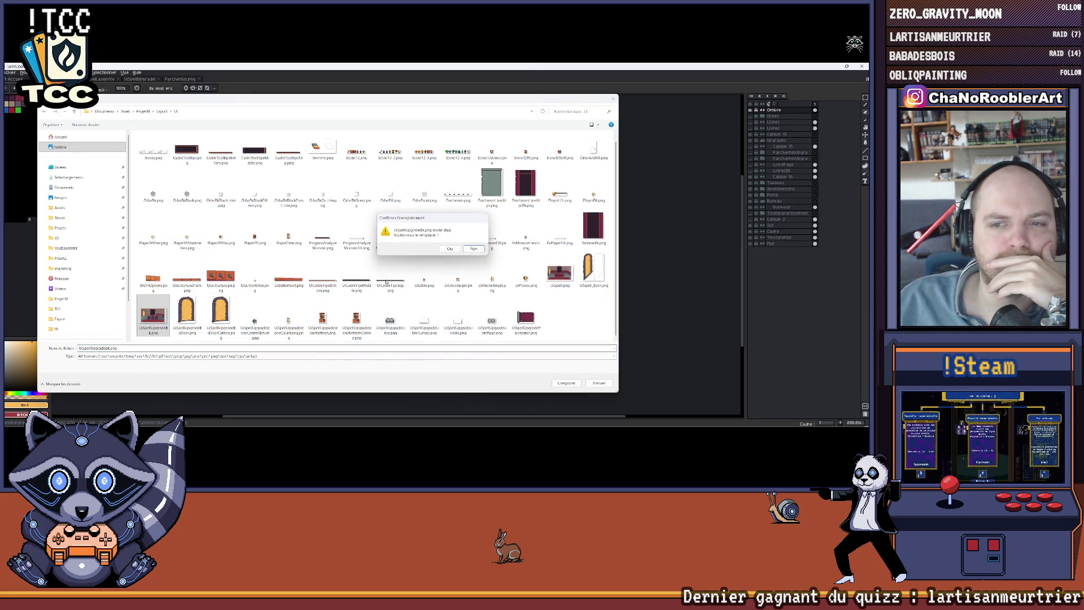
left_click(450, 248)
Export the Selection area with only visible layers ('Calques visibles'), then return to Unity
left_click(341, 202)
left_click(343, 210)
left_click(316, 210)
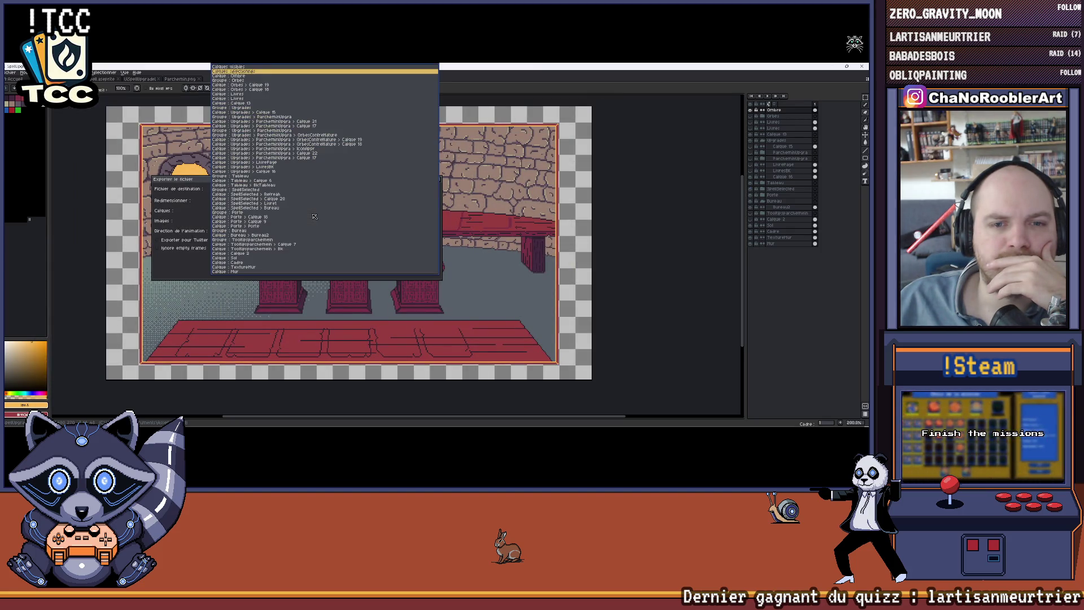
left_click(243, 67)
left_click(392, 258)
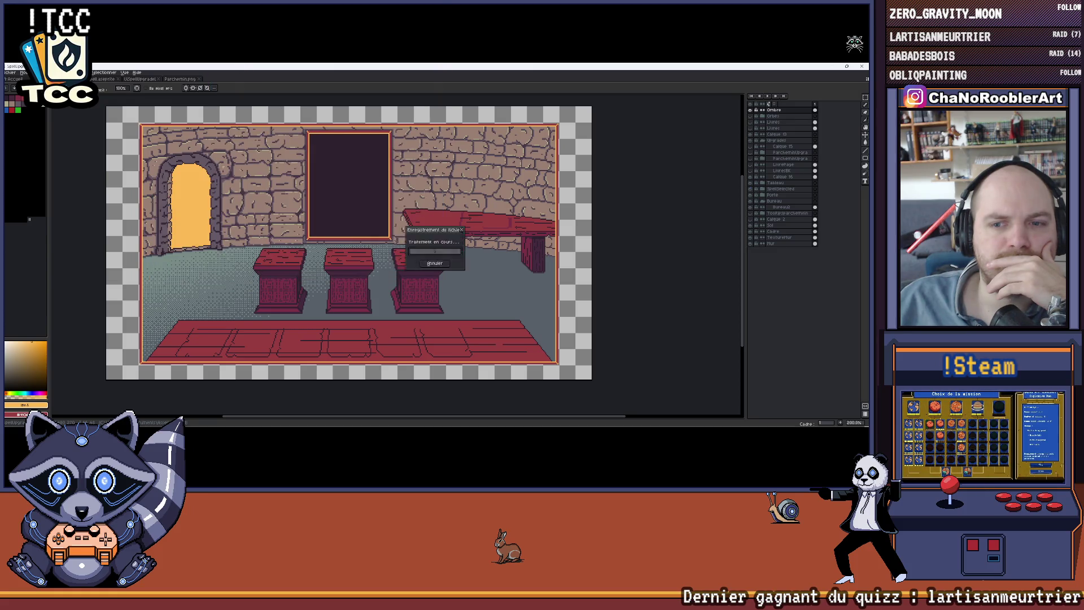
key("alt+Tab")
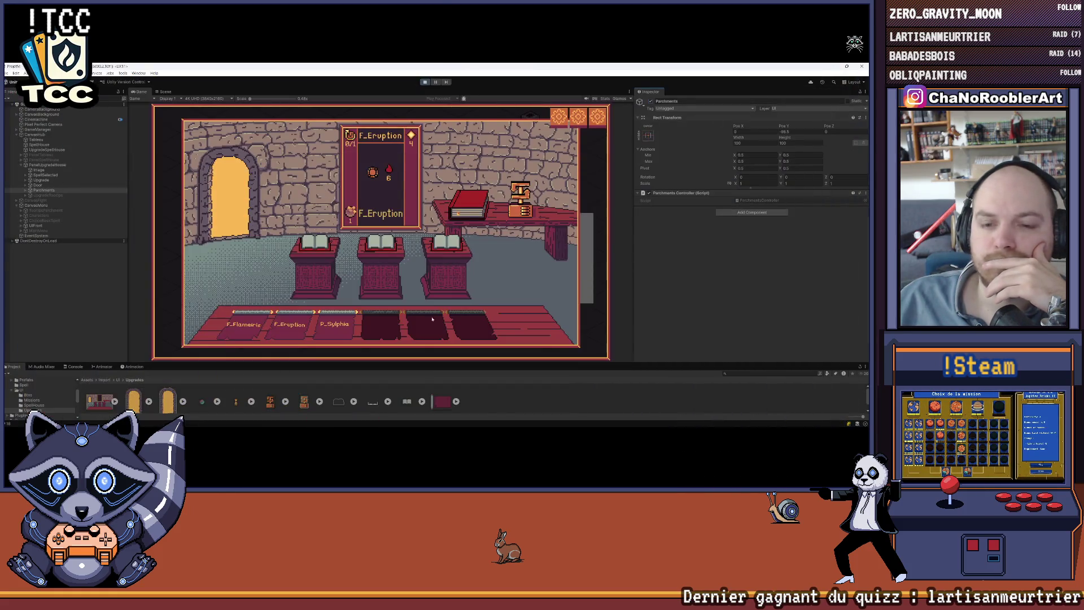
Delete the old spell room background asset from the project
left_click_drag(290, 366, 291, 292)
left_click(99, 328)
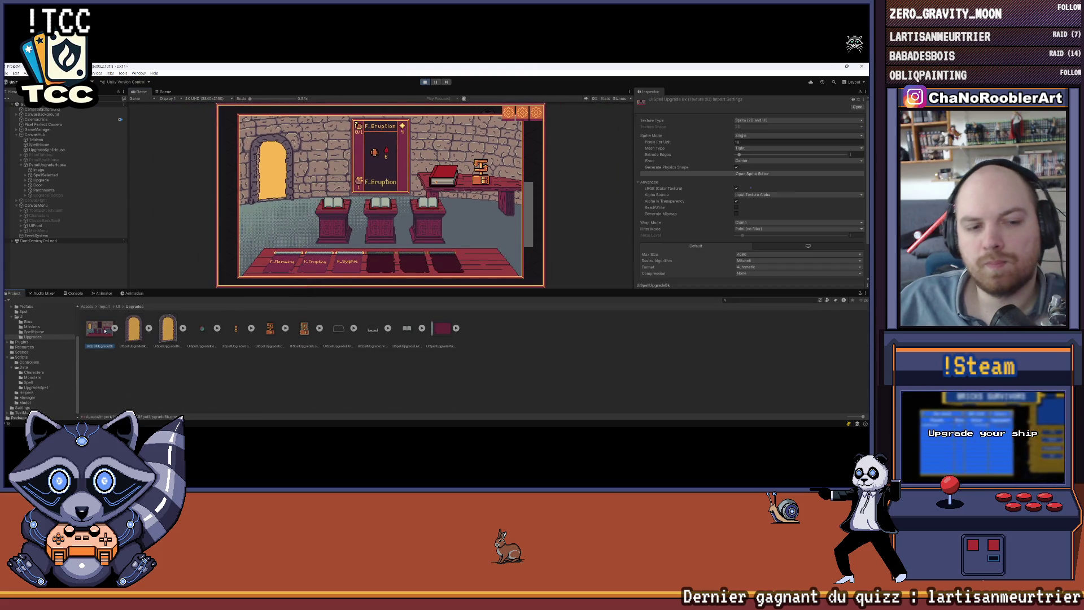
key("Delete")
left_click(450, 260)
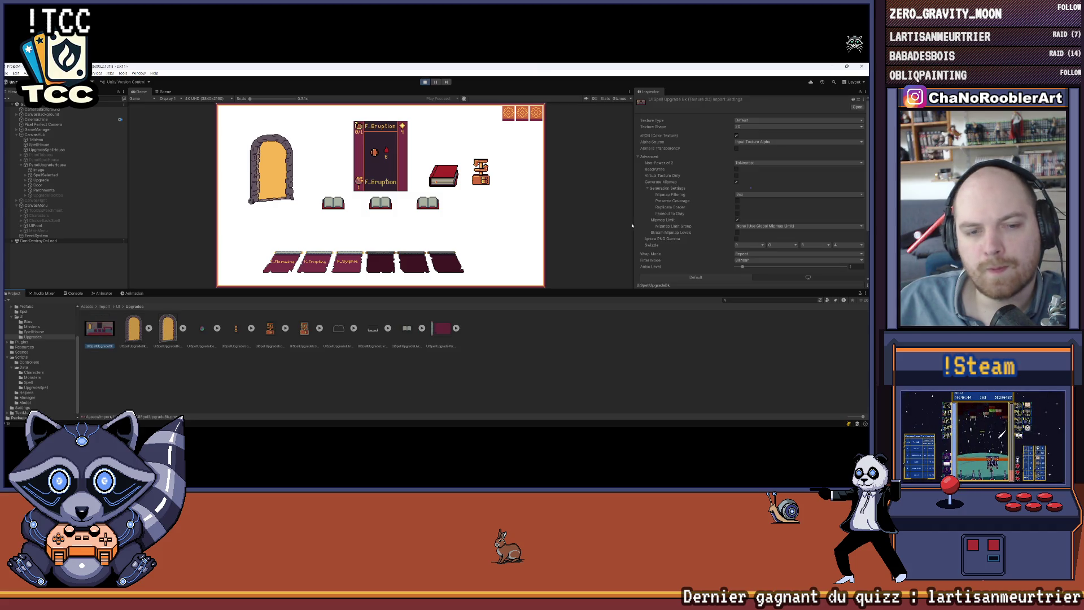
Make the new background a Sprite (2D and UI): 16 PPU, Point filter, 4096 max size, no compression; apply and save
left_click(747, 120)
left_click(756, 148)
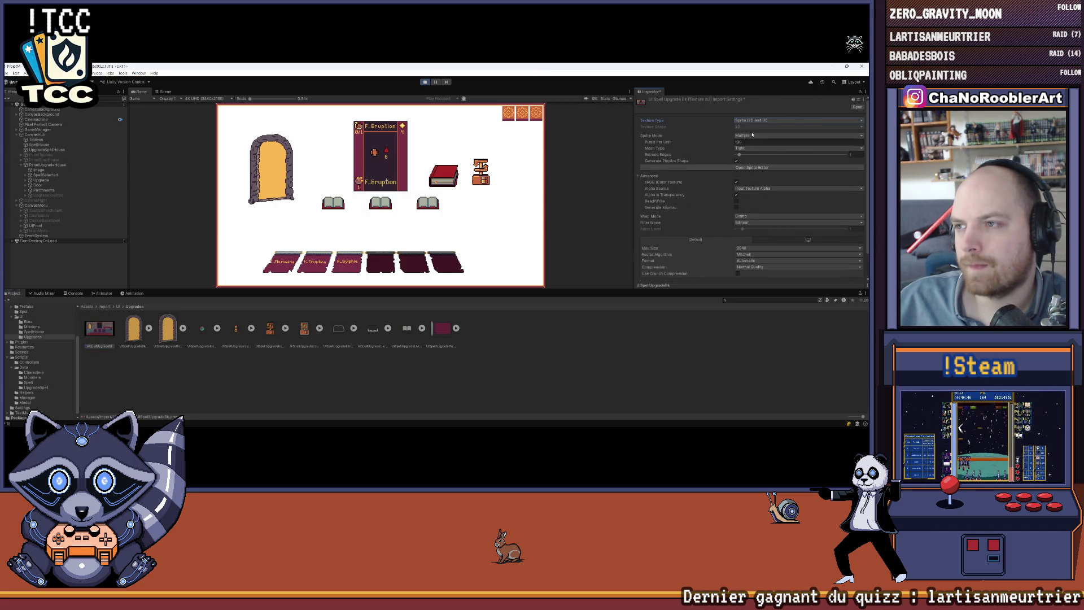
left_click(750, 143)
type("16")
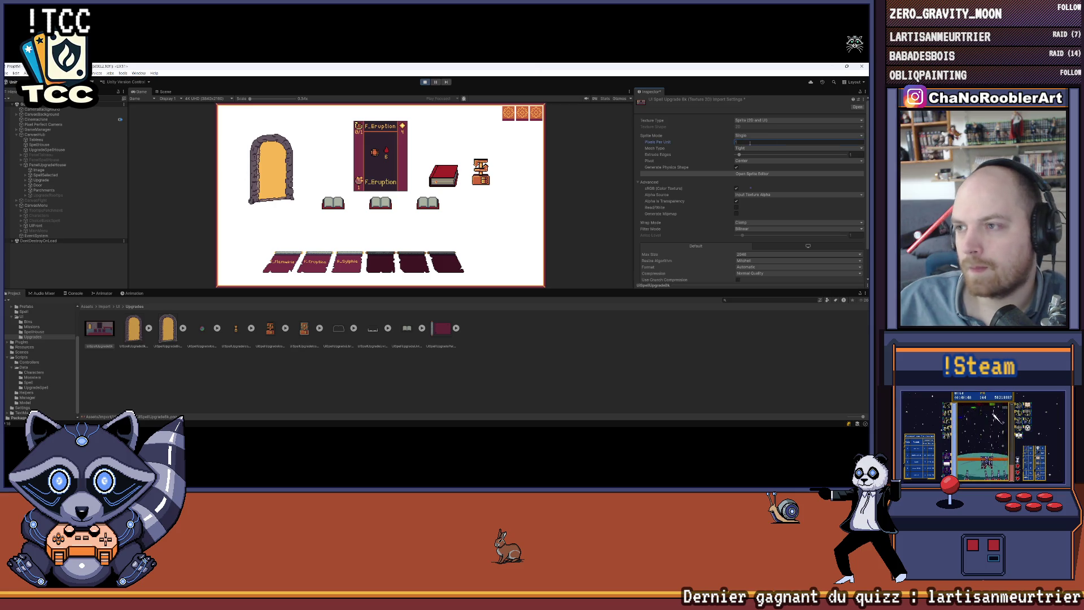
left_click(744, 228)
left_click(745, 235)
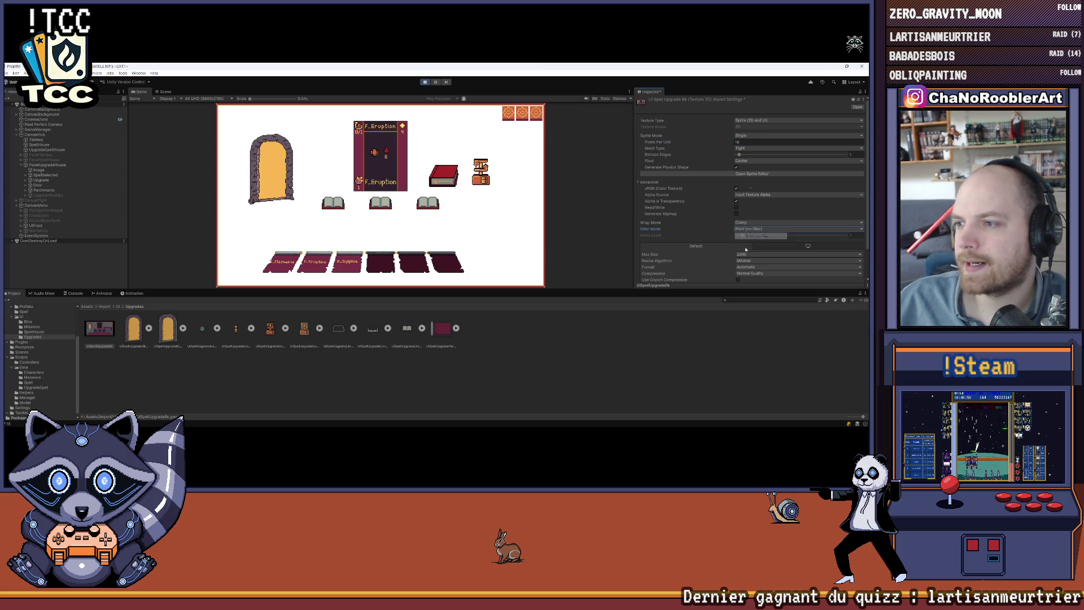
left_click(745, 254)
left_click(750, 308)
left_click(746, 274)
left_click(745, 279)
scroll(827, 269, "down", 1)
left_click(857, 257)
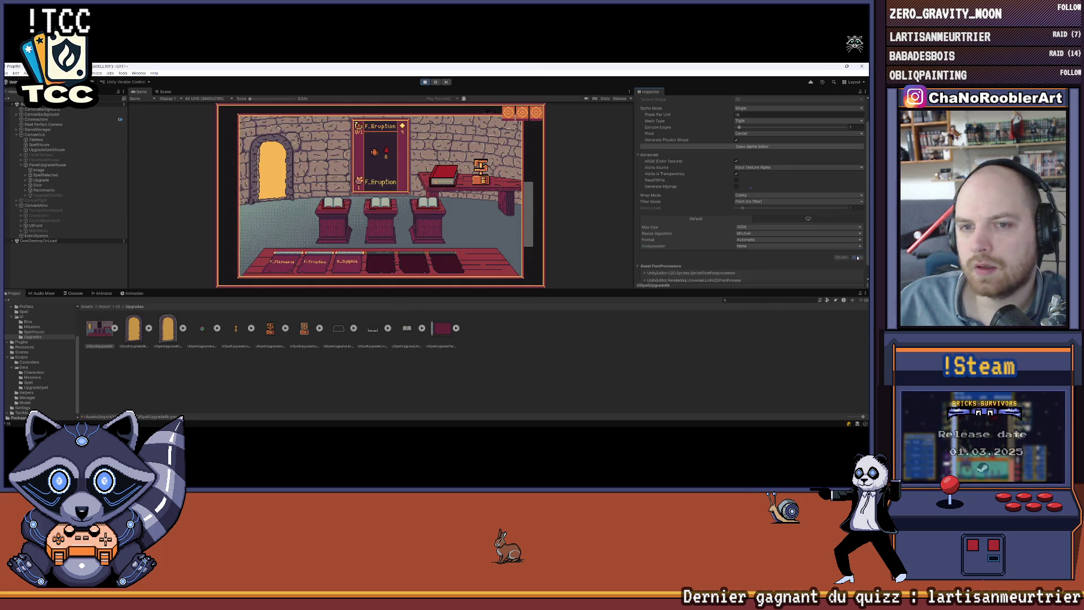
key("ctrl+s")
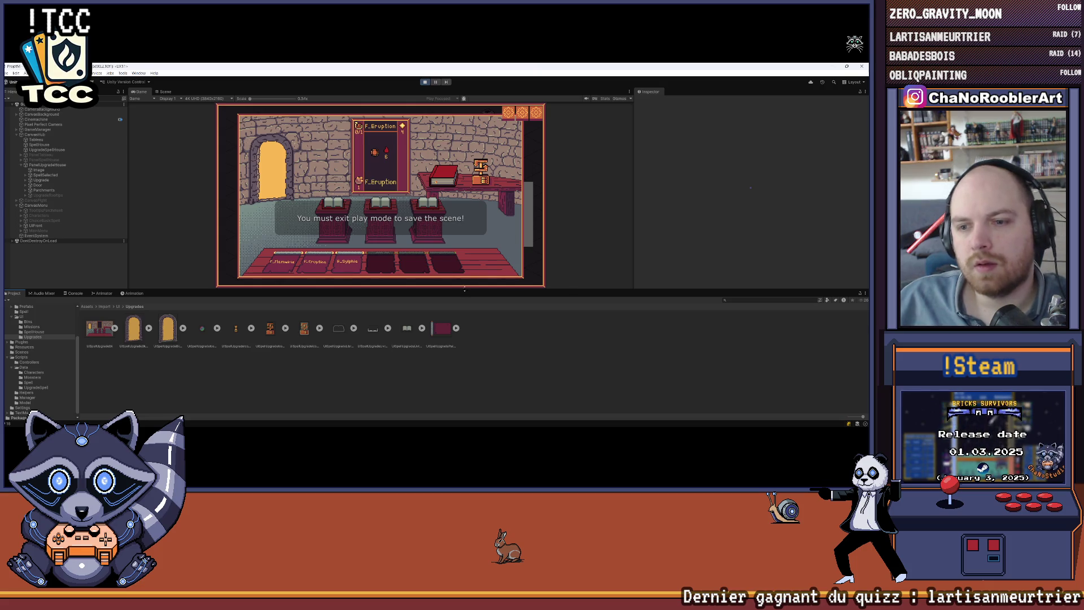
Stop the running game and activate PanelUpgradeHouse
left_click_drag(473, 288, 473, 302)
left_click(425, 82)
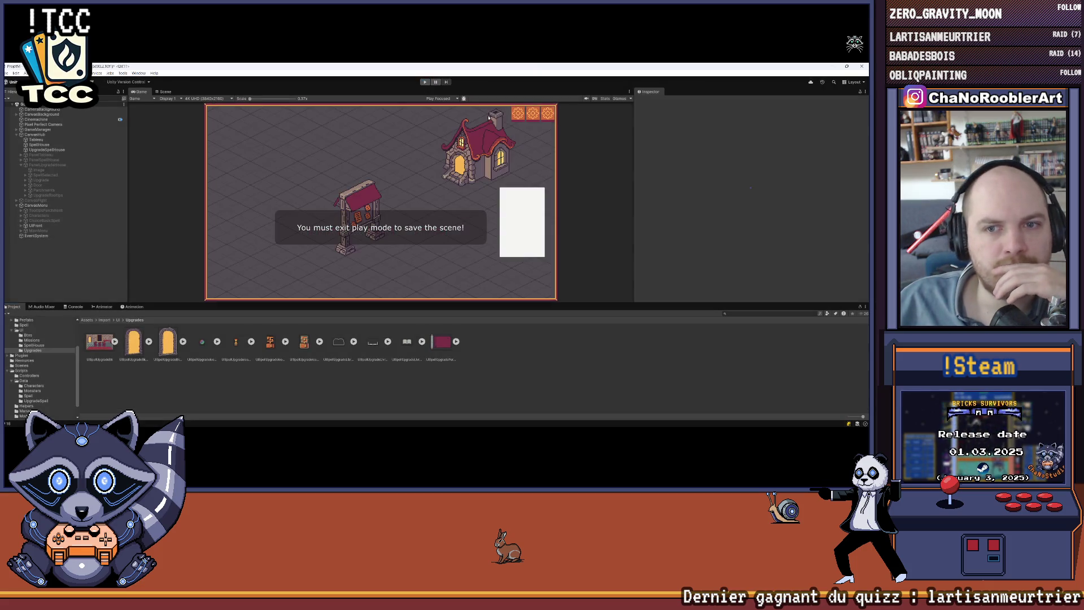
left_click(47, 165)
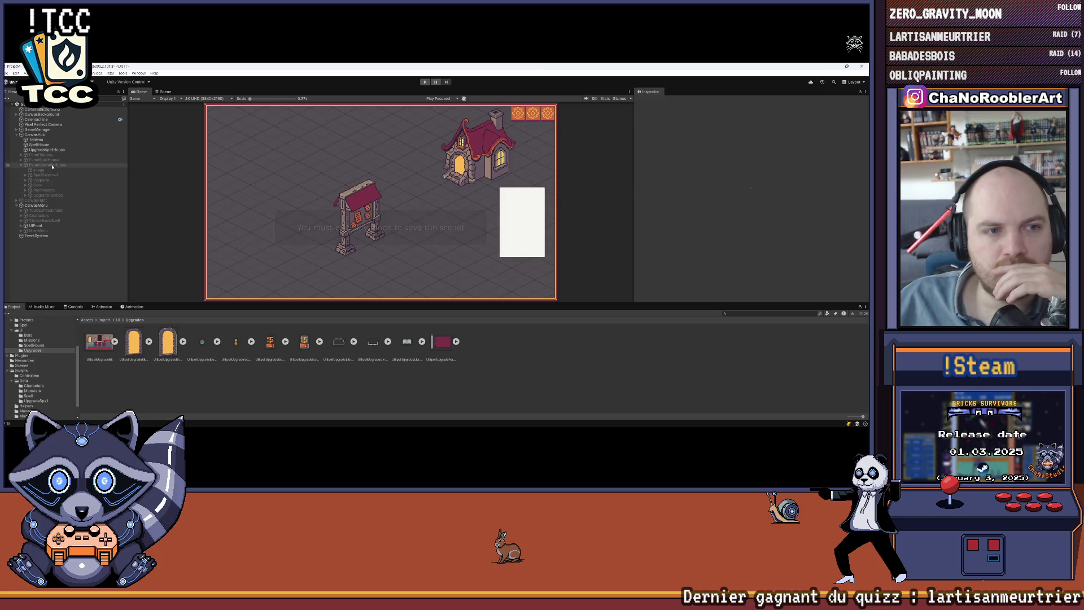
left_click(652, 102)
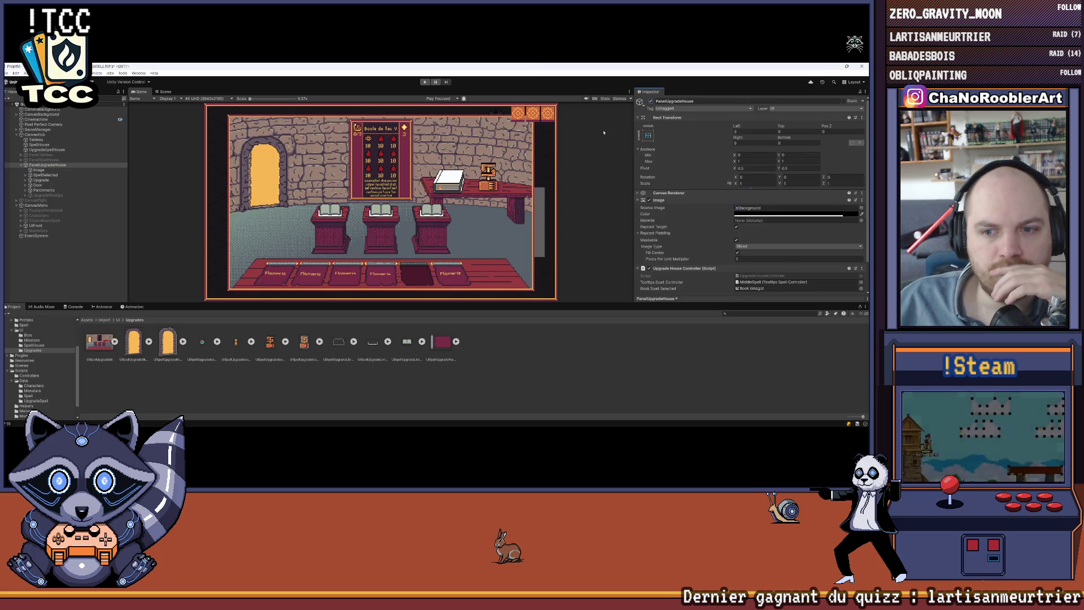
Inspect the upgrade room view and the spell room background asset
left_click_drag(359, 311, 361, 367)
scroll(362, 347, "up", 3)
scroll(362, 348, "up", 5)
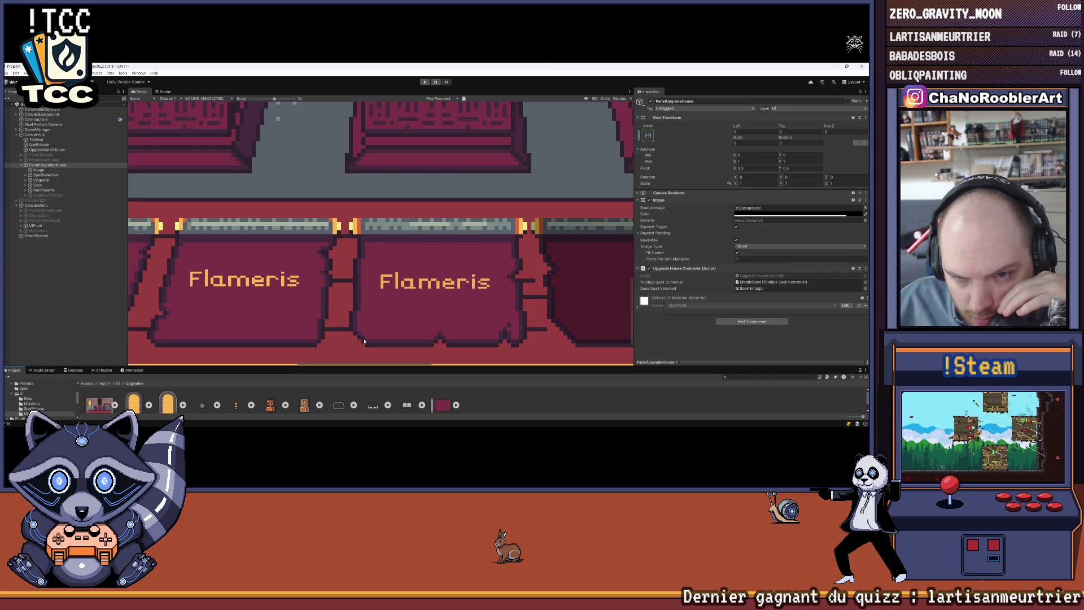
scroll(365, 340, "down", 7)
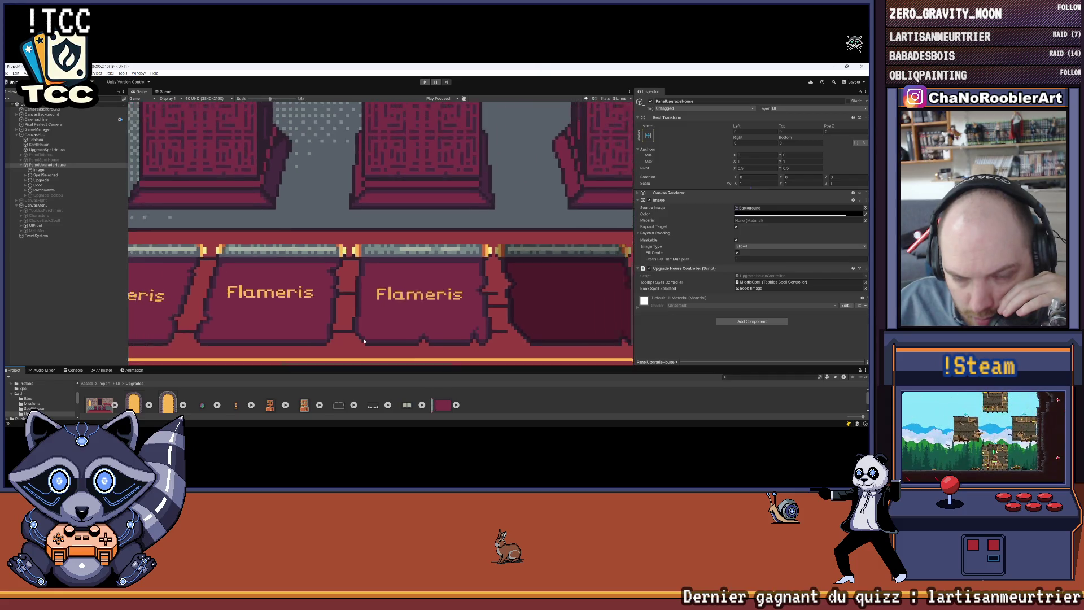
left_click_drag(362, 364, 363, 308)
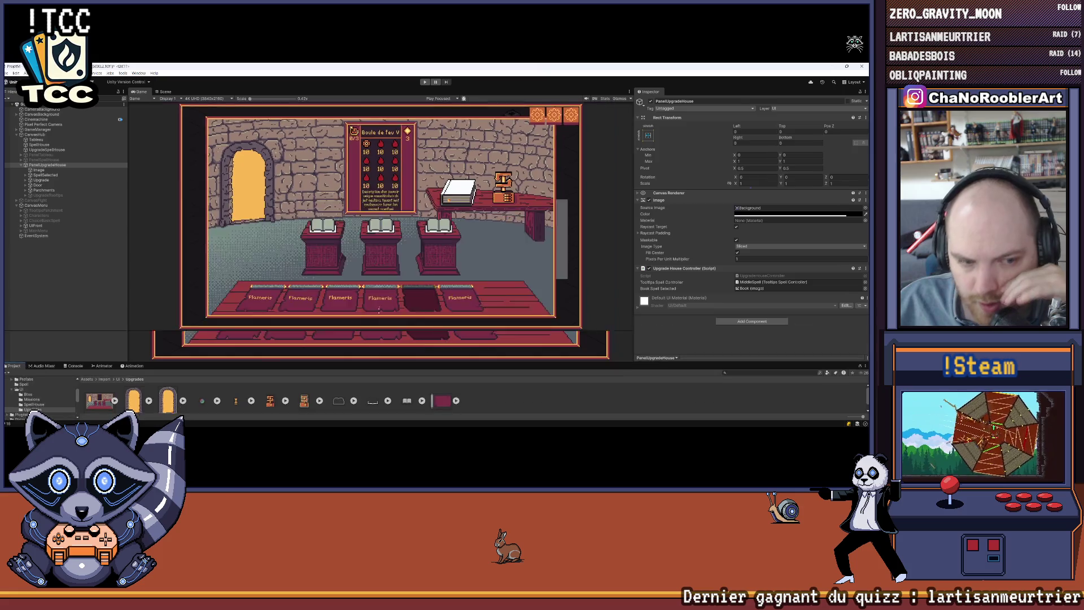
left_click(97, 354)
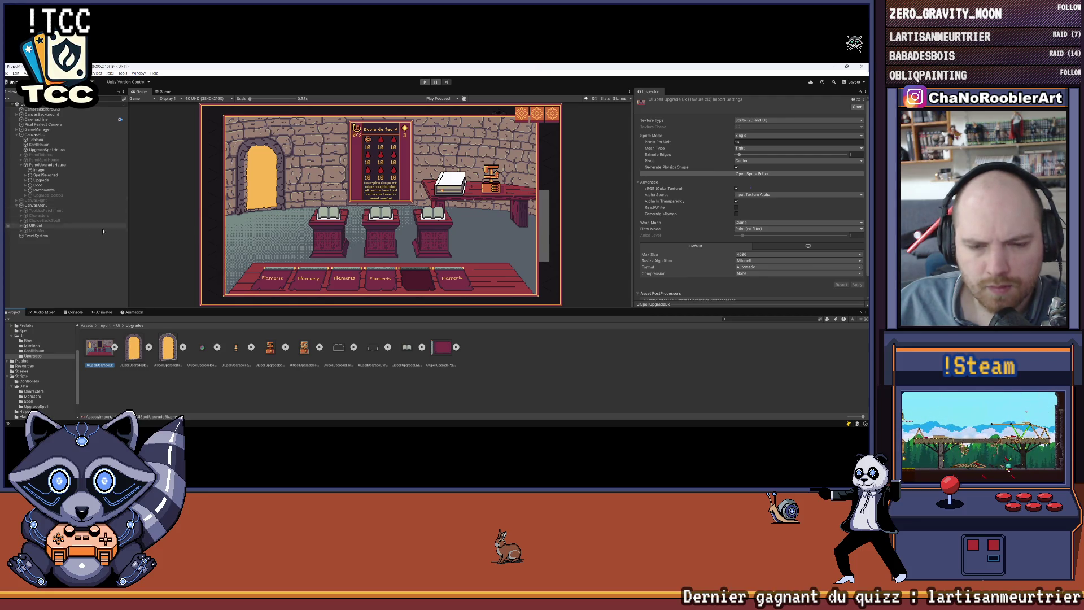
scroll(380, 294, "up", 5)
scroll(379, 294, "up", 3)
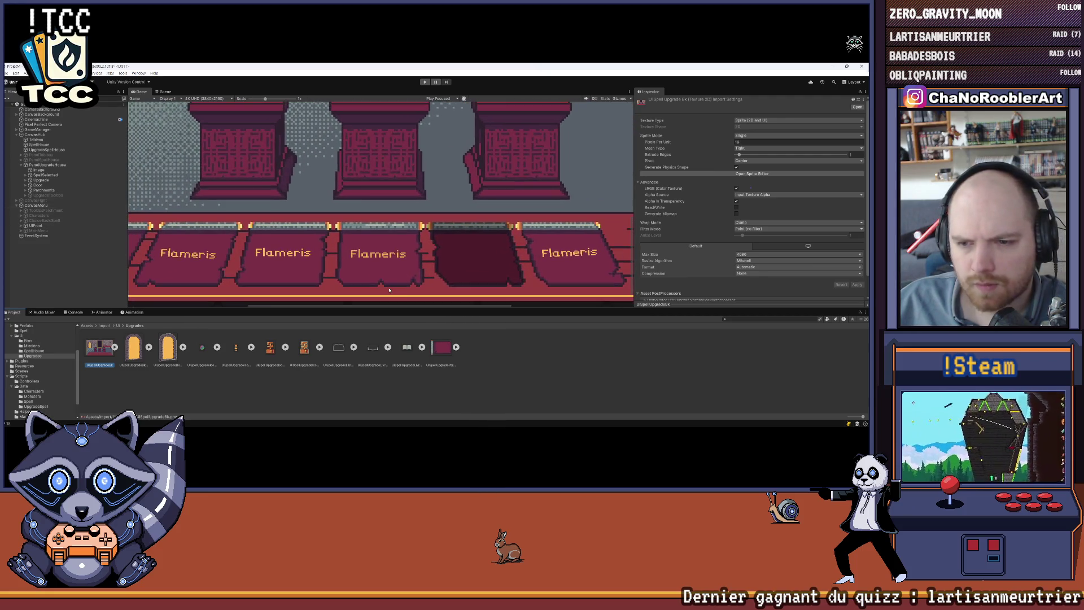
scroll(384, 290, "up", 3)
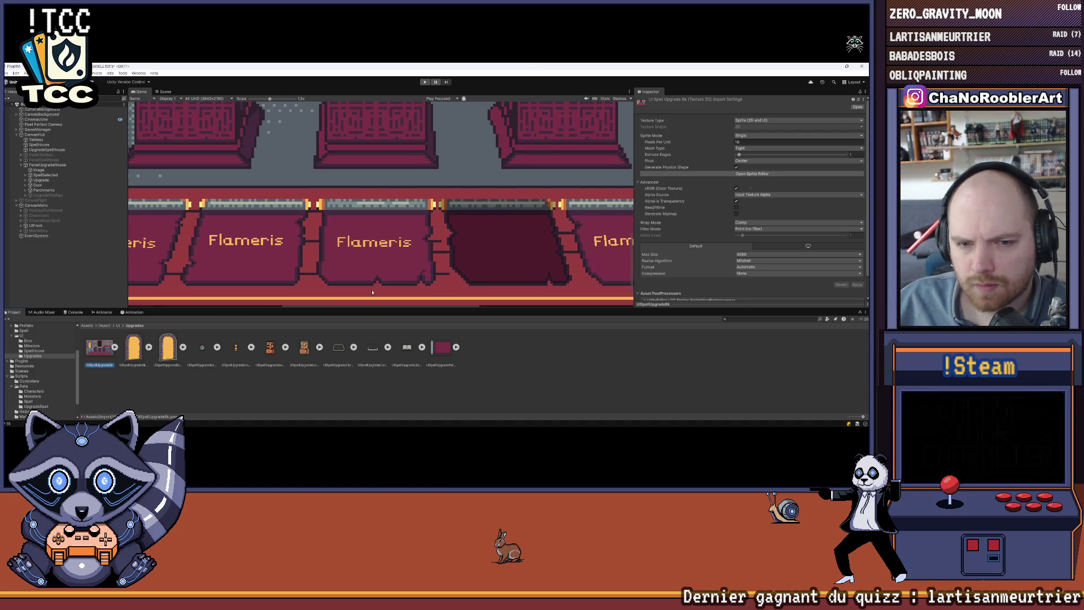
scroll(372, 292, "down", 8)
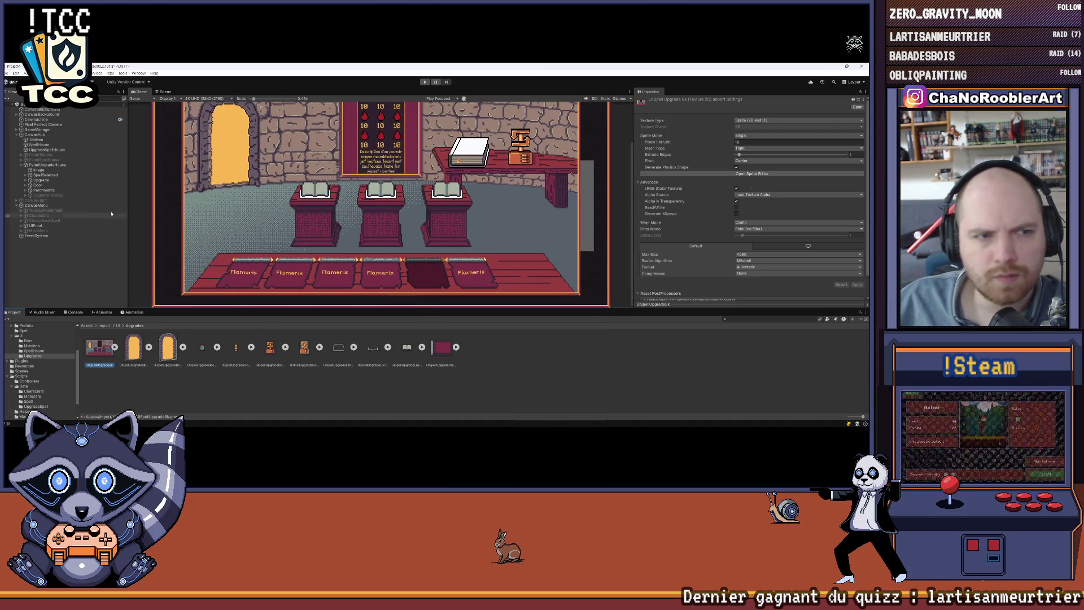
Toggle the Parchments object off and back on to check the parchment cards
left_click(45, 190)
left_click(650, 103)
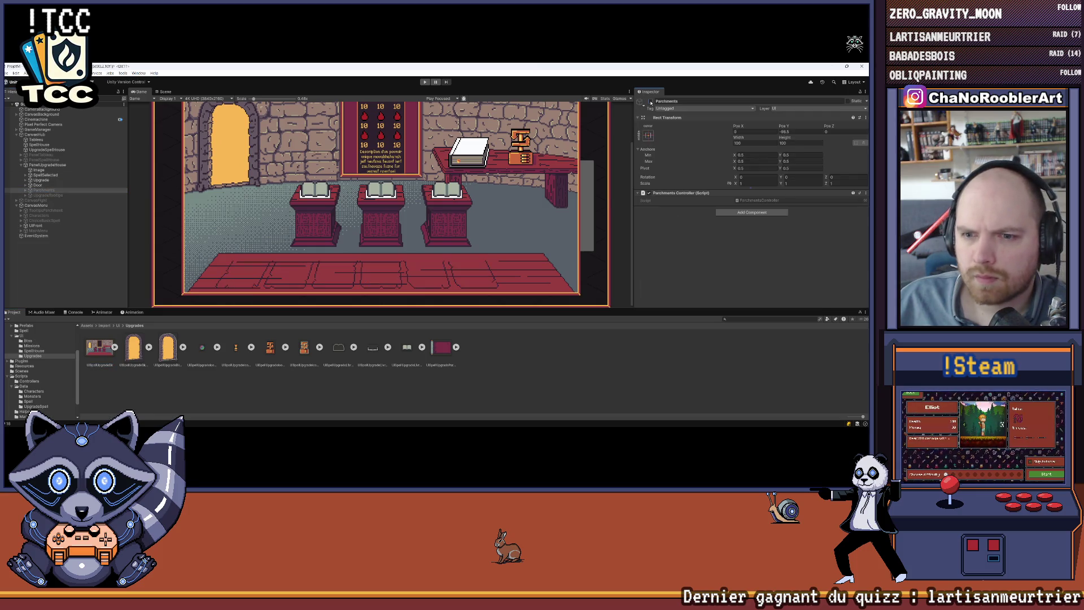
left_click(650, 102)
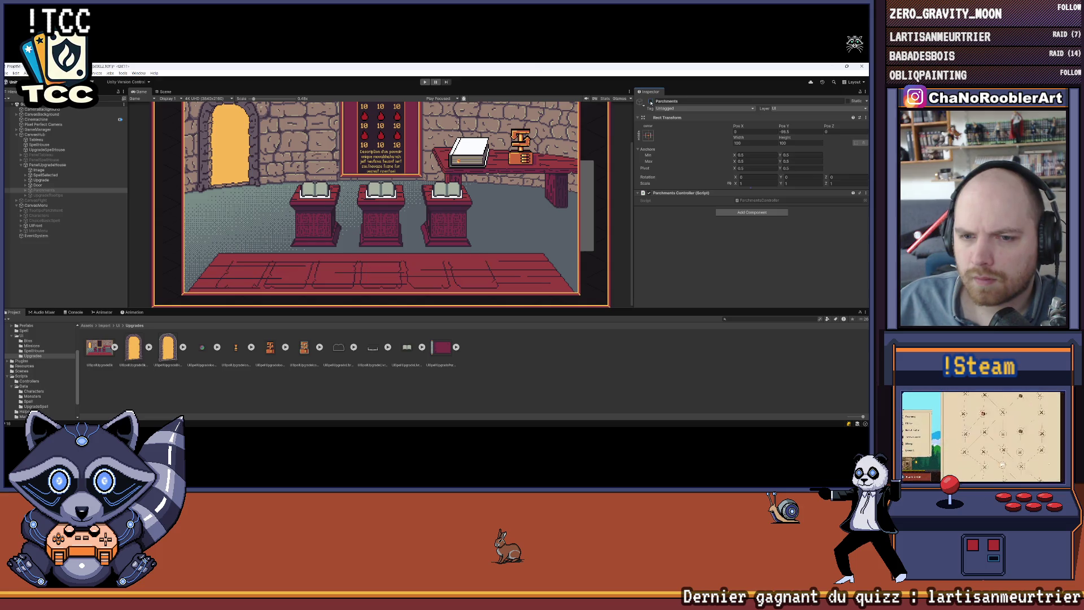
left_click(651, 103)
scroll(365, 277, "up", 6)
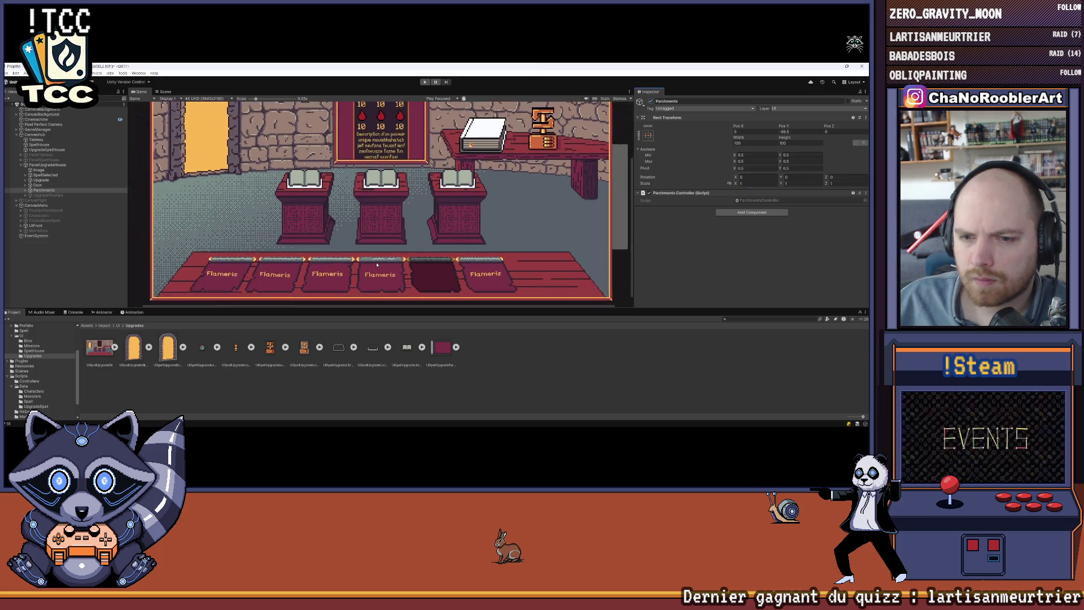
scroll(365, 290, "down", 2)
scroll(365, 290, "down", 3)
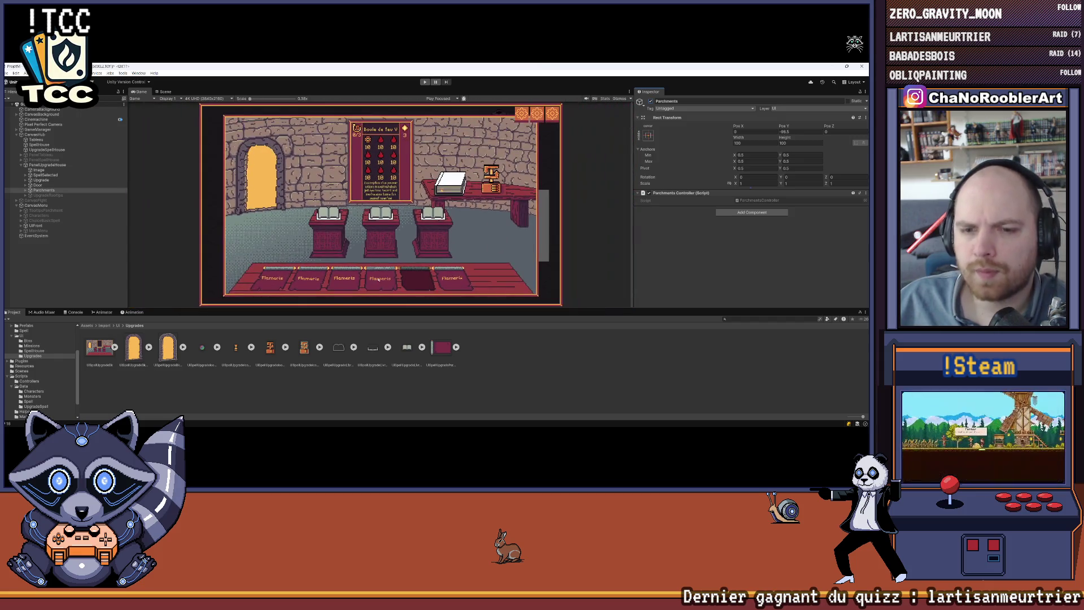
Deactivate PanelUpgradeHouse with Alt+Shift+A so the town hub shows
left_click_drag(395, 309, 395, 336)
left_click(48, 165)
left_click(20, 165)
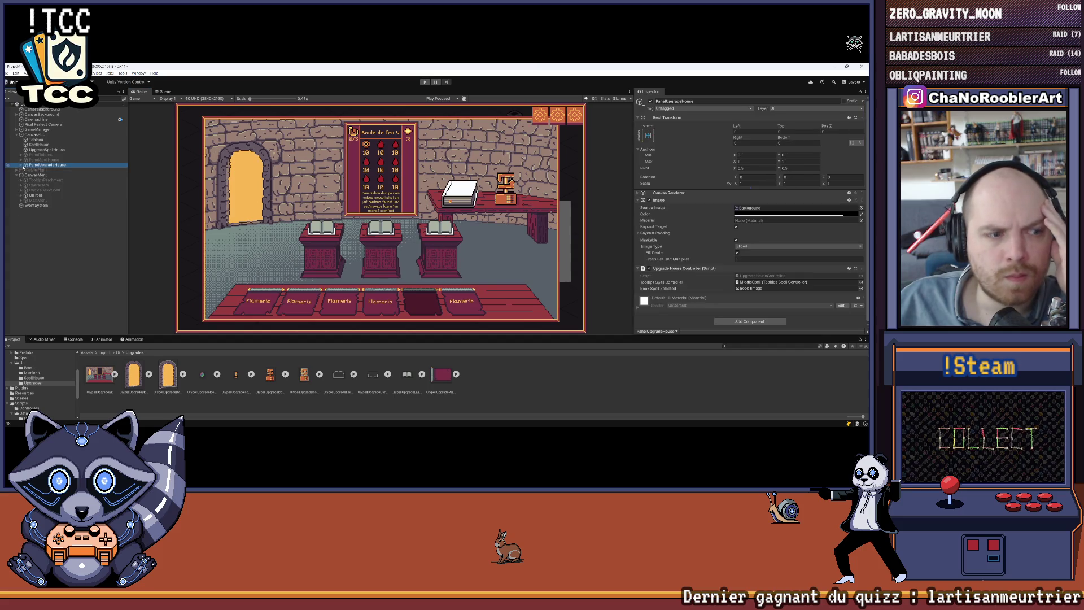
left_click(44, 160)
left_click(47, 165)
key("alt+shift+a")
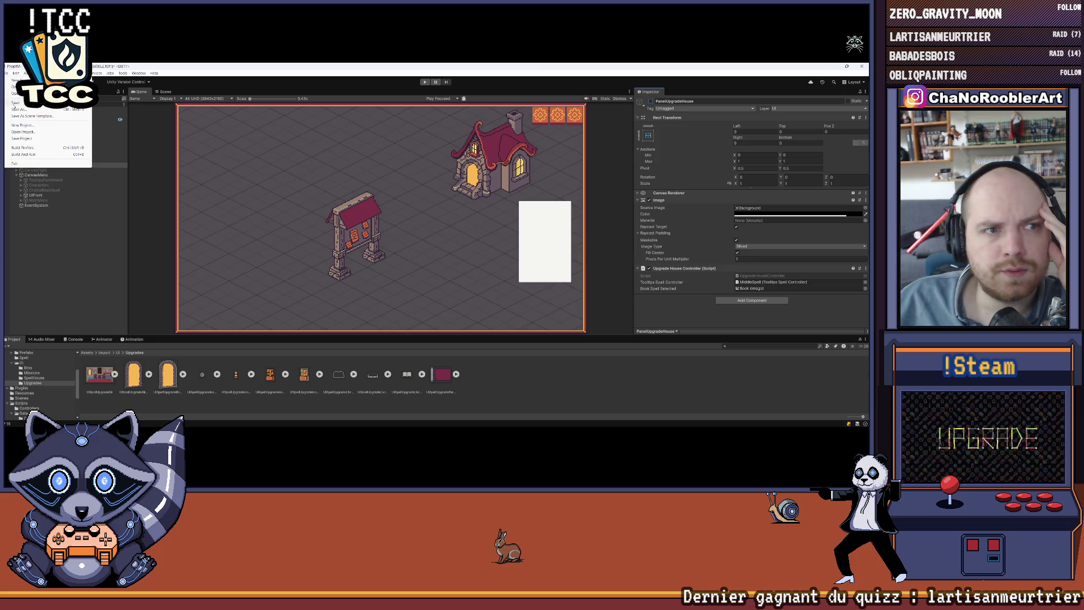
Run the game to its main menu, then switch to the TCC album in the browser
left_click(424, 82)
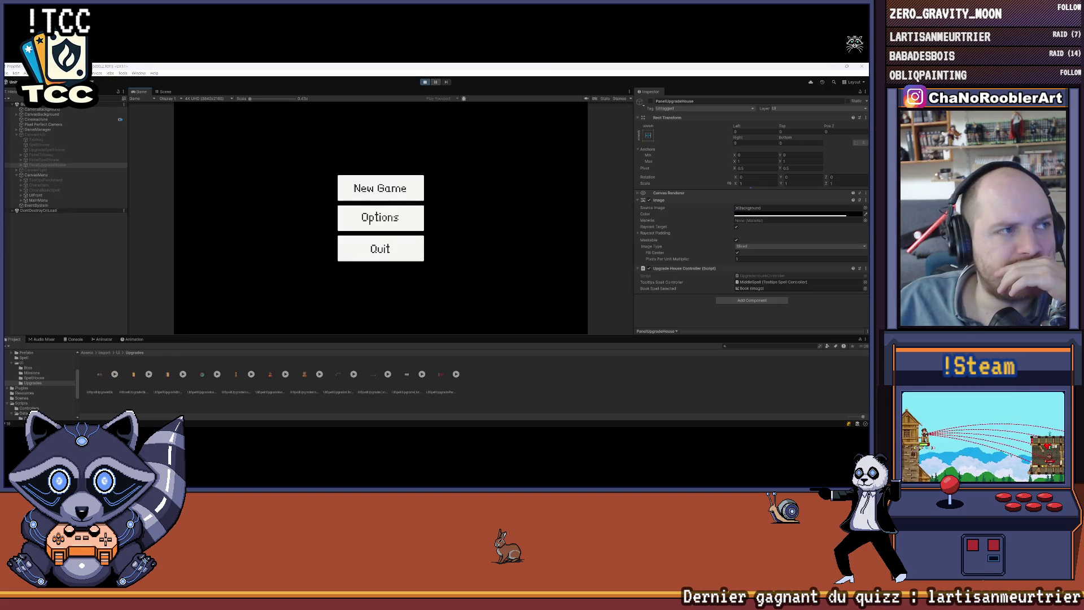
key("alt+Tab")
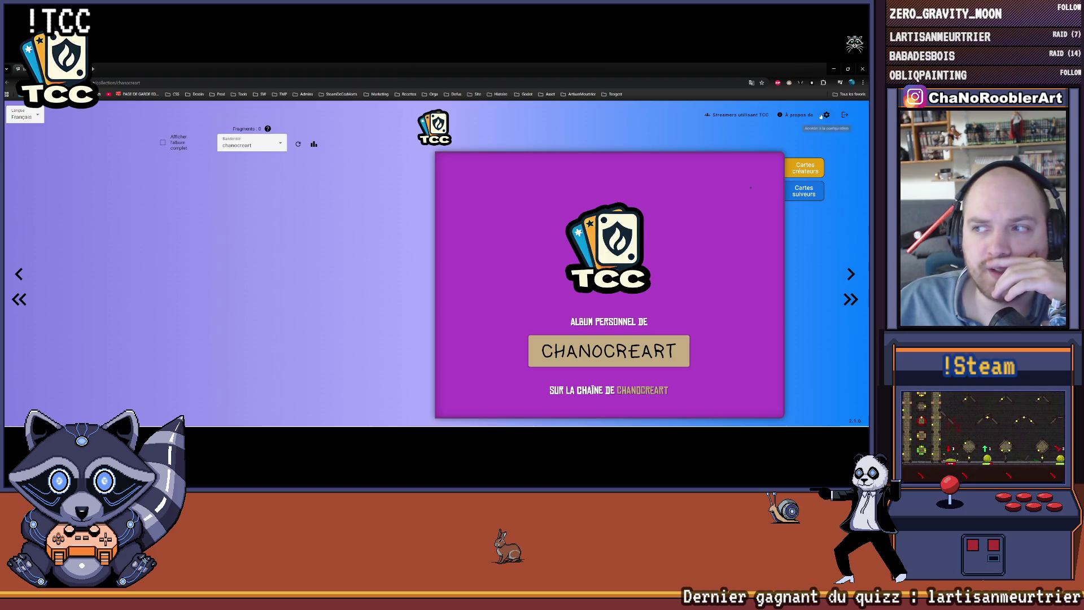
Open the TCC album, flip to pages three and four, and return to Unity
left_click(850, 274)
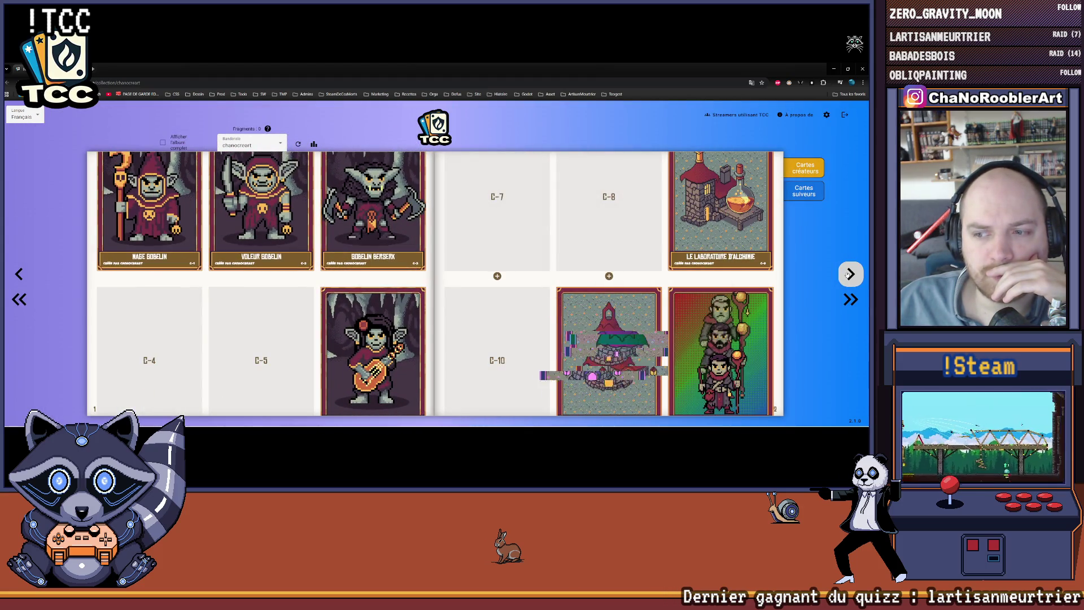
left_click(850, 273)
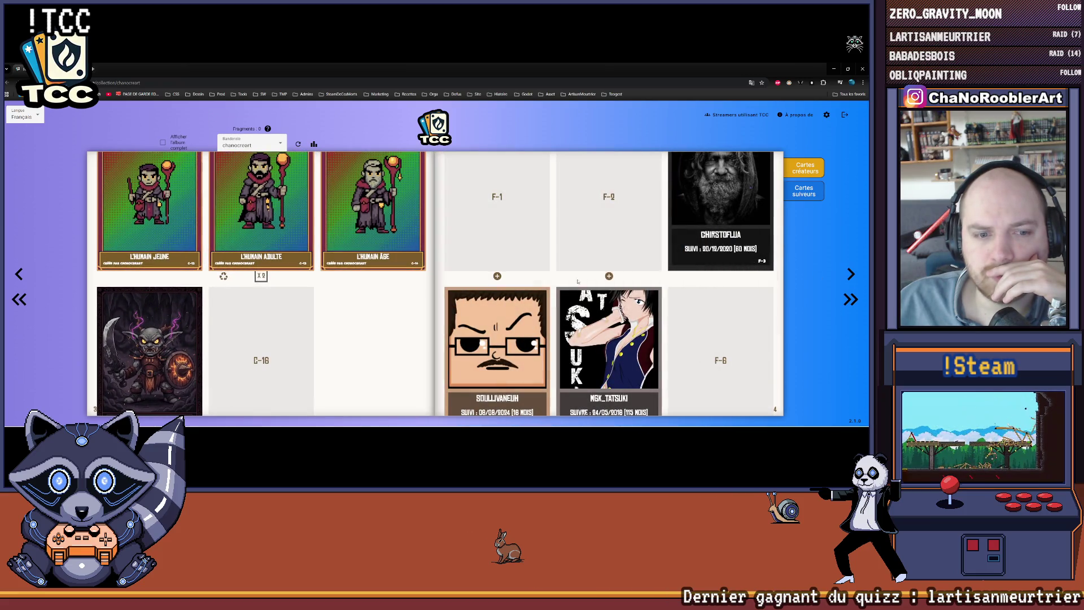
left_click(16, 275)
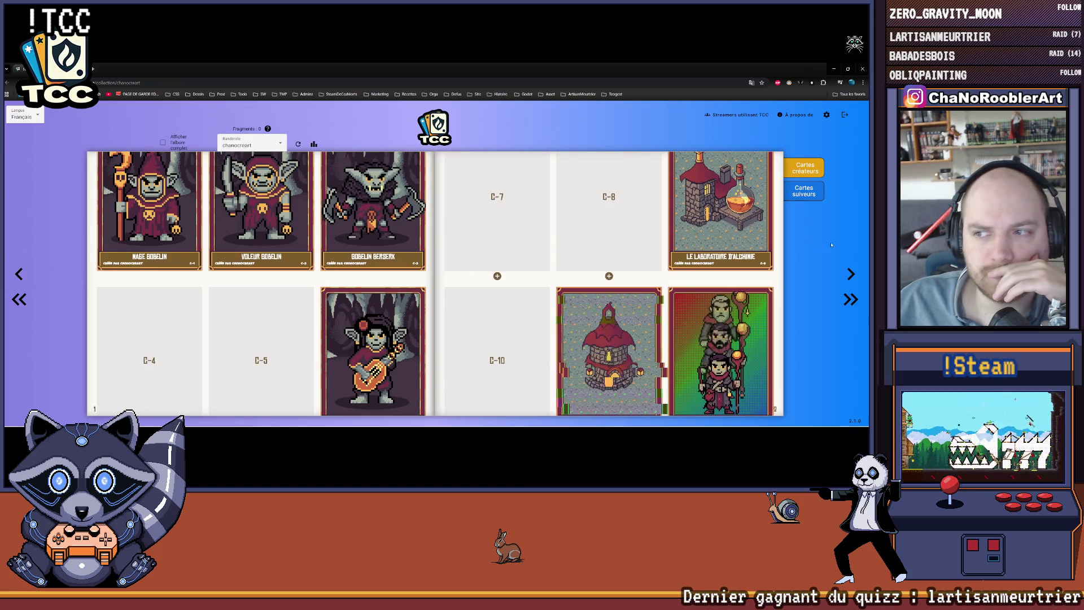
left_click(825, 274)
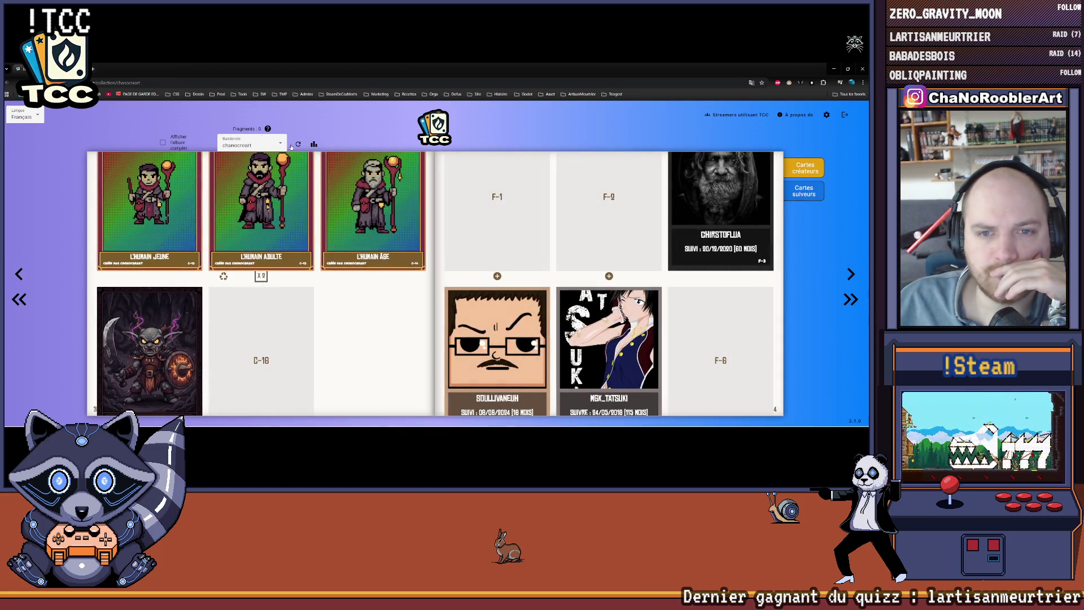
key("alt+Tab")
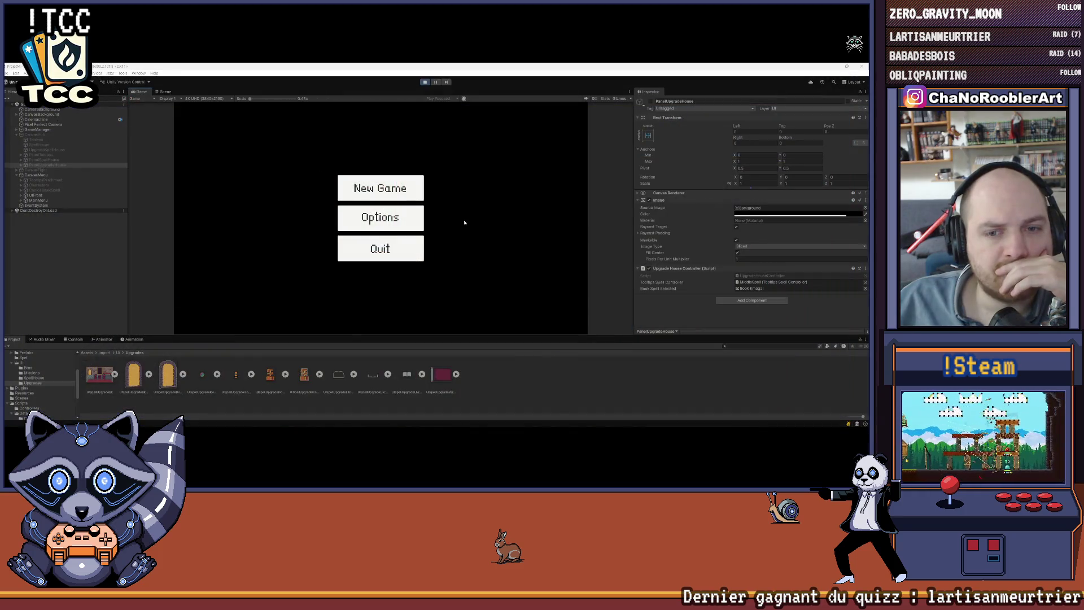
Start a new game with the apprentice wizard and first basic spell, and enter the spell house
left_click(372, 186)
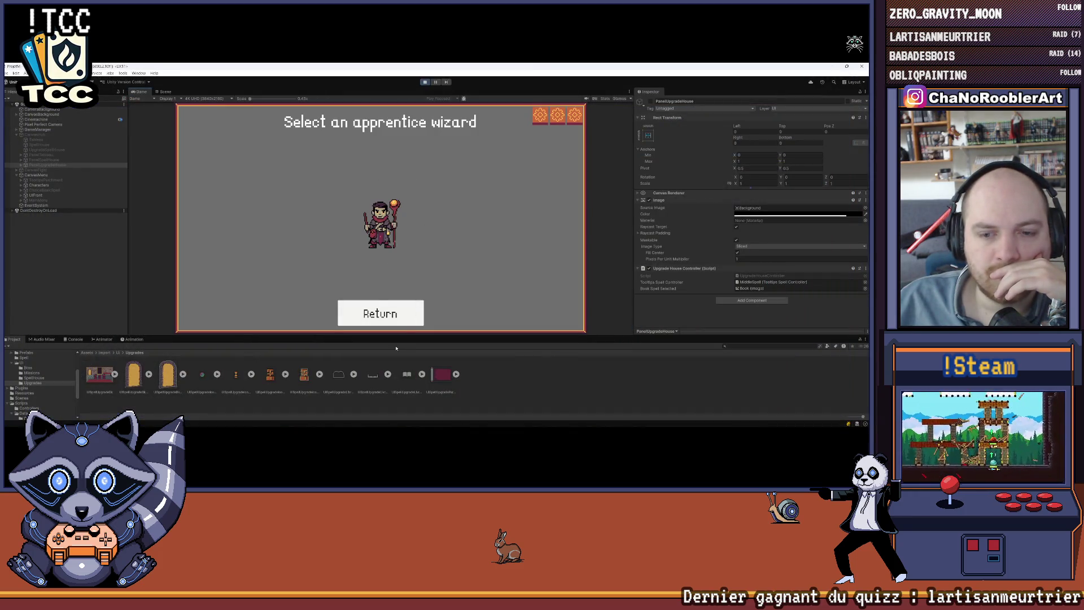
left_click_drag(388, 335, 389, 366)
left_click(402, 246)
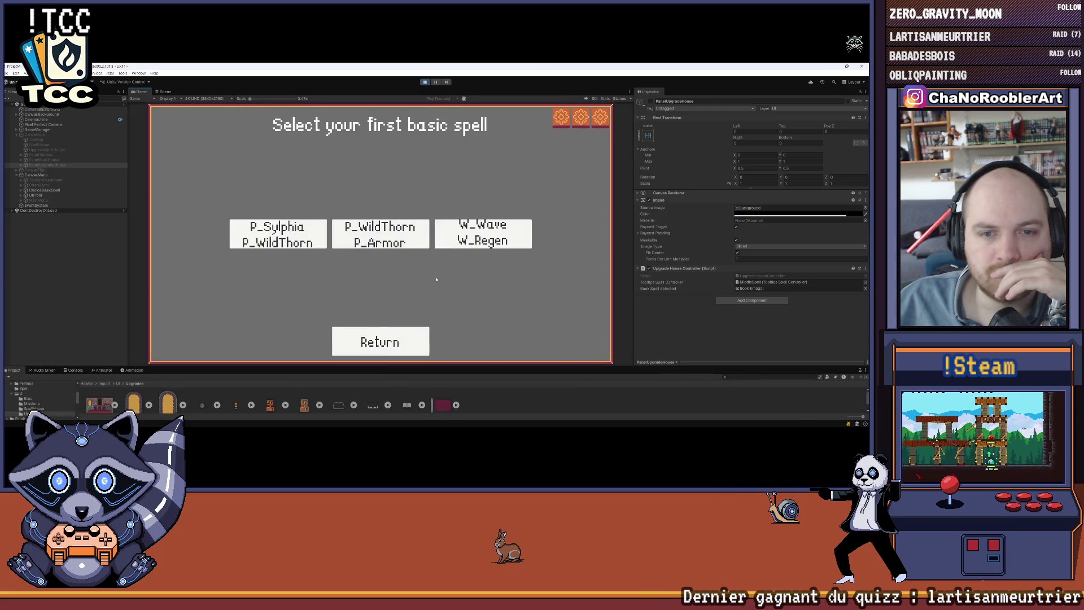
left_click(277, 234)
left_click(349, 244)
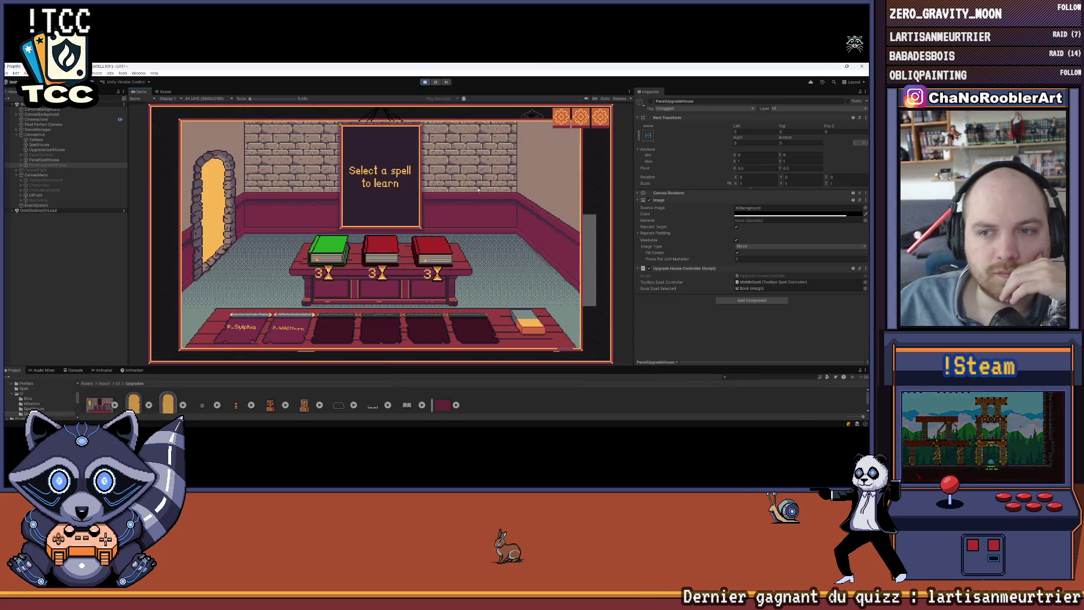
Learn F_Puissance from the right red book and apply it to P_Sylphia
mouse_move(292, 317)
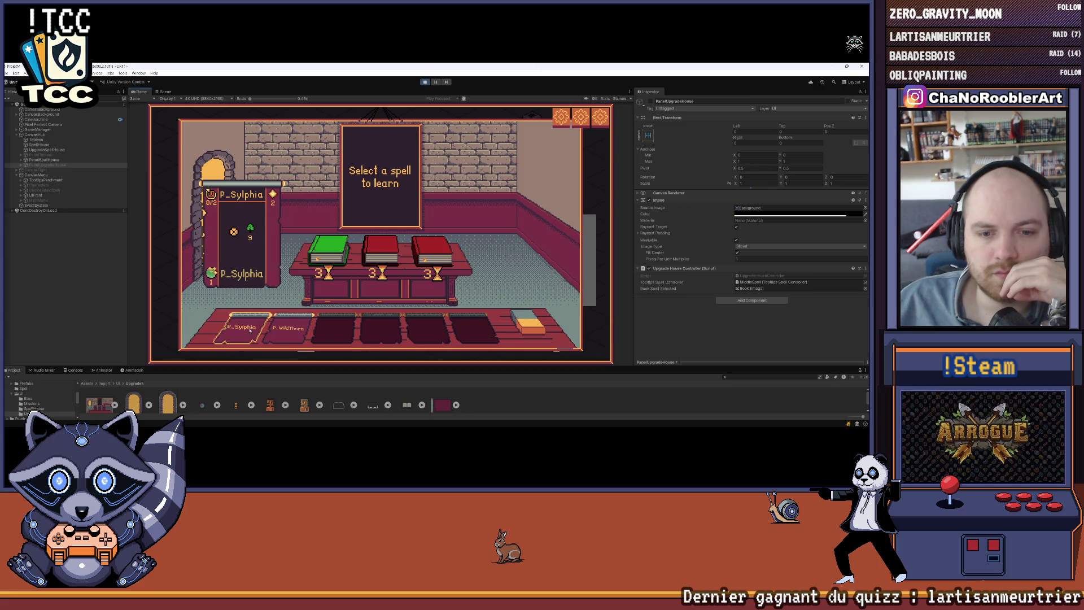
left_click(439, 254)
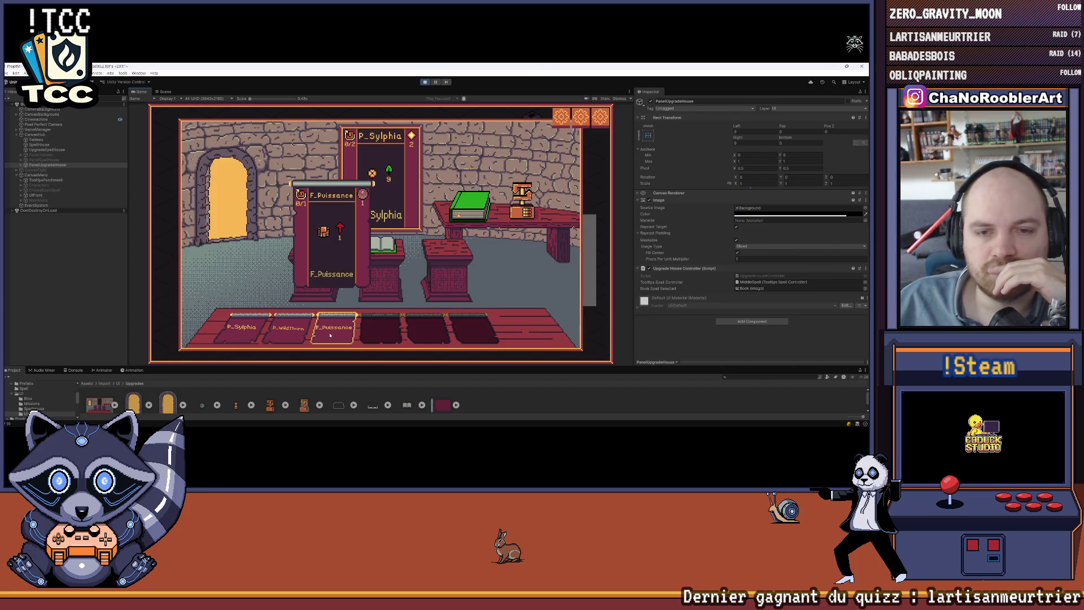
left_click(331, 335)
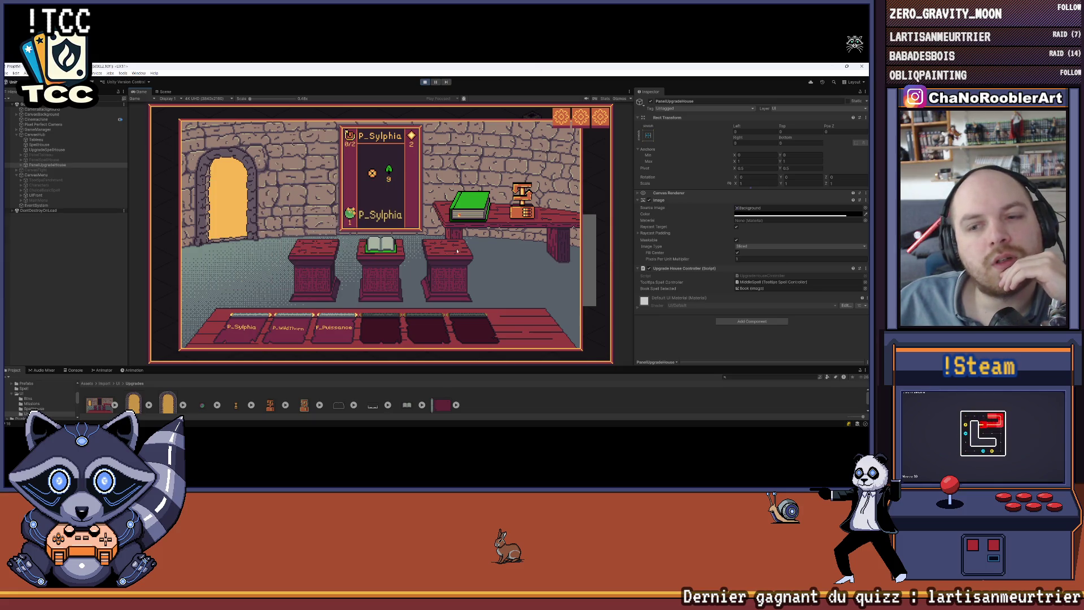
left_click(629, 92)
Maximize the Game view, use F_Puissance to raise P_Sylphia from 9 to 14, and stop playing
left_click(655, 102)
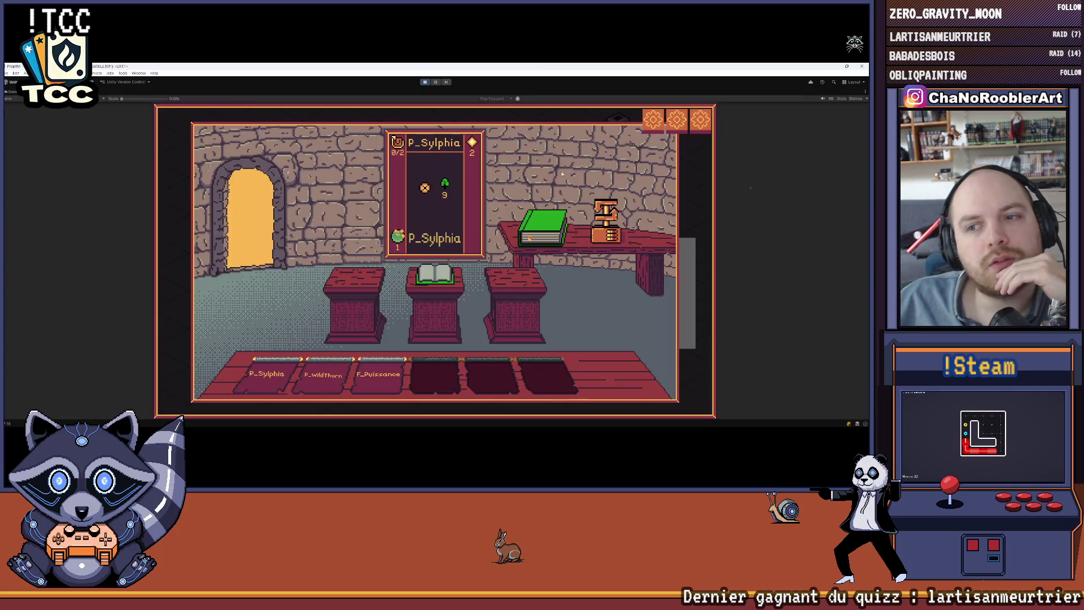
mouse_move(396, 362)
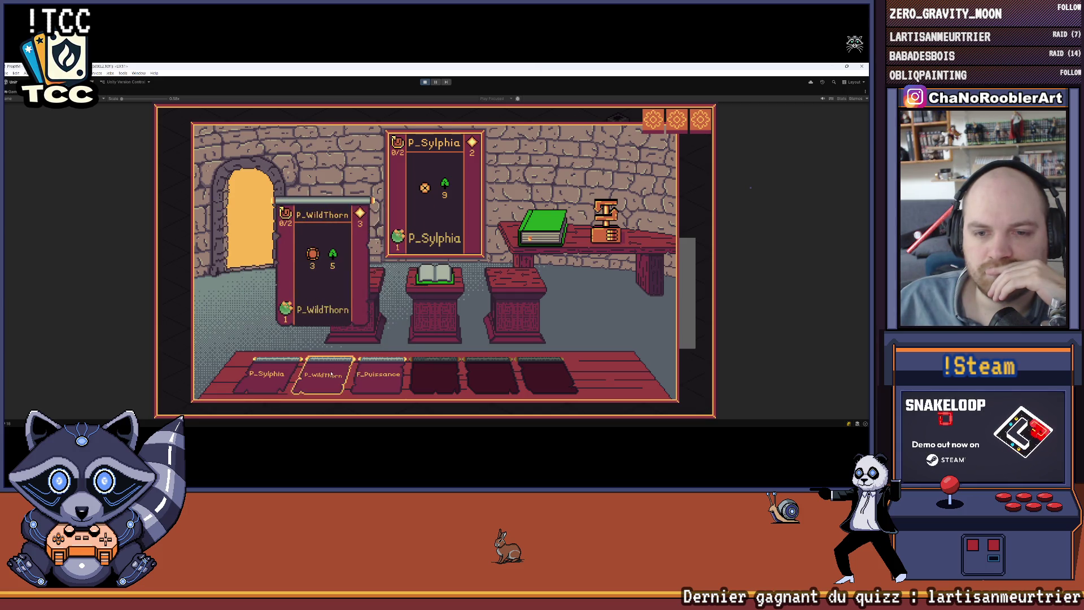
left_click(444, 277)
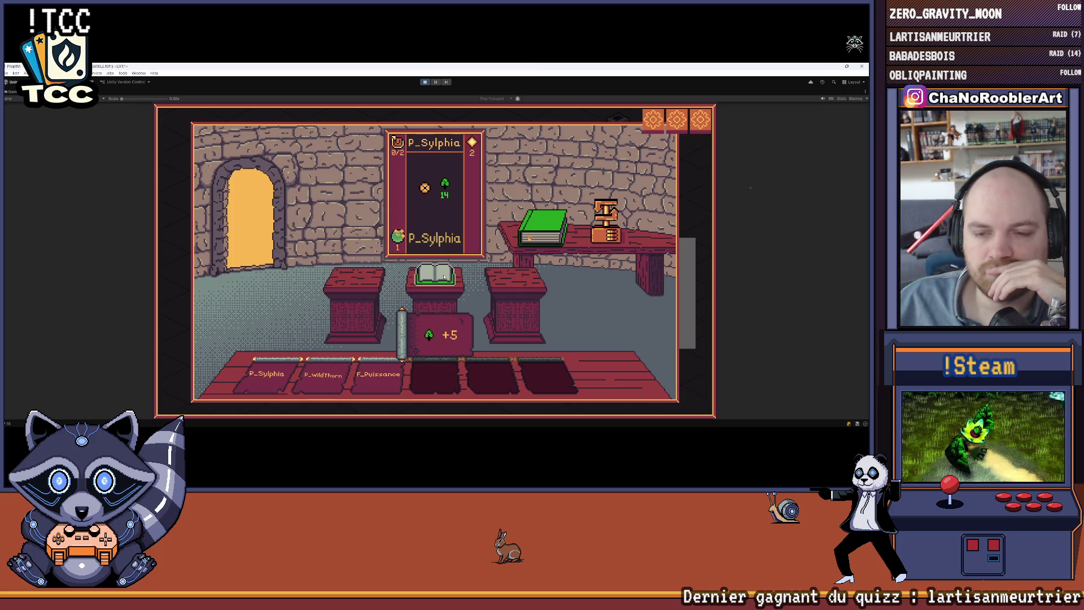
key("ctrl+p")
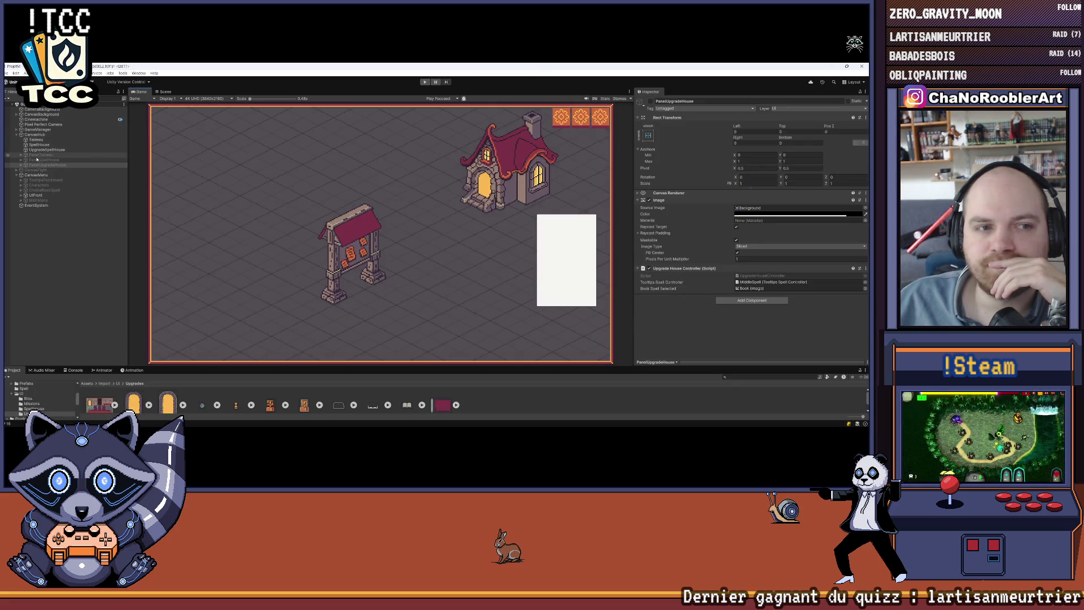
Switch to Aseprite and open the UiSpellUpgrade outline sprite
left_click(554, 419)
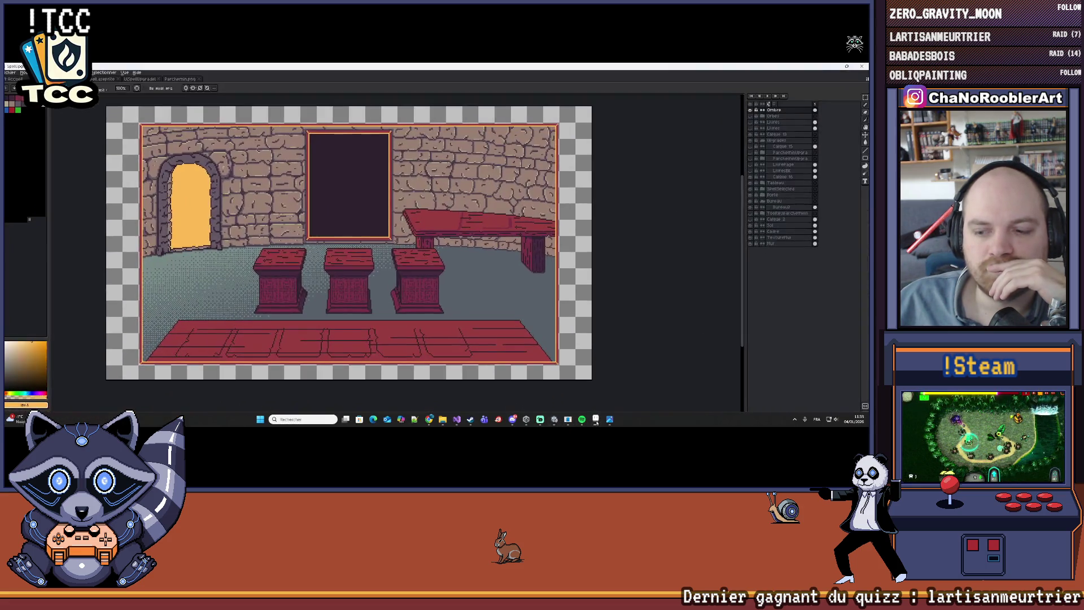
key("ctrl+o")
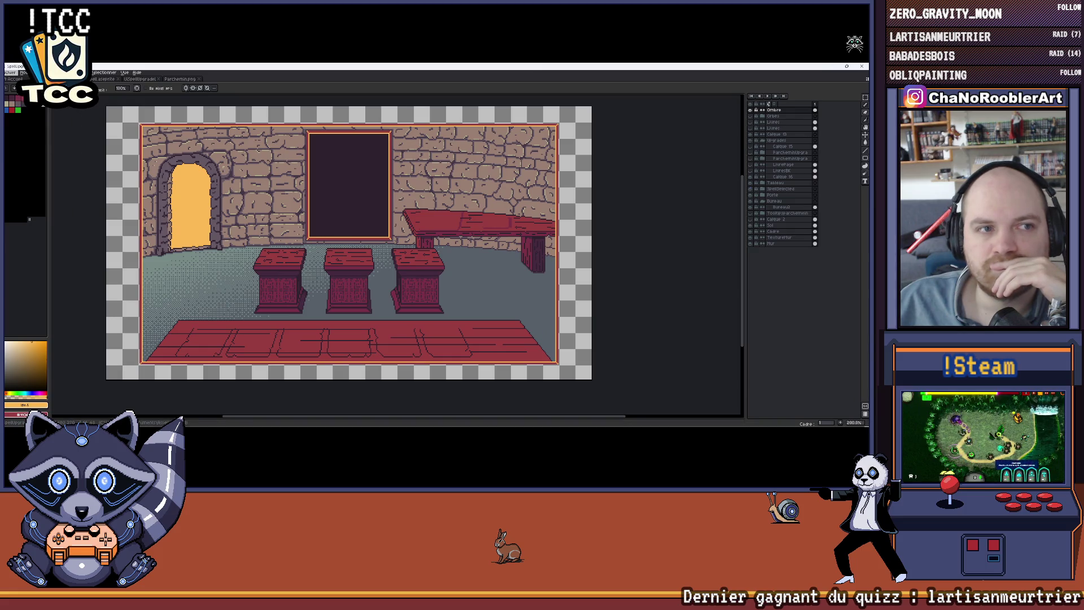
scroll(395, 215, "down", 1)
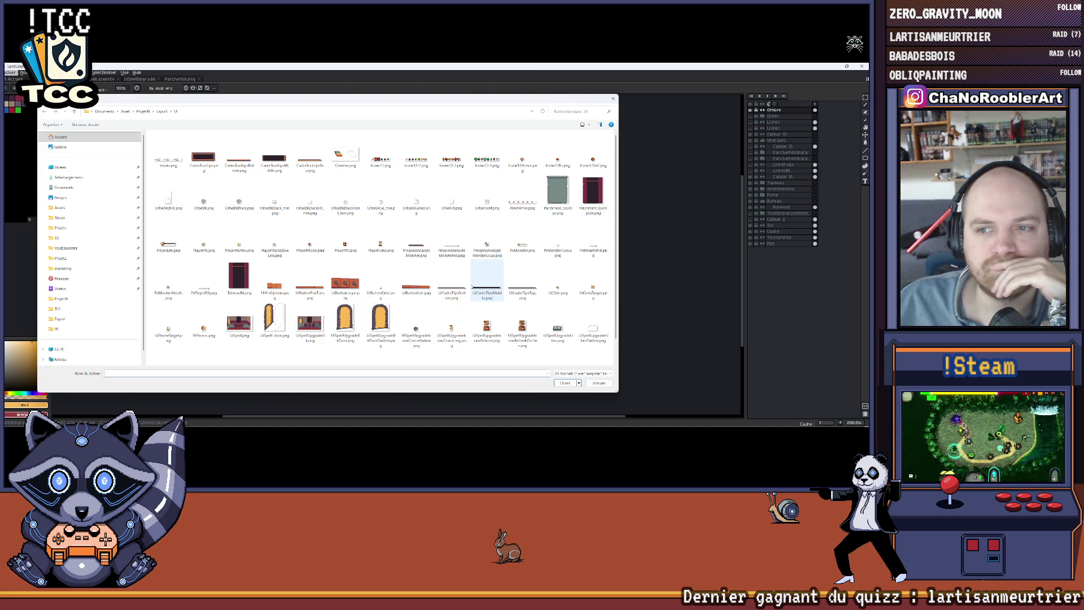
scroll(471, 286, "down", 1)
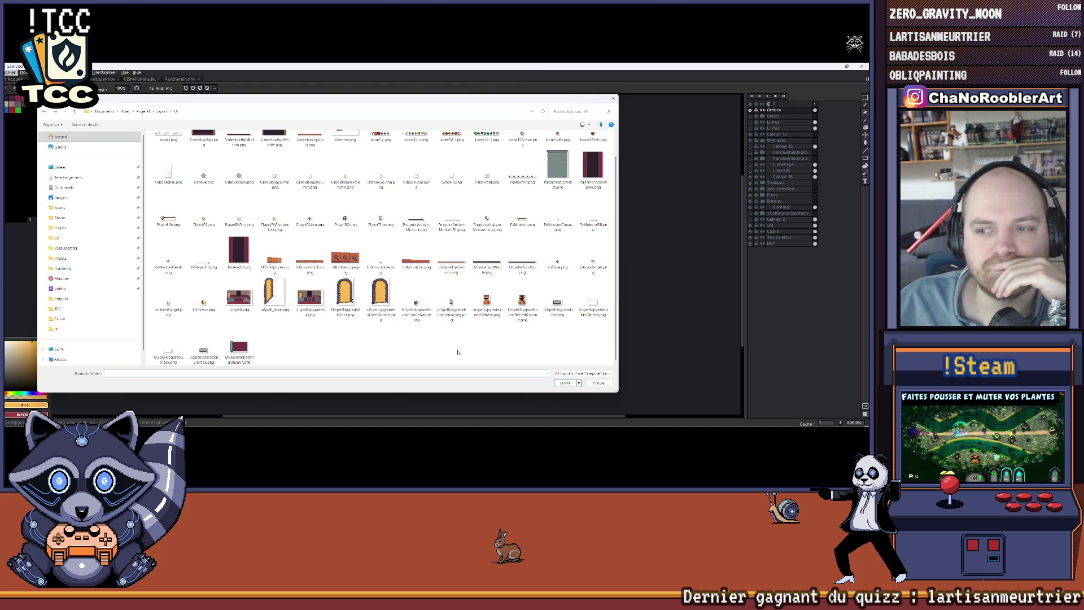
double_click(593, 302)
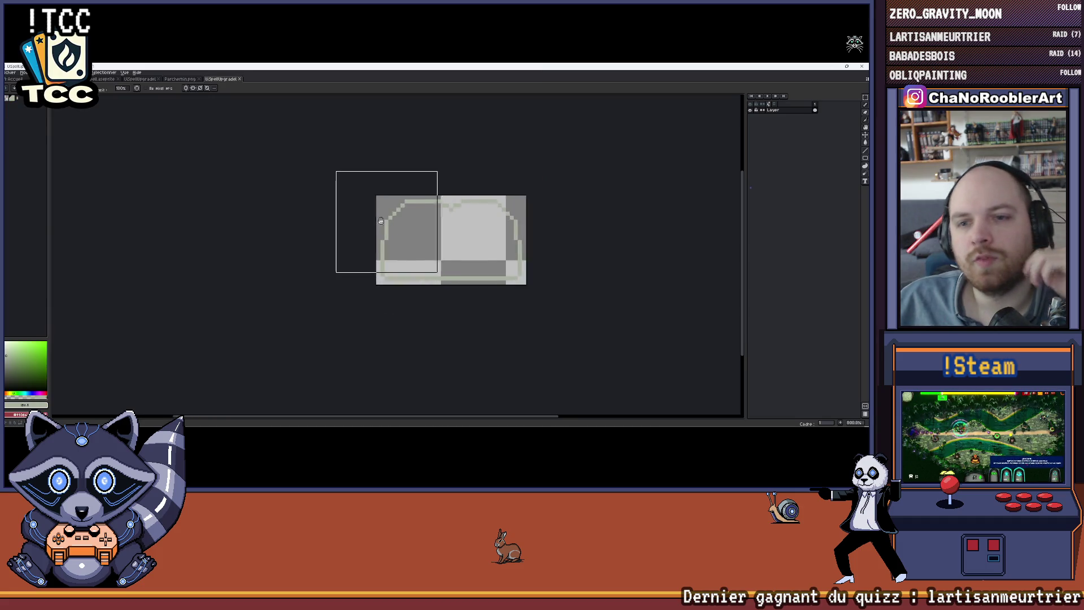
scroll(395, 221, "up", 5)
scroll(282, 178, "down", 3)
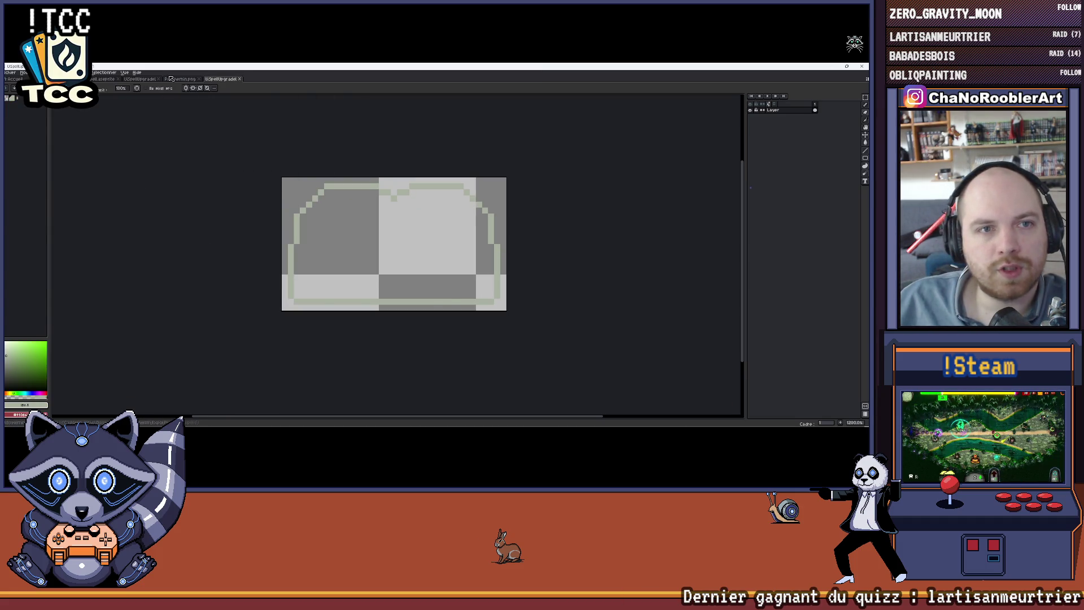
Close Parchemin.png and the older outline sprites without saving
key("ctrl+shift+Tab")
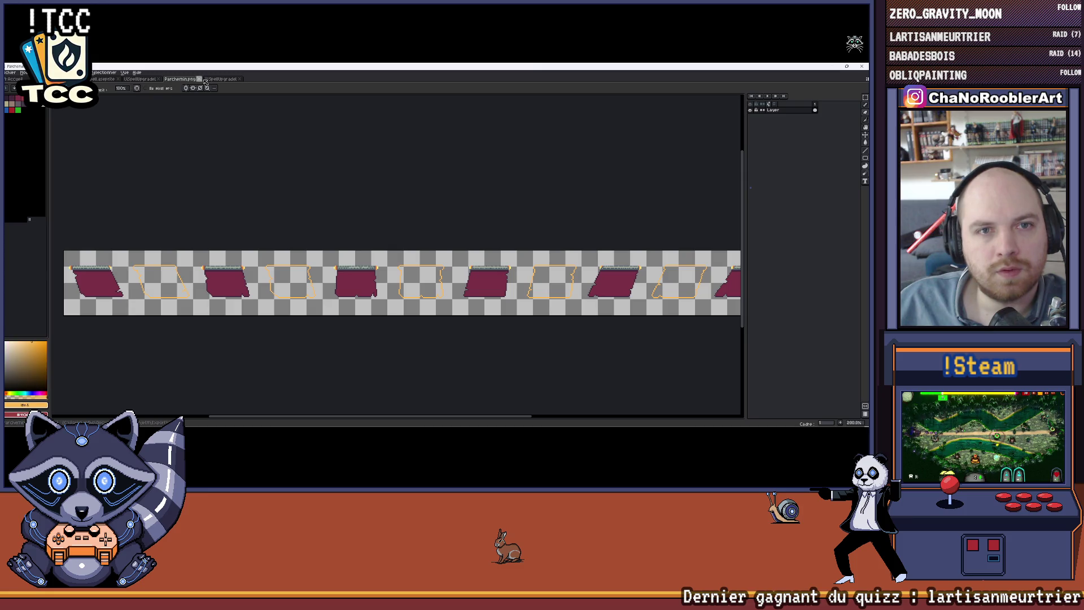
left_click(199, 79)
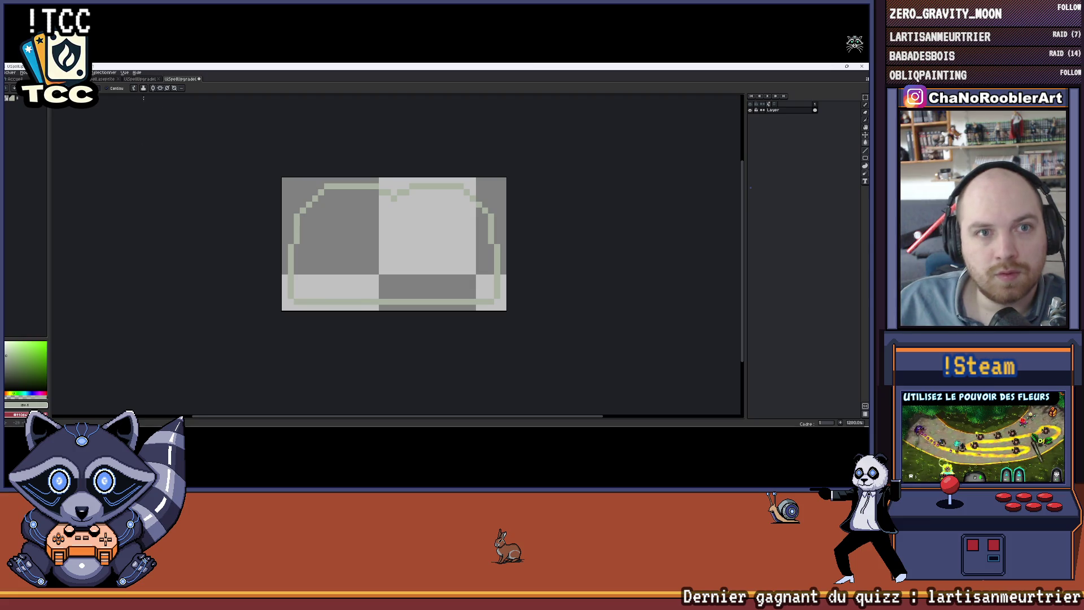
left_click(151, 79)
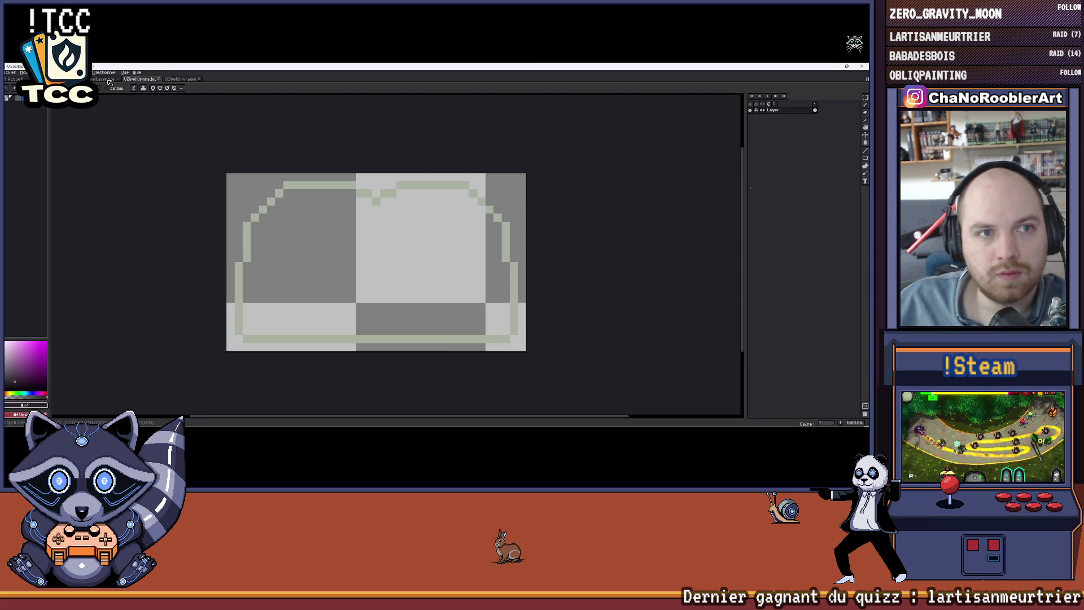
left_click(184, 81)
left_click(145, 80)
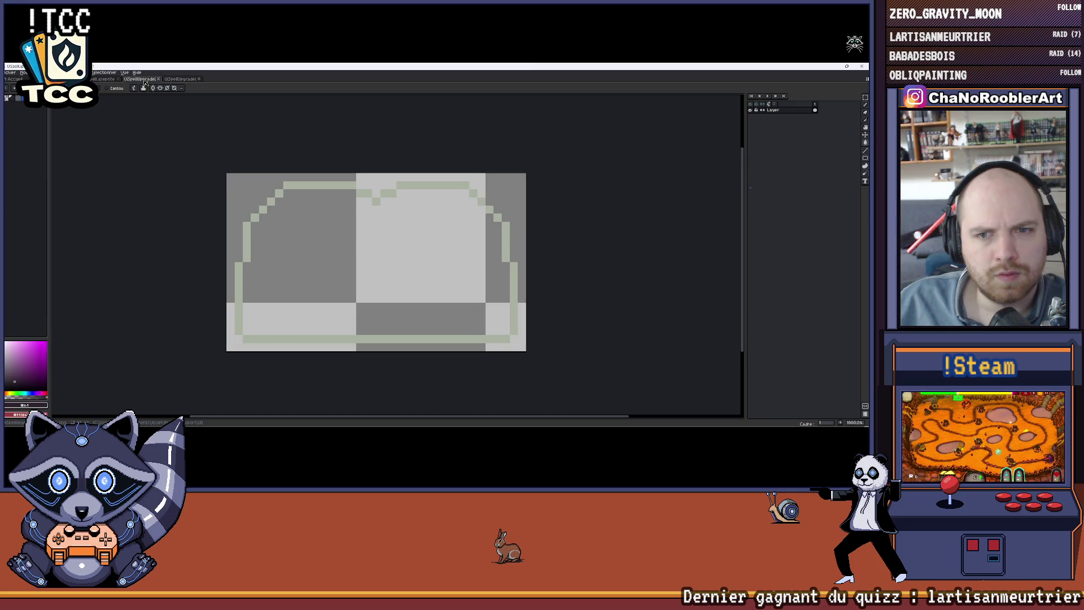
left_click(176, 80)
left_click(152, 80)
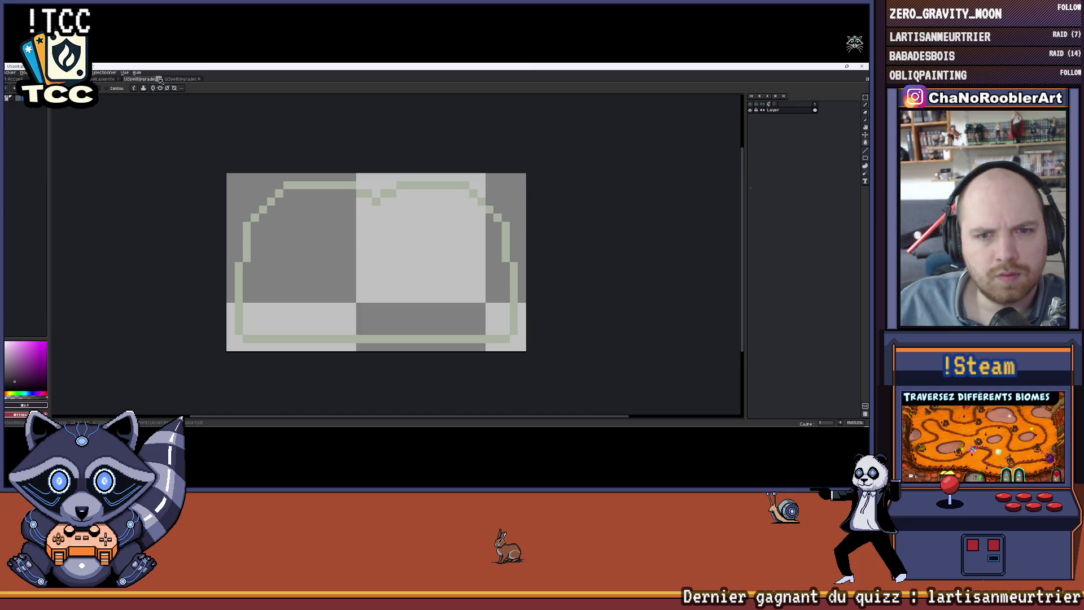
left_click(160, 79)
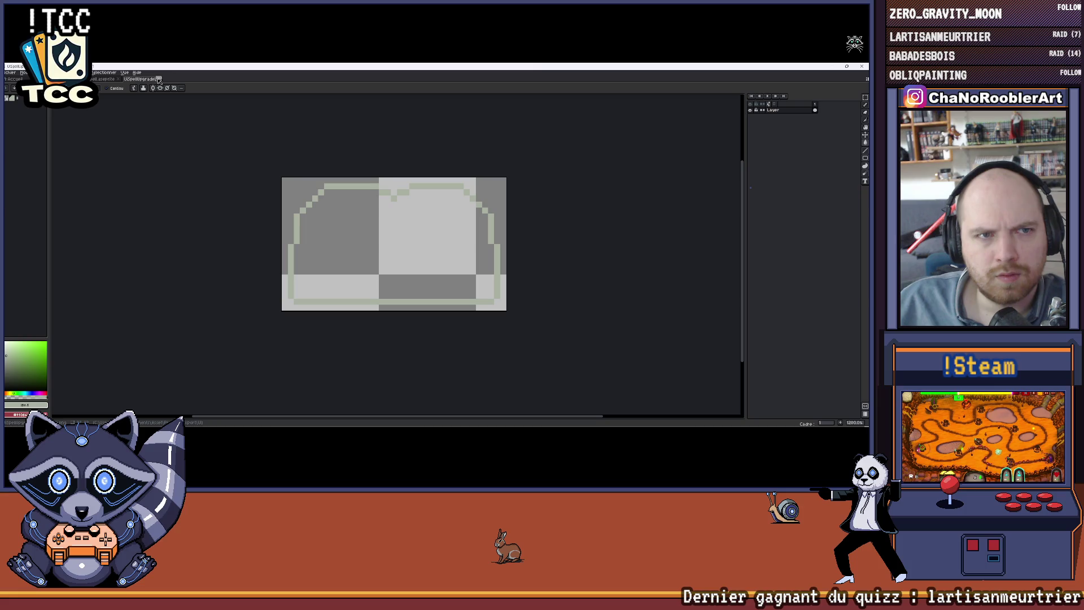
left_click(158, 79)
left_click(444, 260)
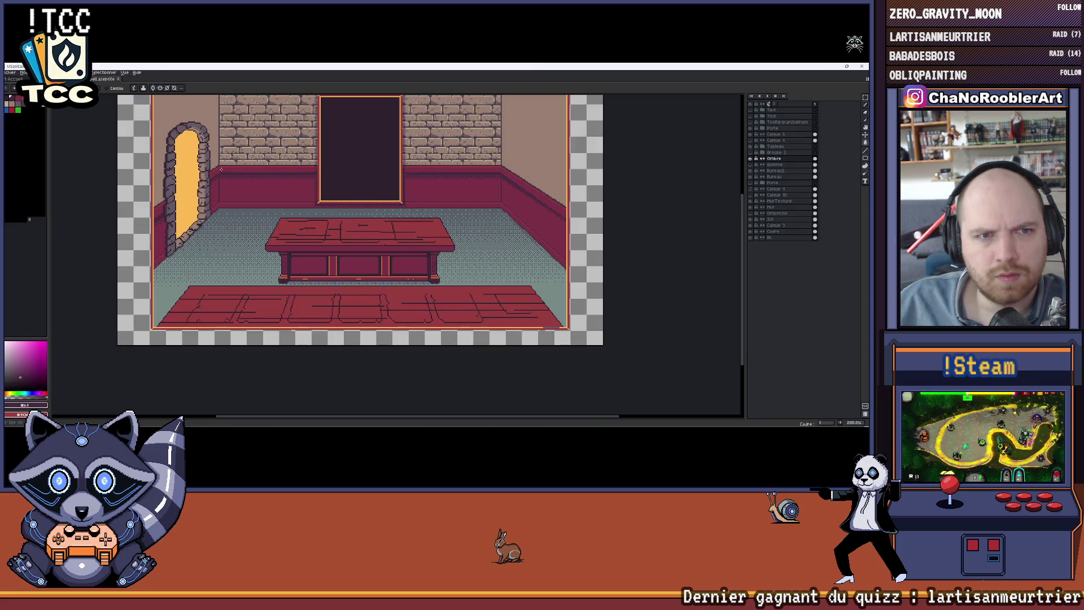
Open UiSpellUpgradeLibreOutline.png and compare it with the room scene
left_click(10, 72)
left_click(20, 90)
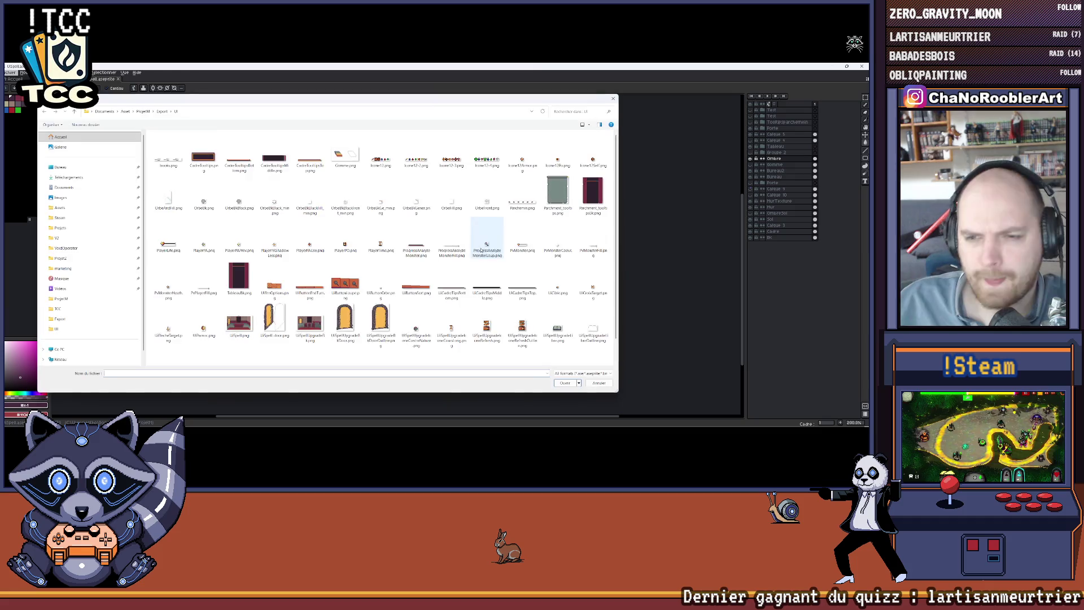
scroll(568, 322, "down", 1)
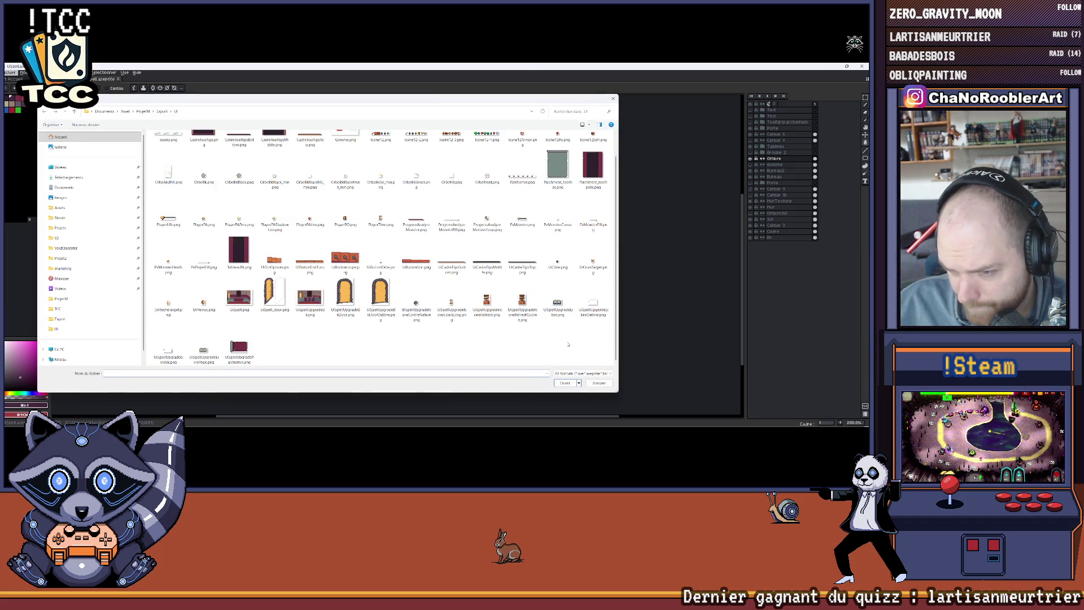
double_click(599, 304)
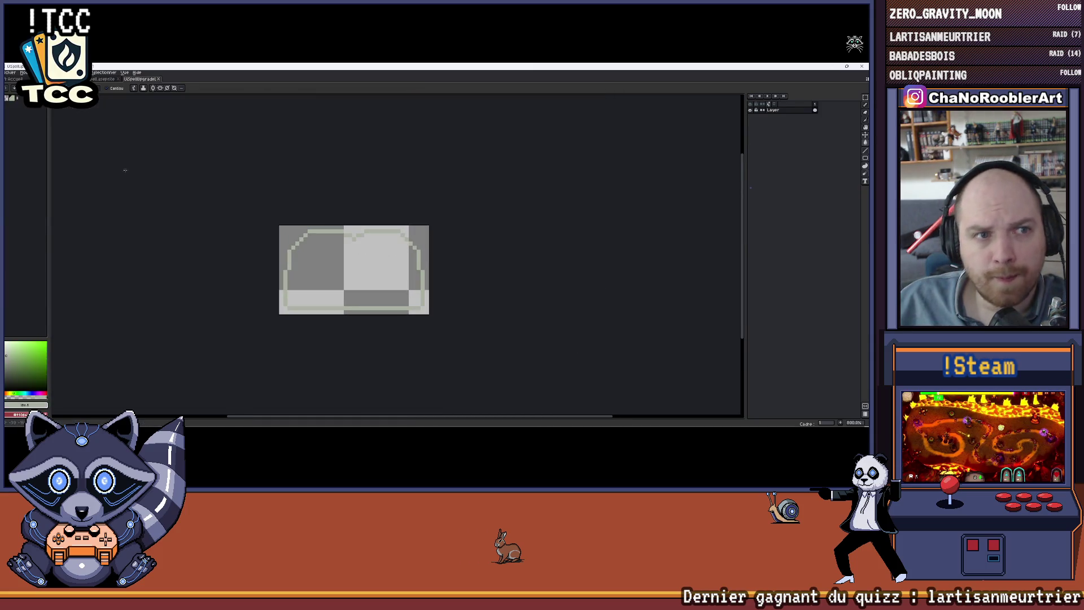
left_click(103, 79)
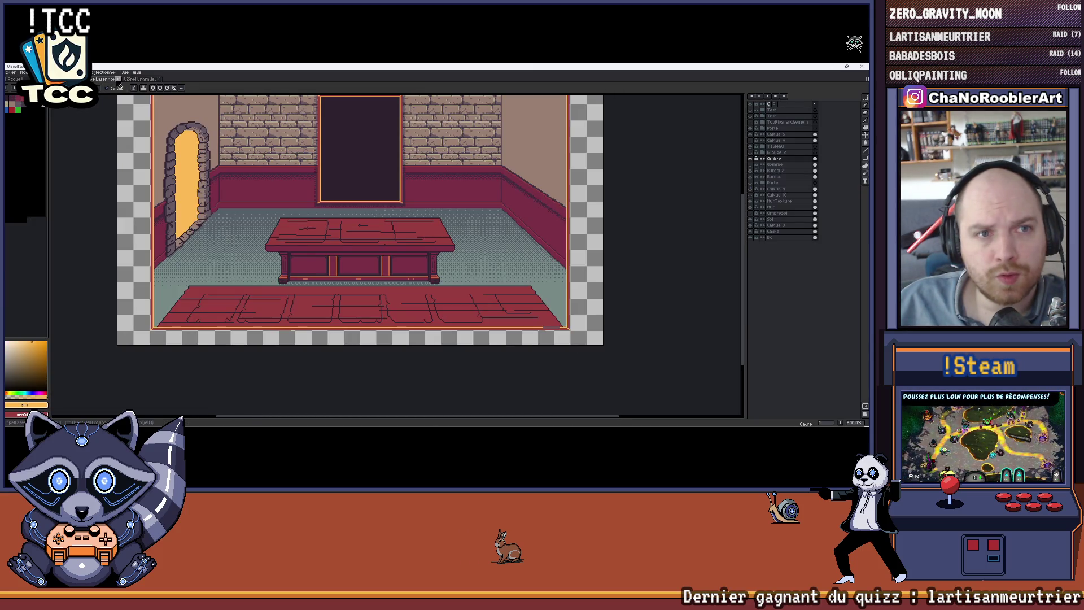
left_click(128, 80)
Load the colours from palette.aseprite in the ProjetM folder
left_click(101, 80)
left_click(136, 80)
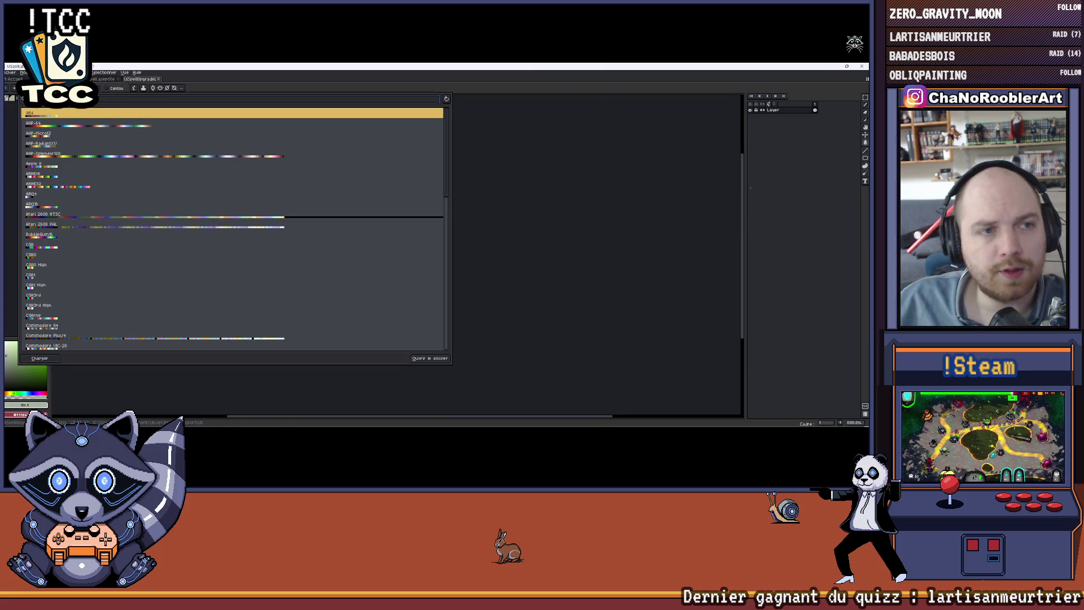
left_click(12, 97)
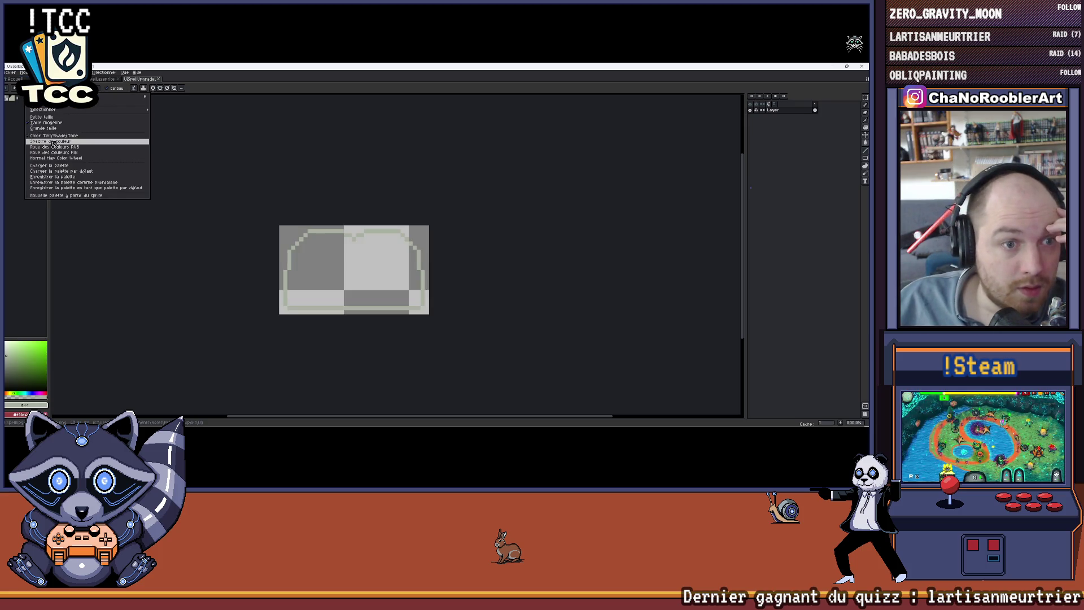
left_click(50, 165)
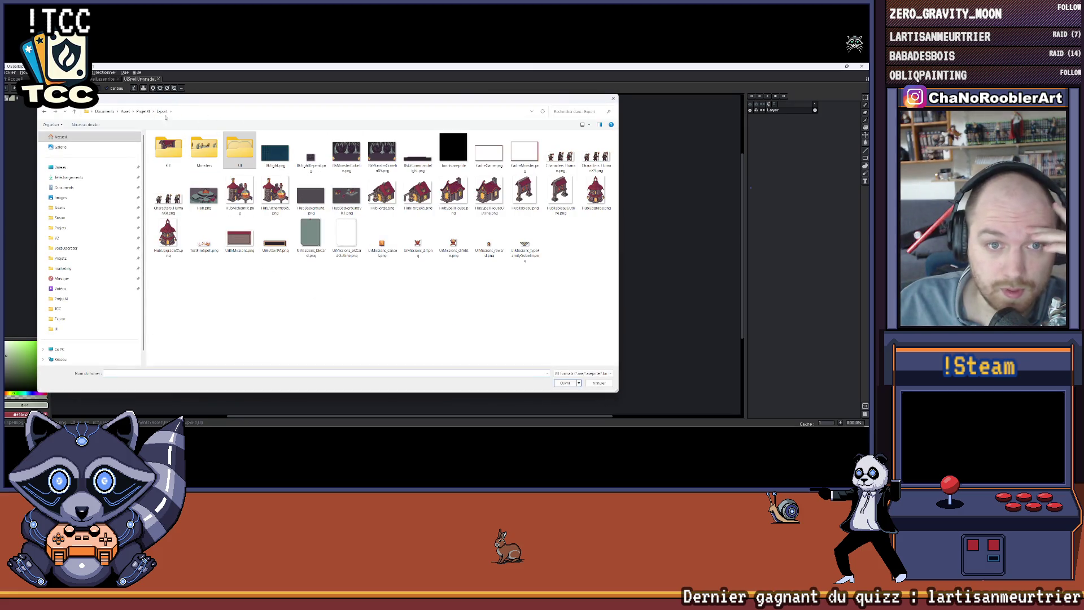
left_click(148, 112)
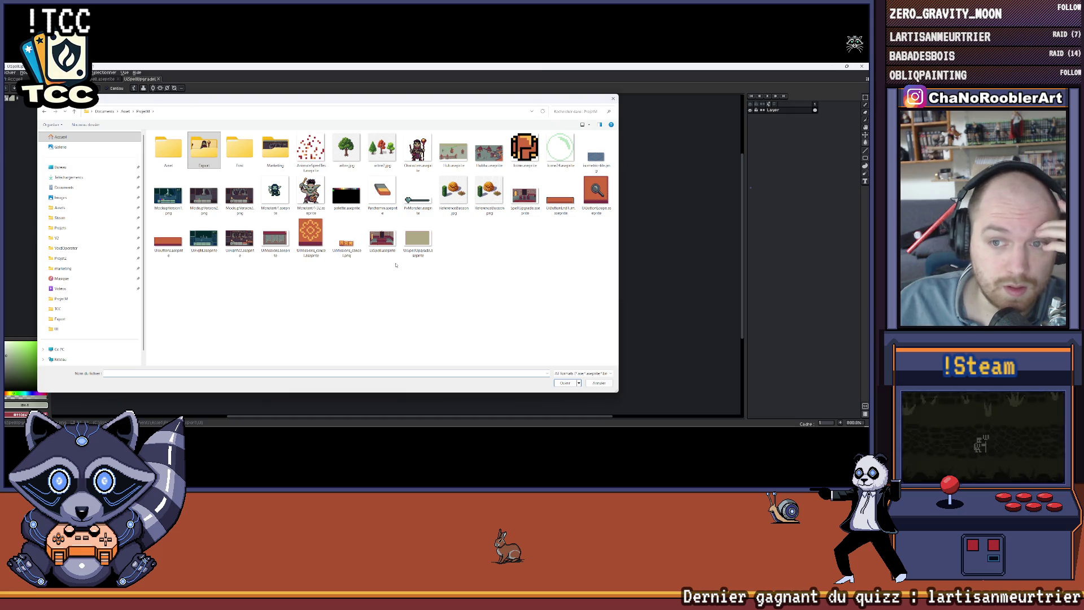
double_click(346, 195)
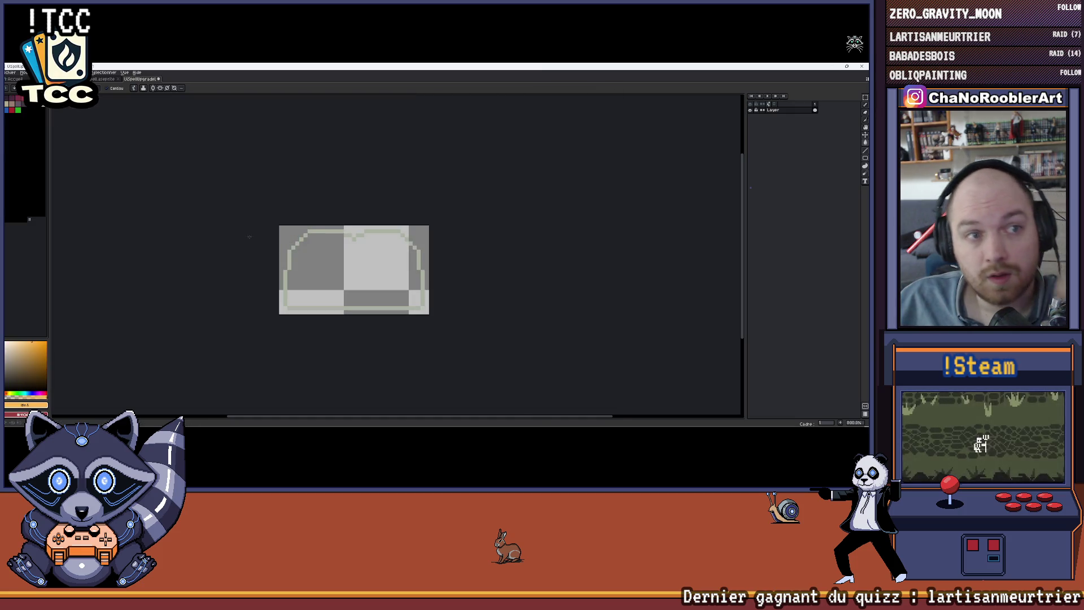
Recolour the arch sprite's grey outline orange with the Paint Bucket, then minimize Aseprite
scroll(332, 251, "up", 2)
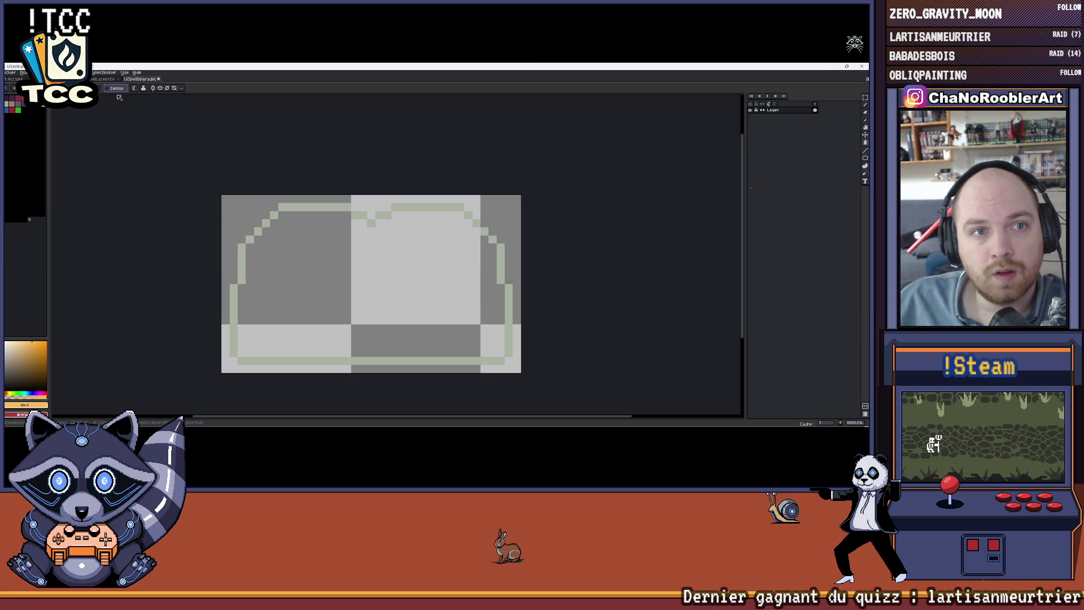
left_click(321, 210)
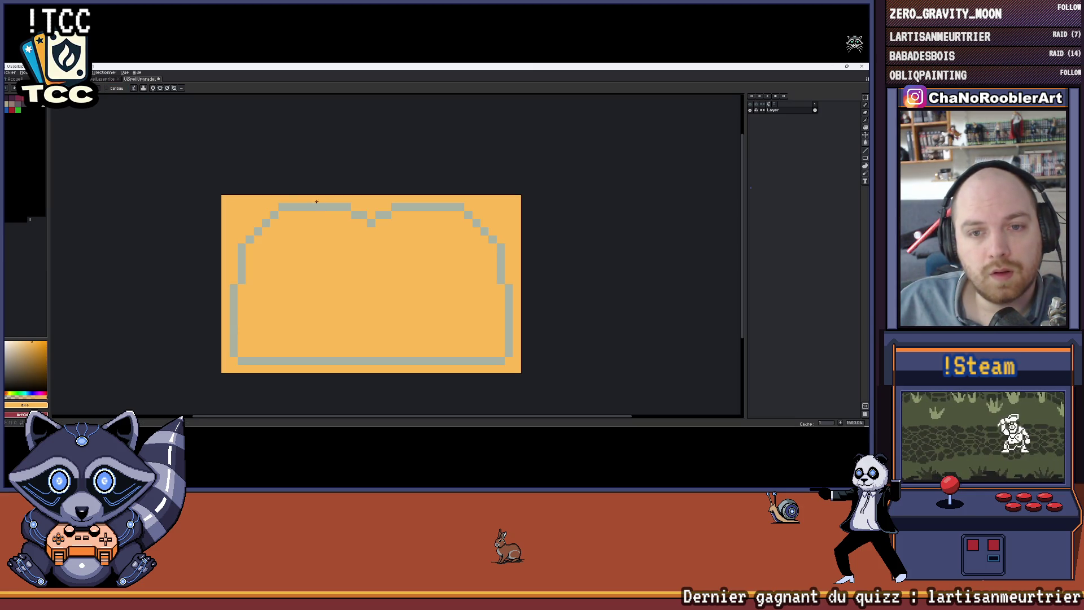
key("ctrl+z")
left_click(371, 223)
left_click(372, 208)
scroll(372, 209, "down", 3)
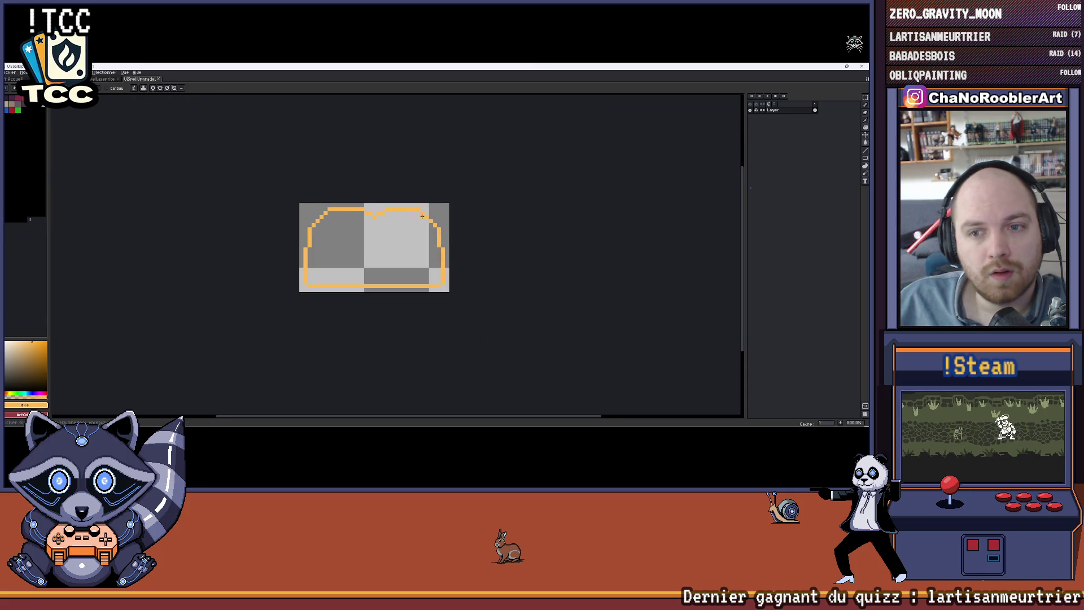
left_click(838, 66)
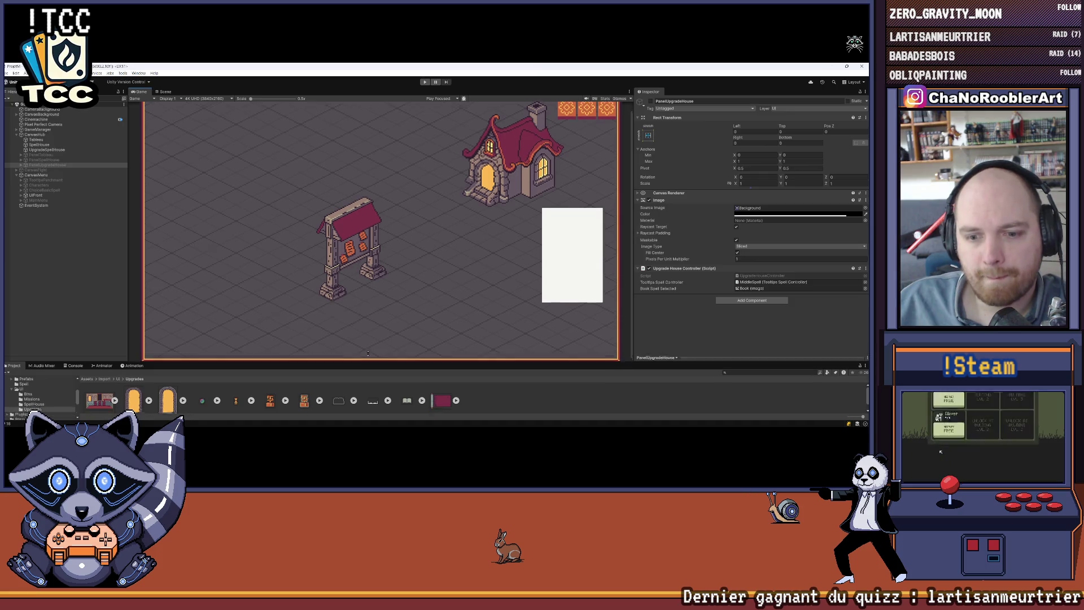
Delete the old upgrade sprite asset
left_click_drag(372, 369, 373, 291)
left_click(338, 326)
key("Delete")
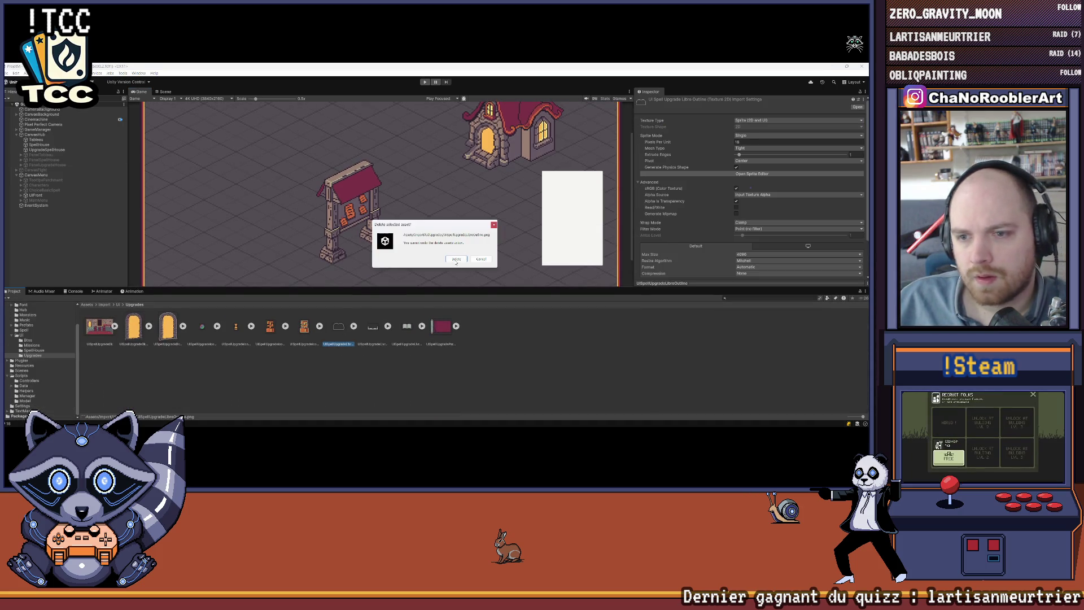
left_click(457, 260)
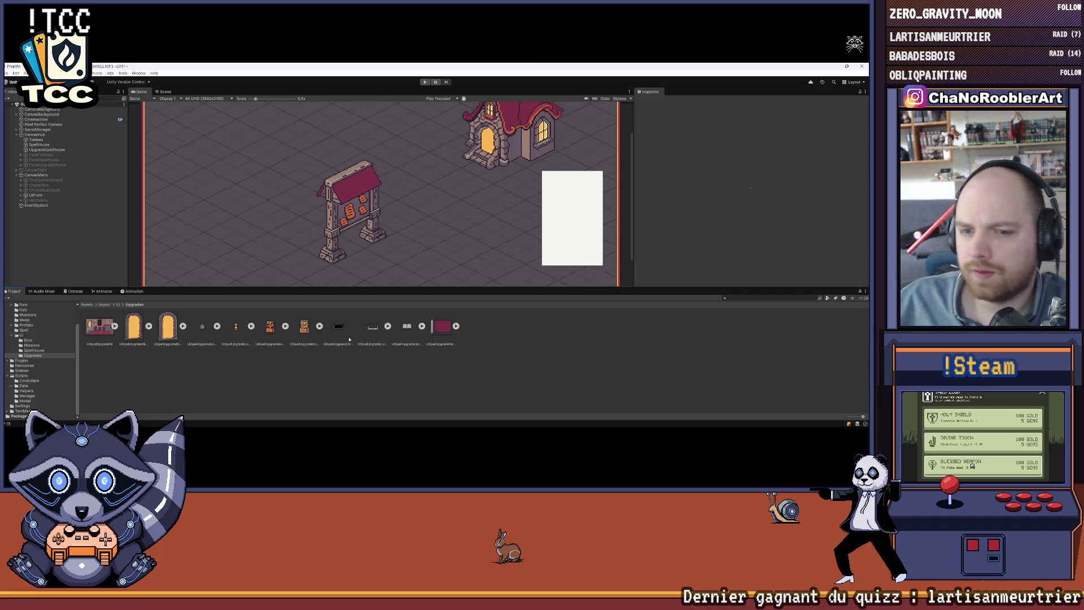
Make the outline texture a Sprite (2D and UI) with Point filter, no compression, 4096 max size, and apply
left_click(339, 327)
left_click(757, 121)
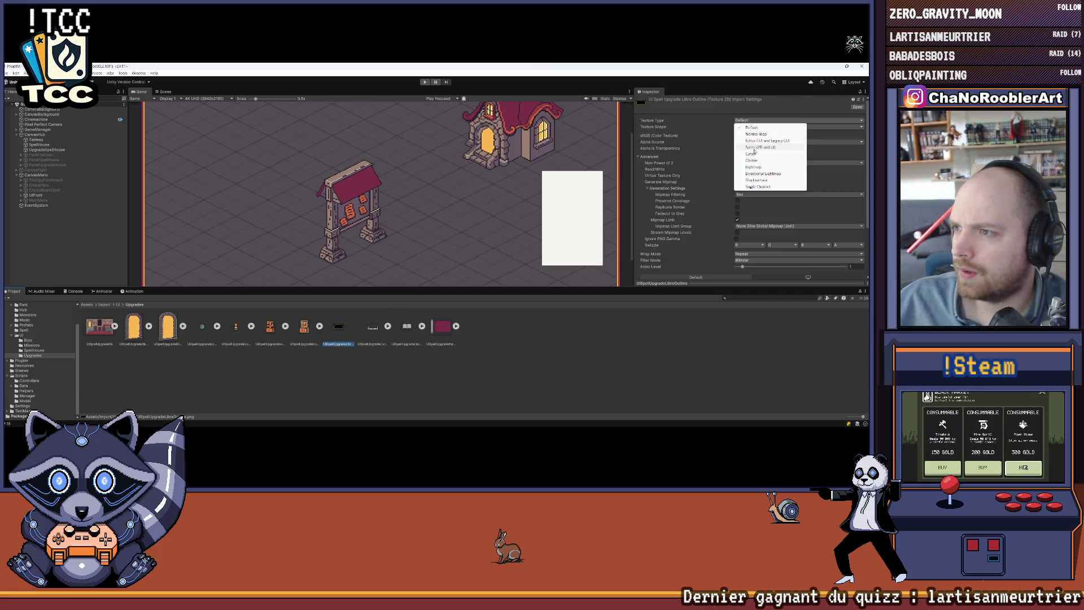
left_click(754, 148)
left_click(749, 142)
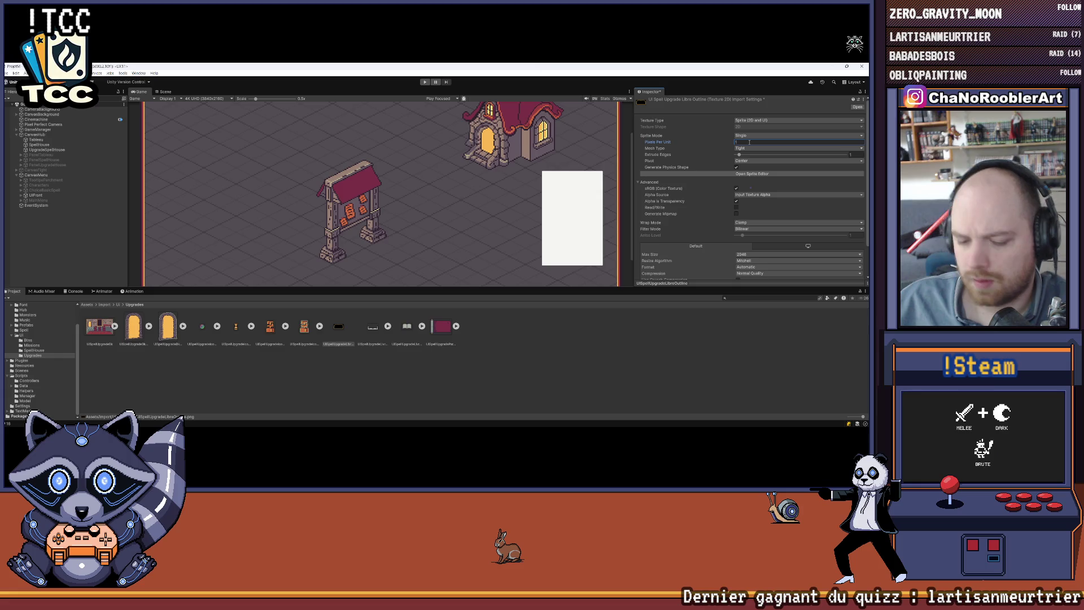
scroll(751, 142, "down", 3)
left_click(791, 193)
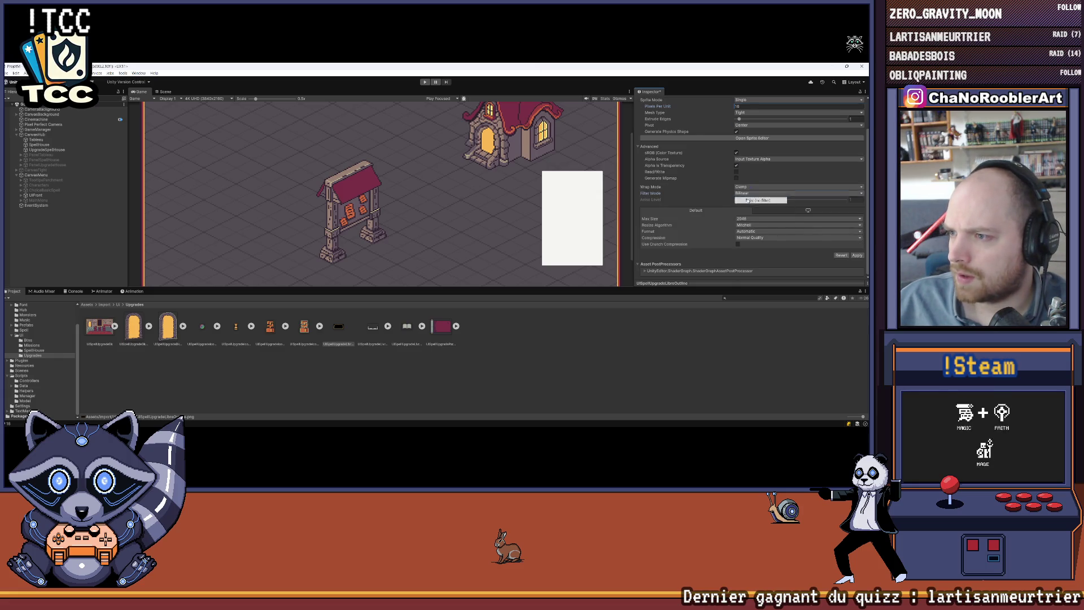
left_click(751, 201)
left_click(742, 237)
left_click(751, 244)
left_click(751, 225)
left_click(762, 279)
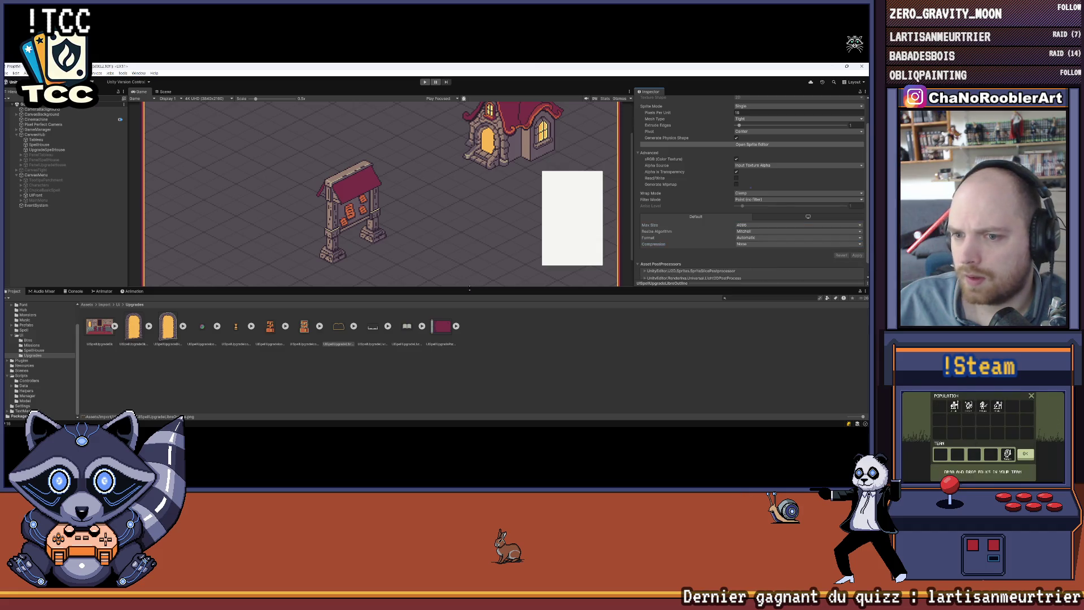
left_click(857, 255)
Play a new game as the apprentice wizard with F_Flameiris and F_Eruption starting spells
left_click(424, 82)
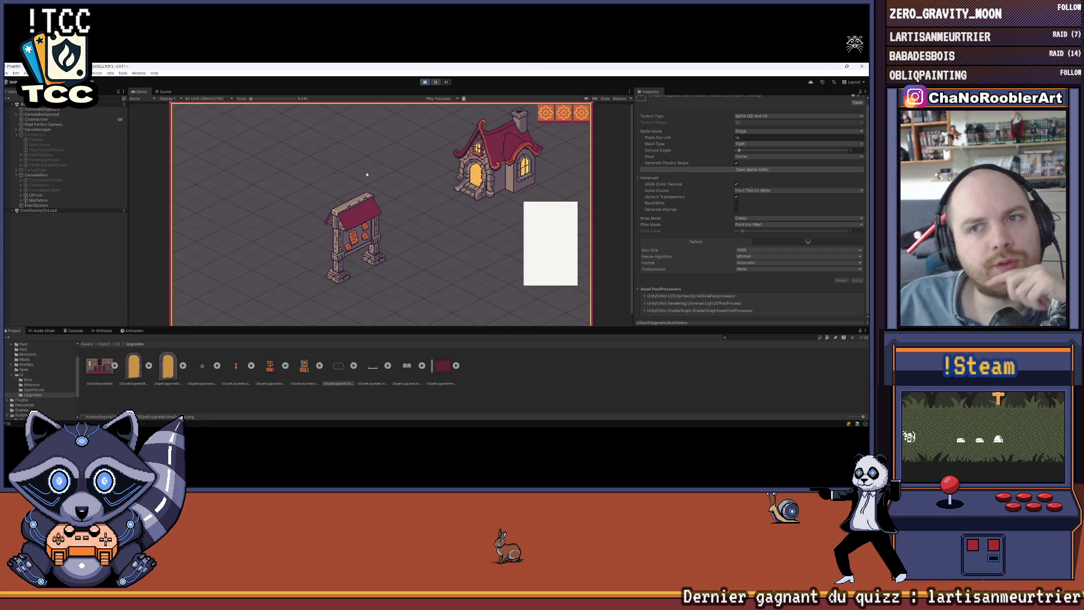
left_click(393, 187)
left_click(382, 226)
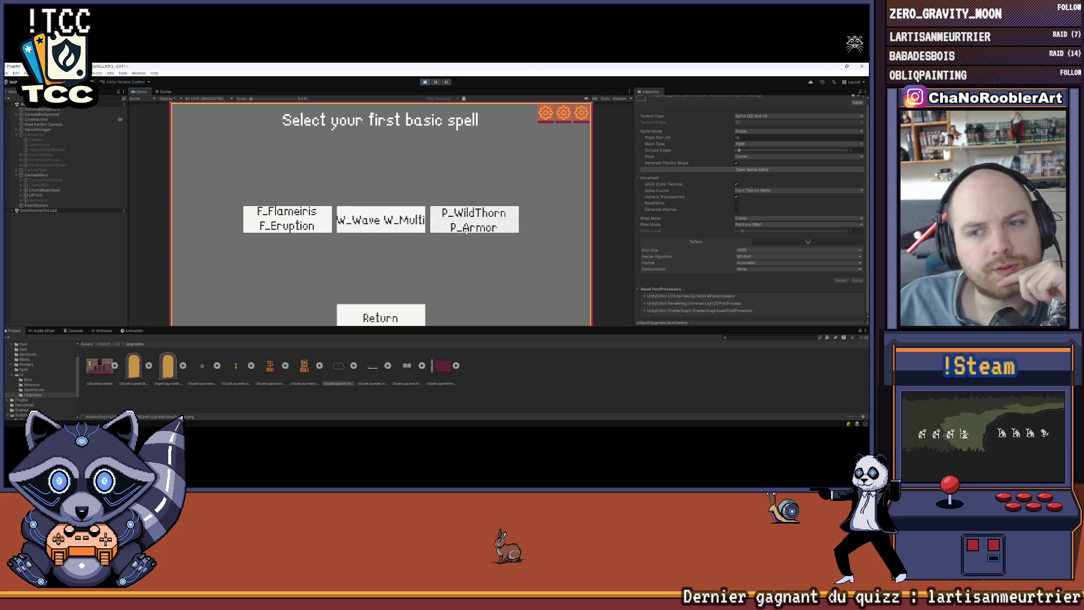
left_click(263, 227)
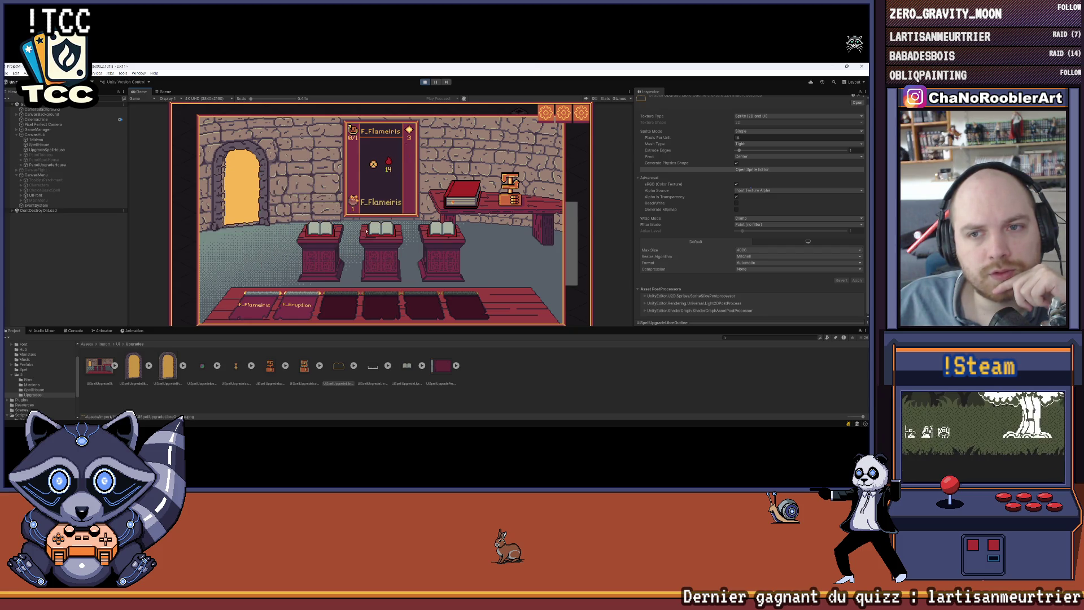
mouse_move(372, 231)
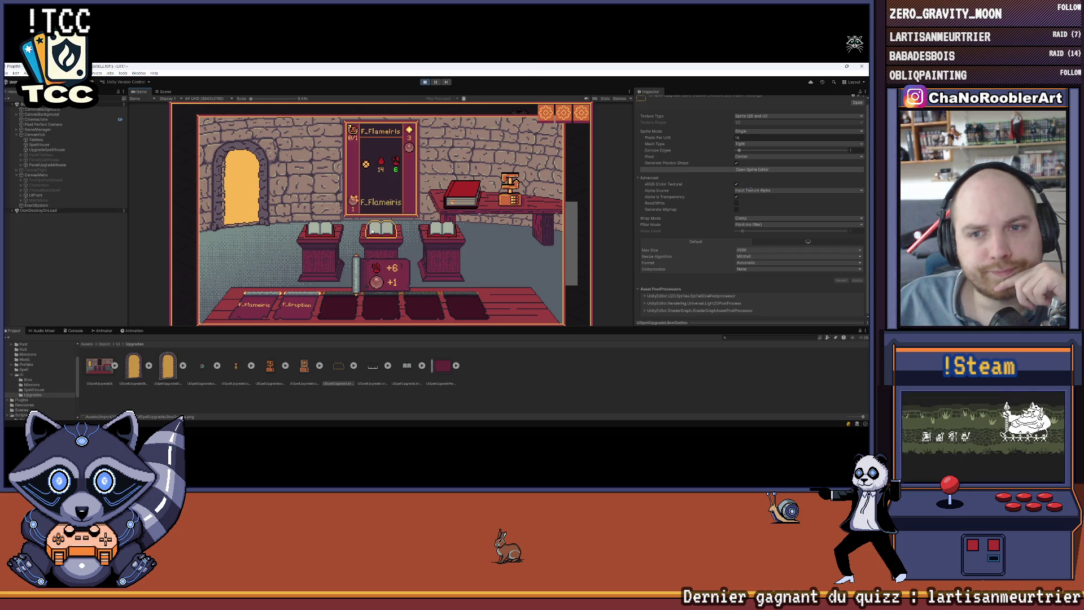
mouse_move(293, 312)
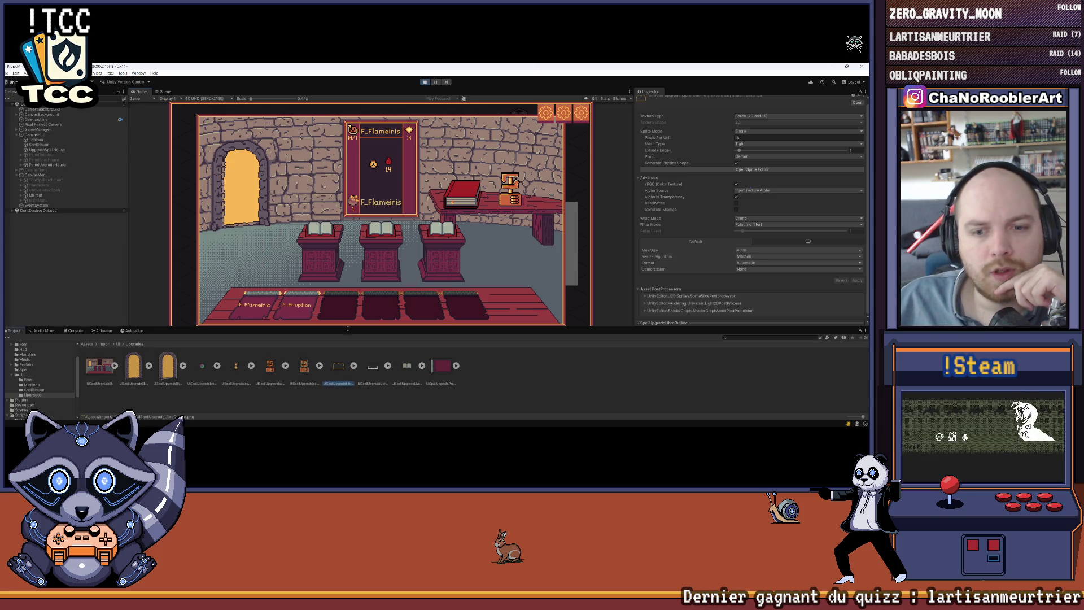
left_click_drag(348, 327, 341, 360)
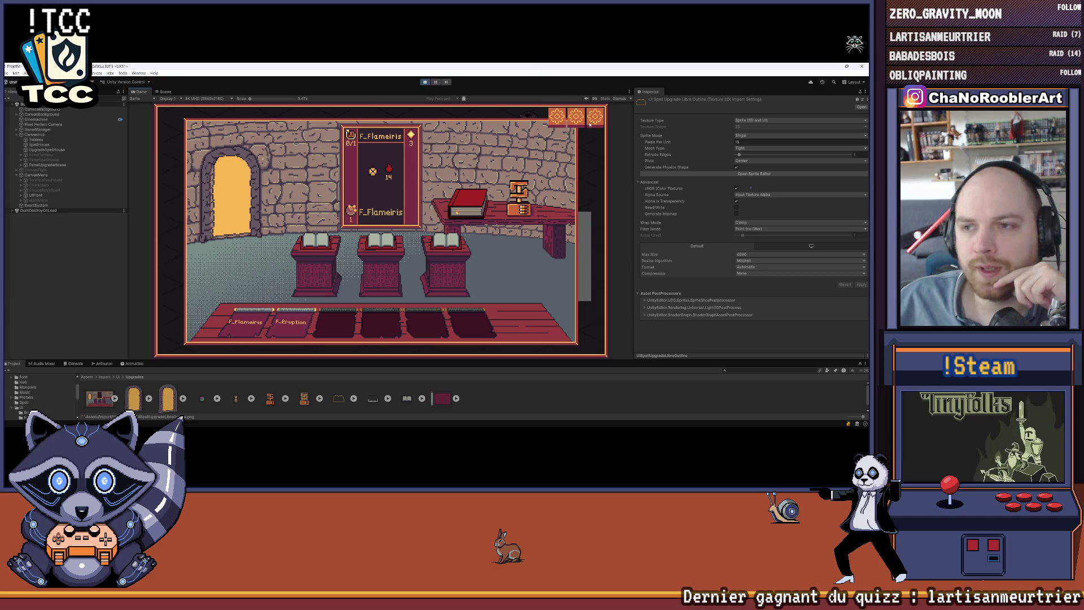
Maximize the Game view to playtest the F_Flameiris upgrades, then stop the game
left_click(628, 92)
left_click(650, 111)
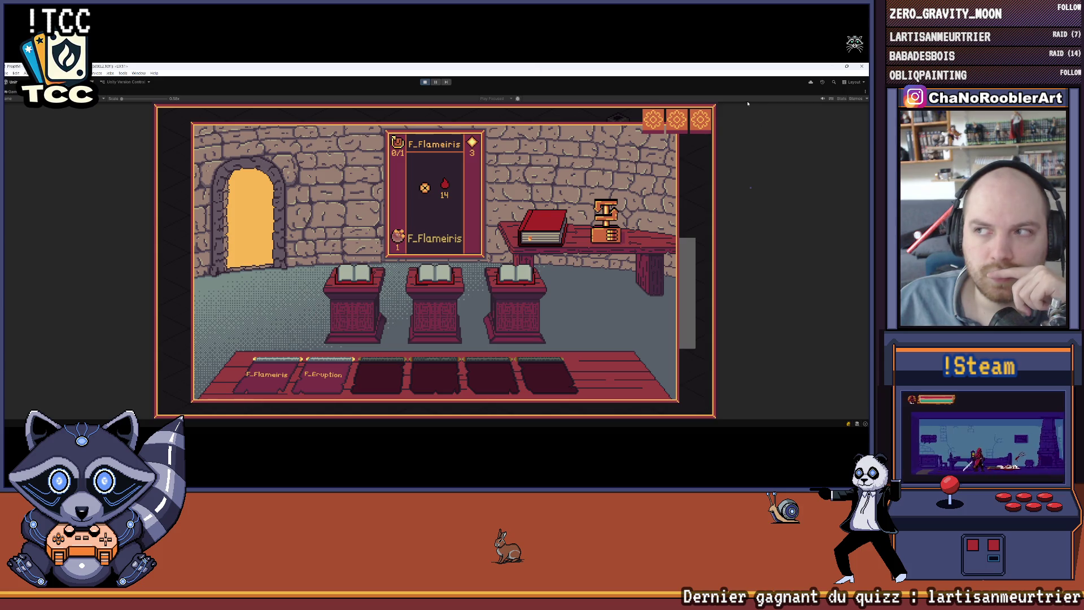
left_click(424, 83)
Switch to Aseprite and open the maroon parchment slot sprite from Export > UI
mouse_move(471, 422)
left_click(608, 420)
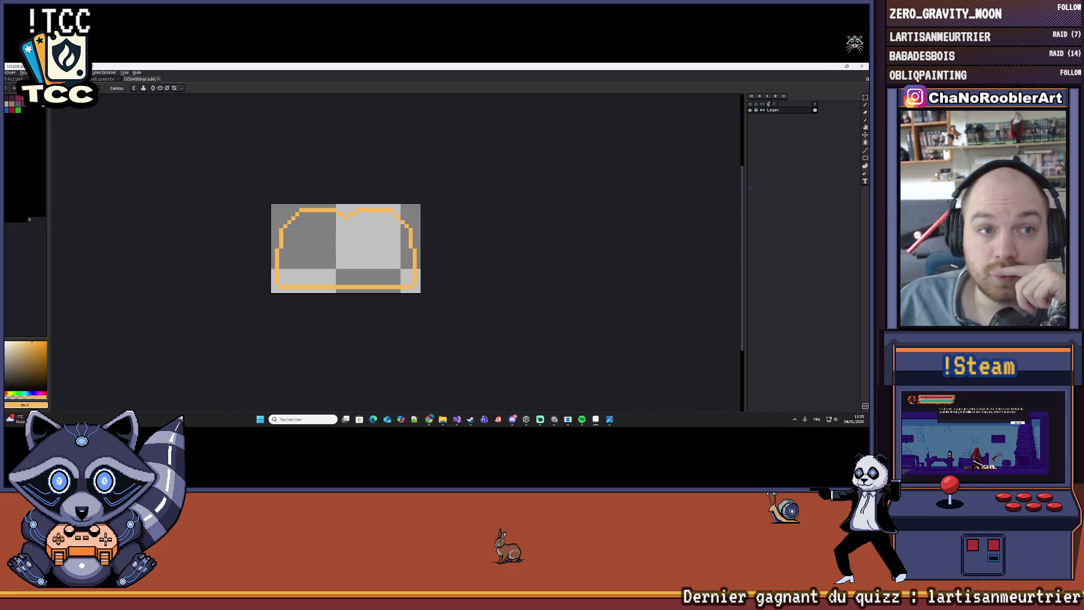
left_click(10, 73)
left_click(20, 86)
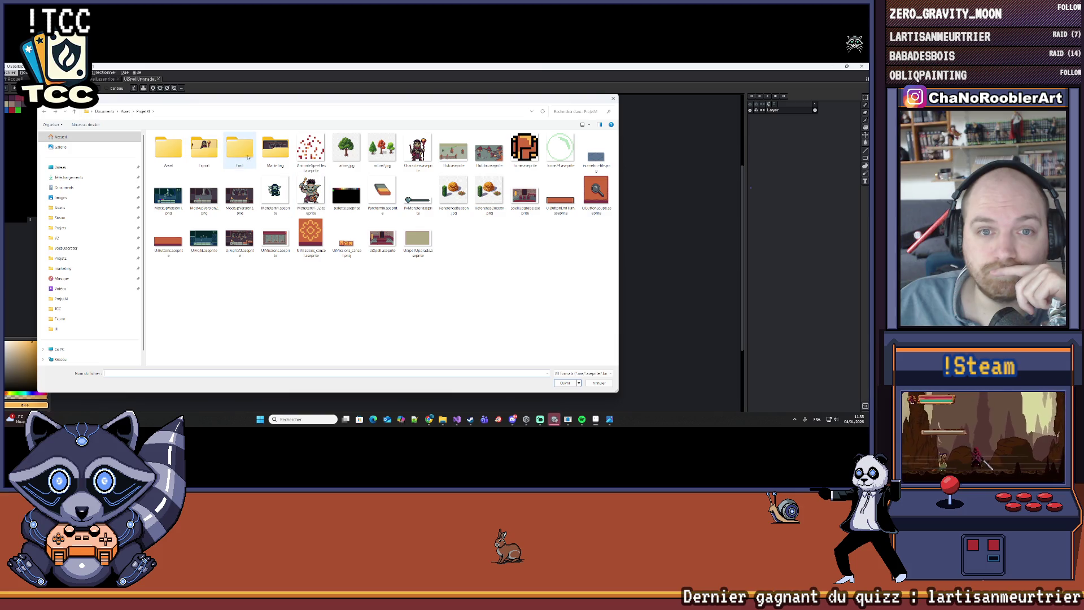
double_click(204, 151)
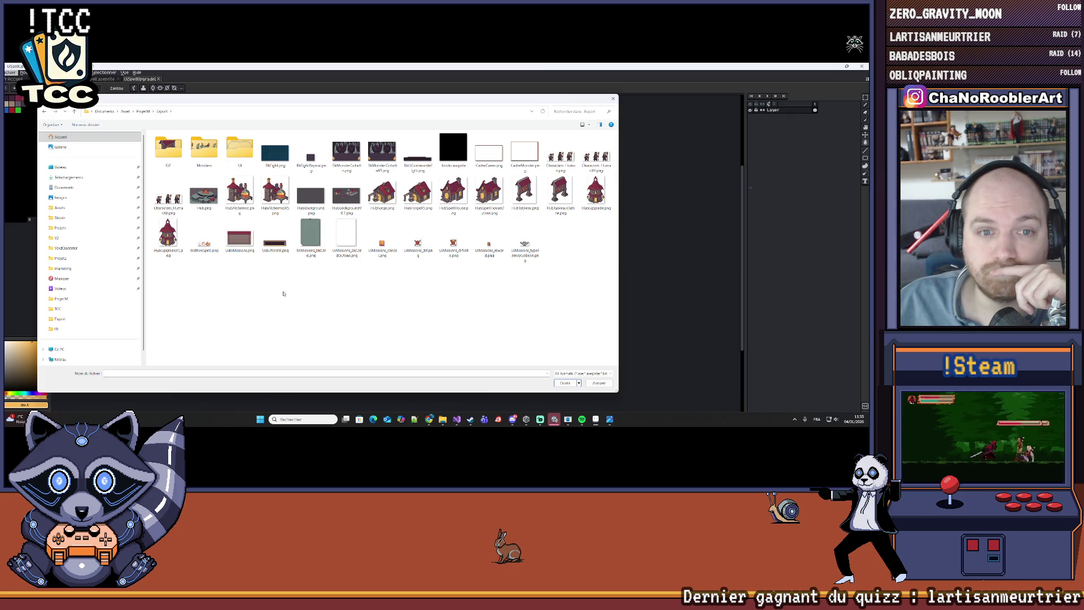
double_click(240, 149)
scroll(458, 325, "down", 1)
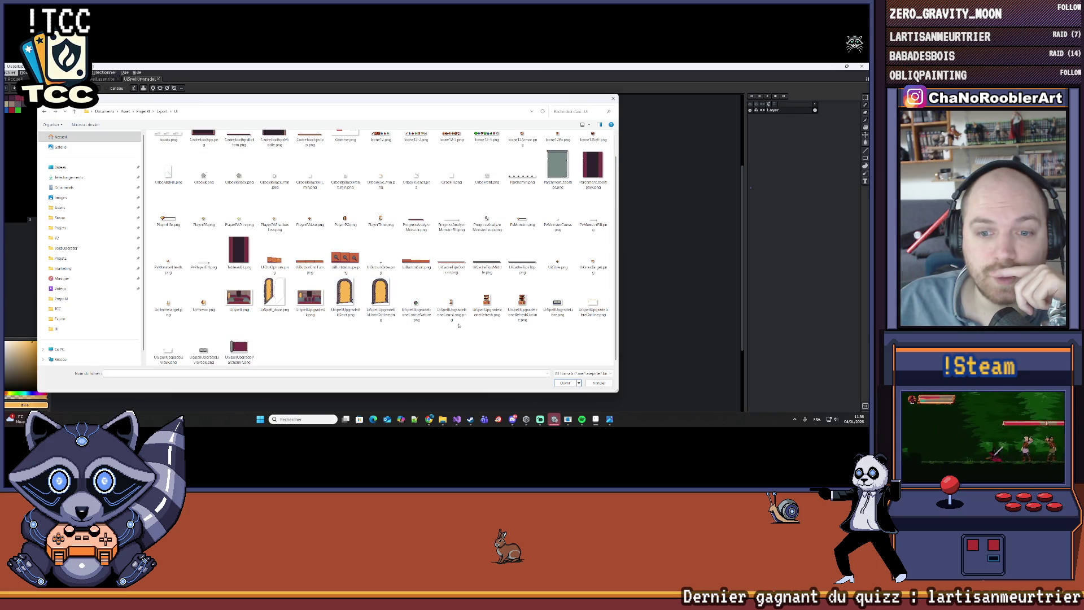
double_click(253, 342)
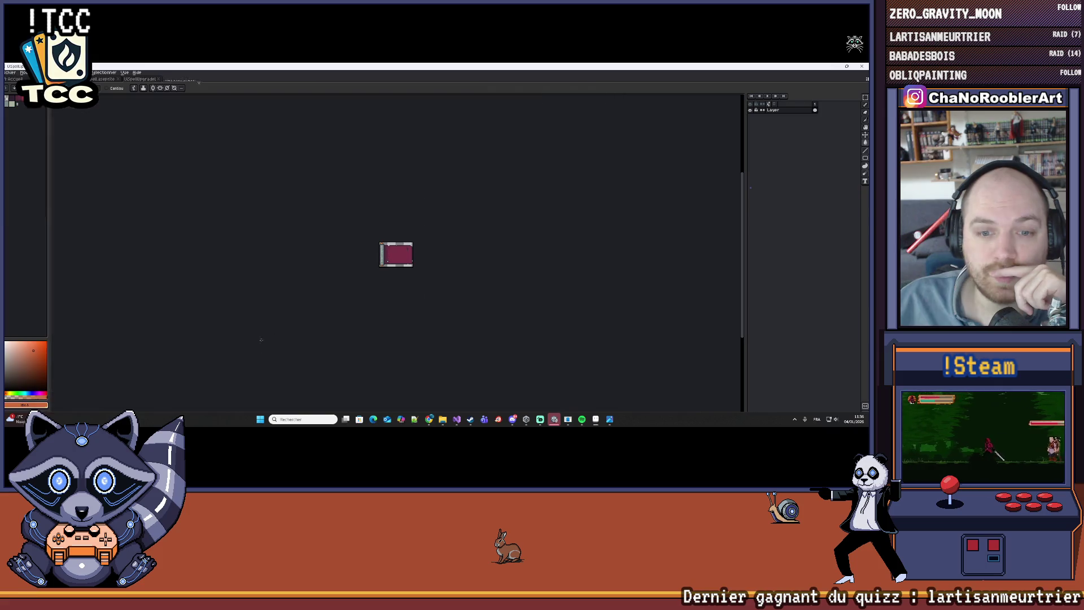
scroll(361, 208, "up", 6)
Enlarge the parchment sprite's canvas by about one pixel on each side
mouse_move(360, 208)
left_mouse_down()
mouse_move(297, 185)
mouse_move(341, 187)
left_mouse_up()
left_click(80, 72)
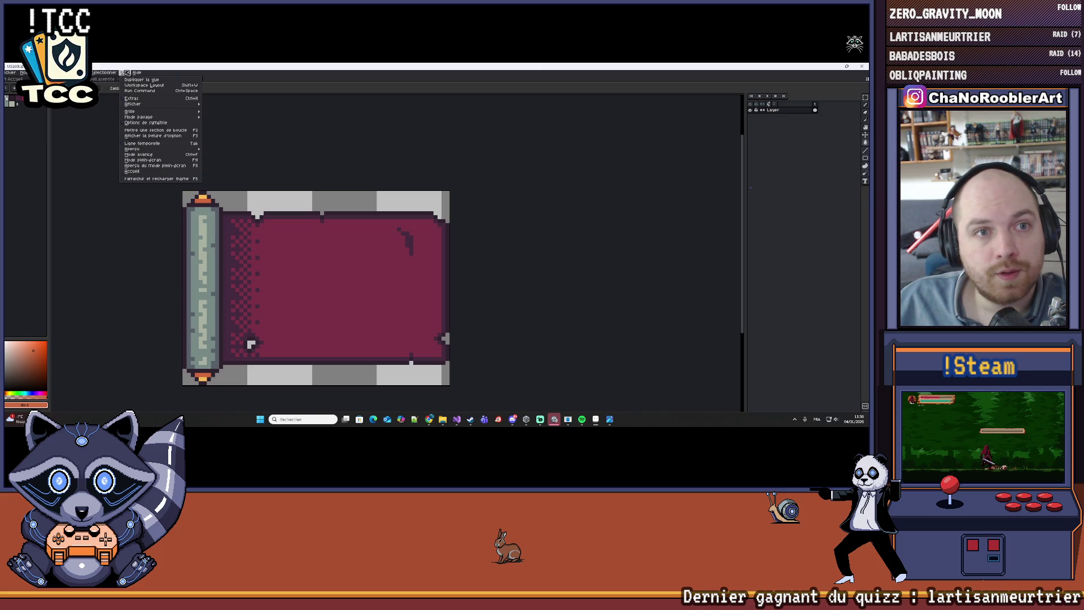
mouse_move(73, 72)
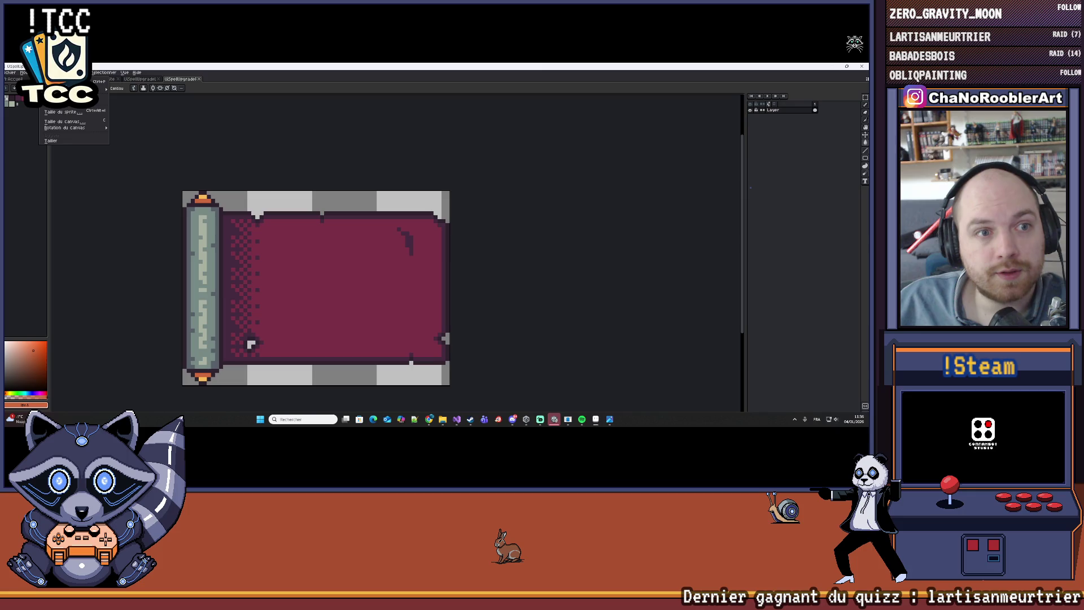
left_click(62, 121)
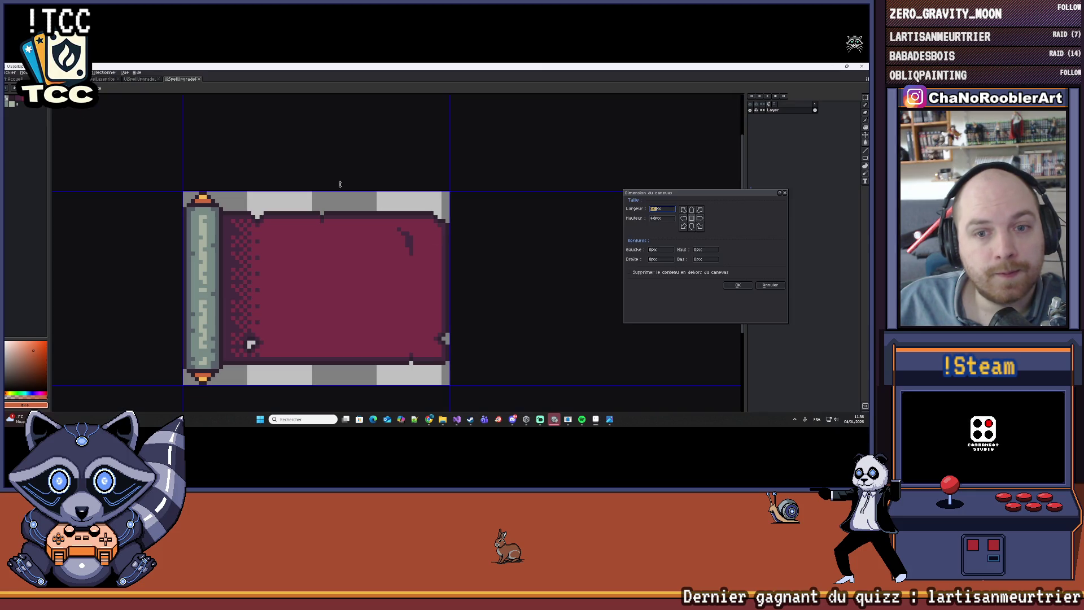
scroll(452, 254, "up", 1)
mouse_move(457, 245)
left_mouse_down()
mouse_move(466, 244)
mouse_move(458, 240)
left_mouse_up()
scroll(349, 213, "down", 2)
left_click_drag(305, 179, 306, 176)
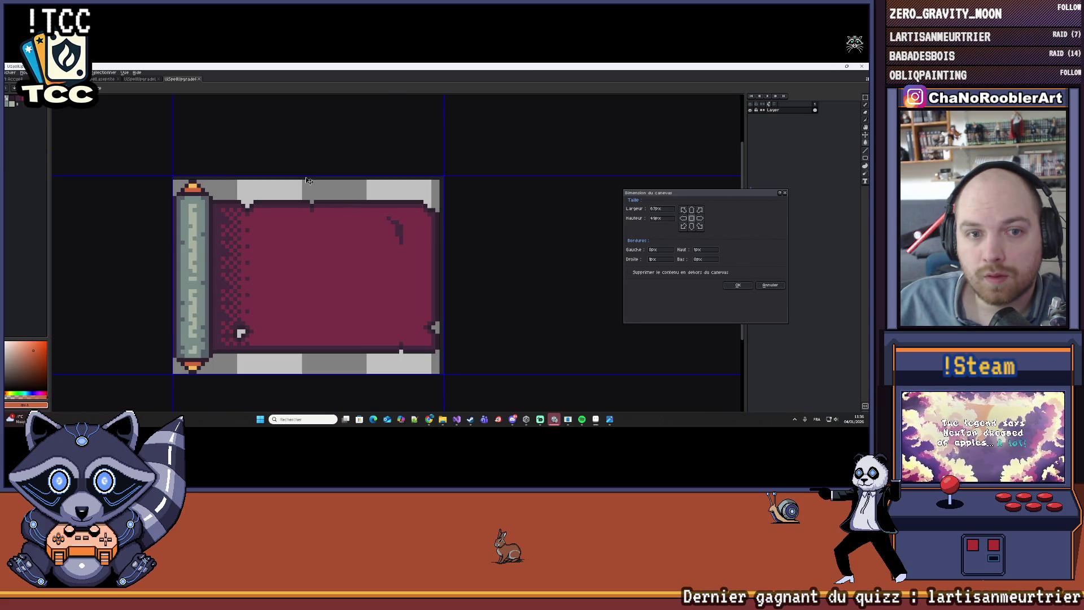
left_click_drag(170, 228, 168, 227)
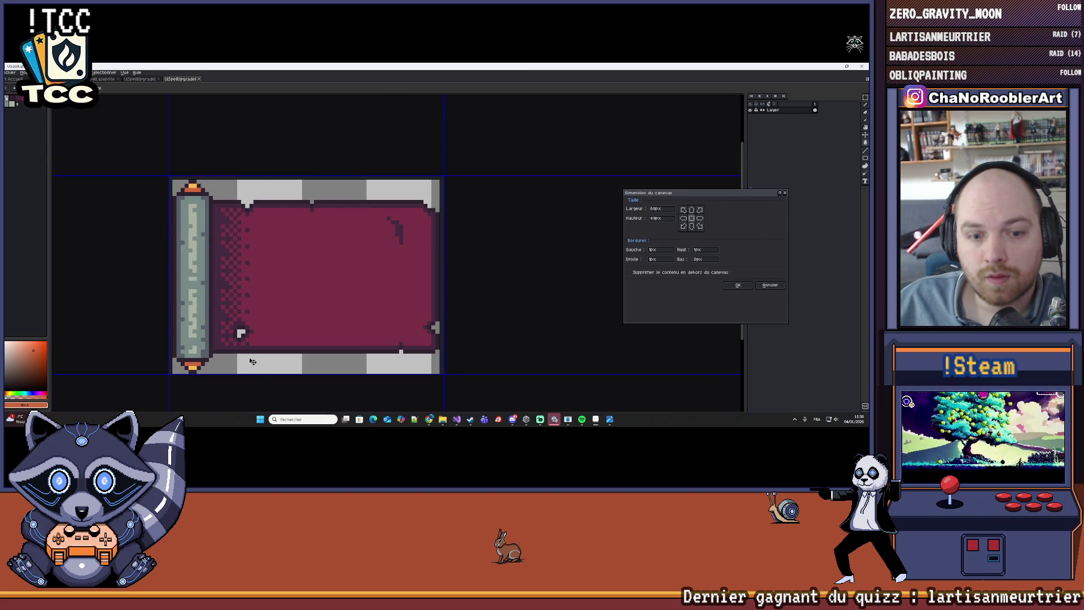
left_click_drag(256, 375, 260, 378)
left_click(737, 285)
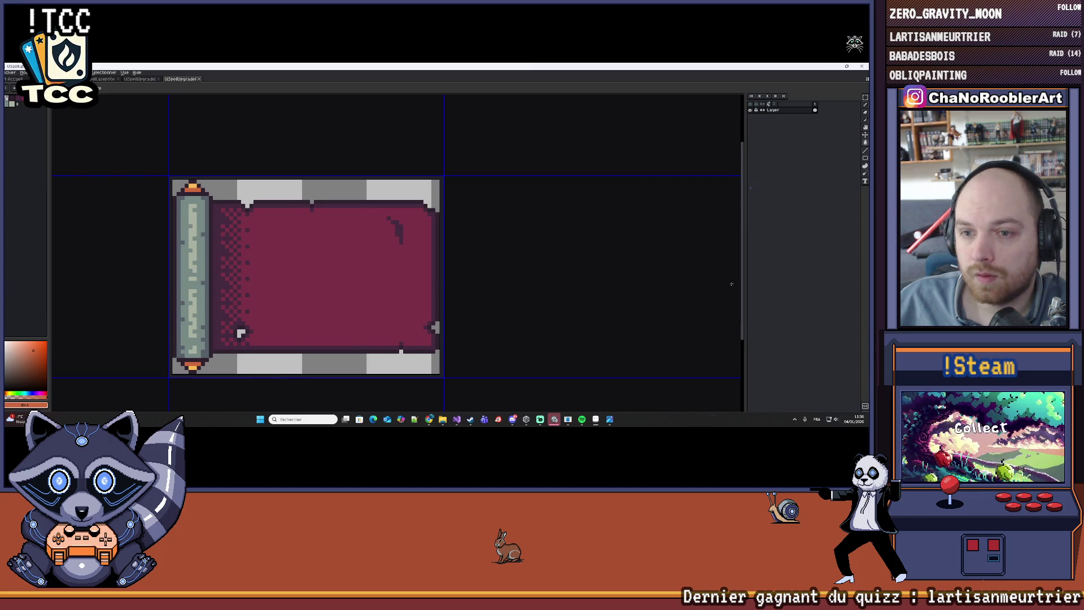
scroll(363, 224, "down", 1)
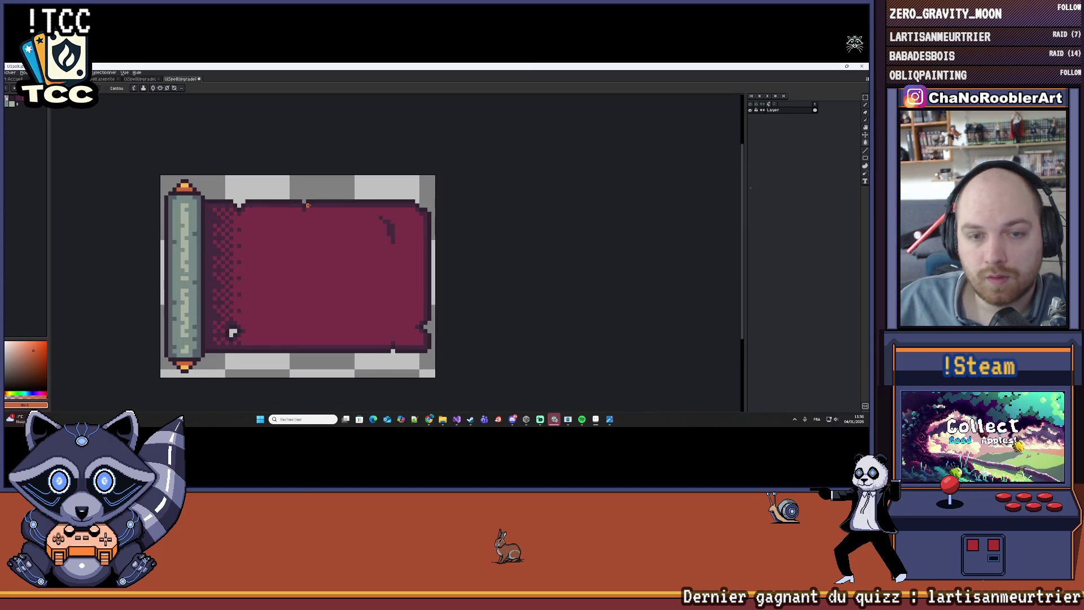
Dismiss the accidental file dialog and bring up the Outline effect settings
key("ctrl+s")
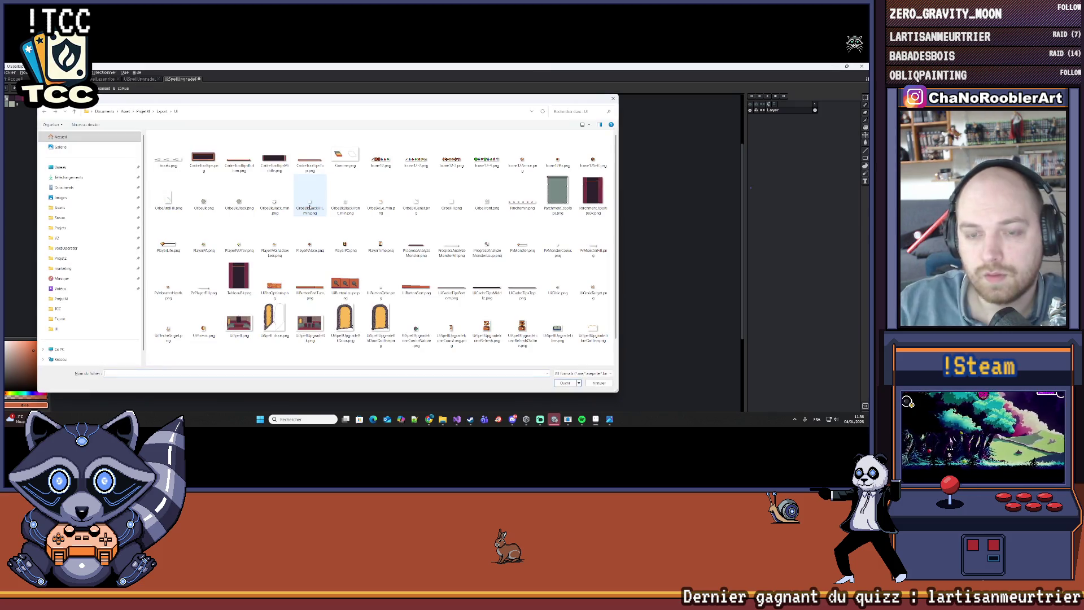
left_click(613, 98)
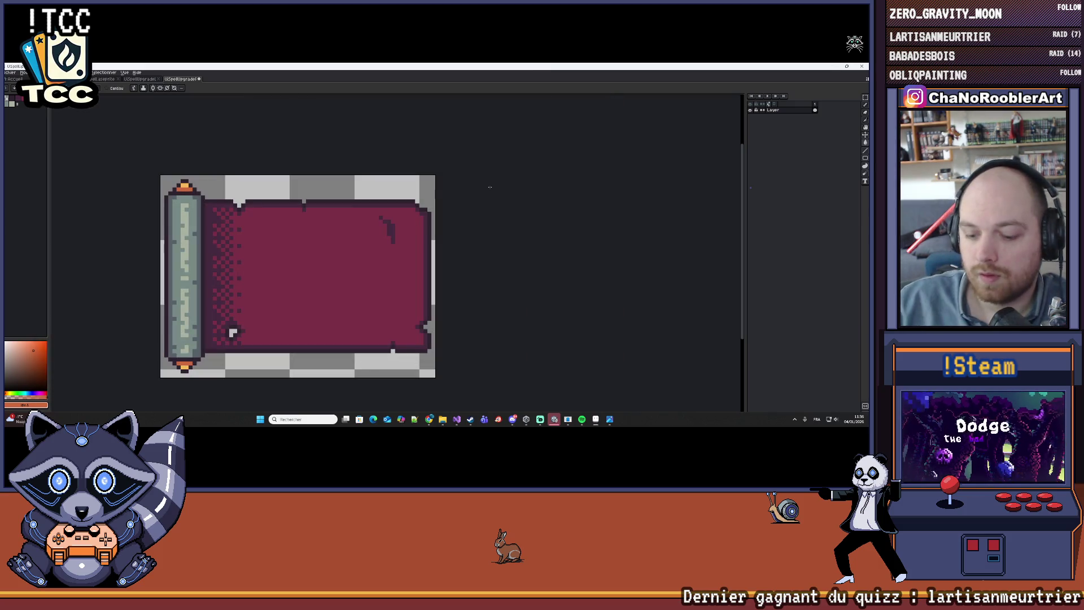
key("shift+o")
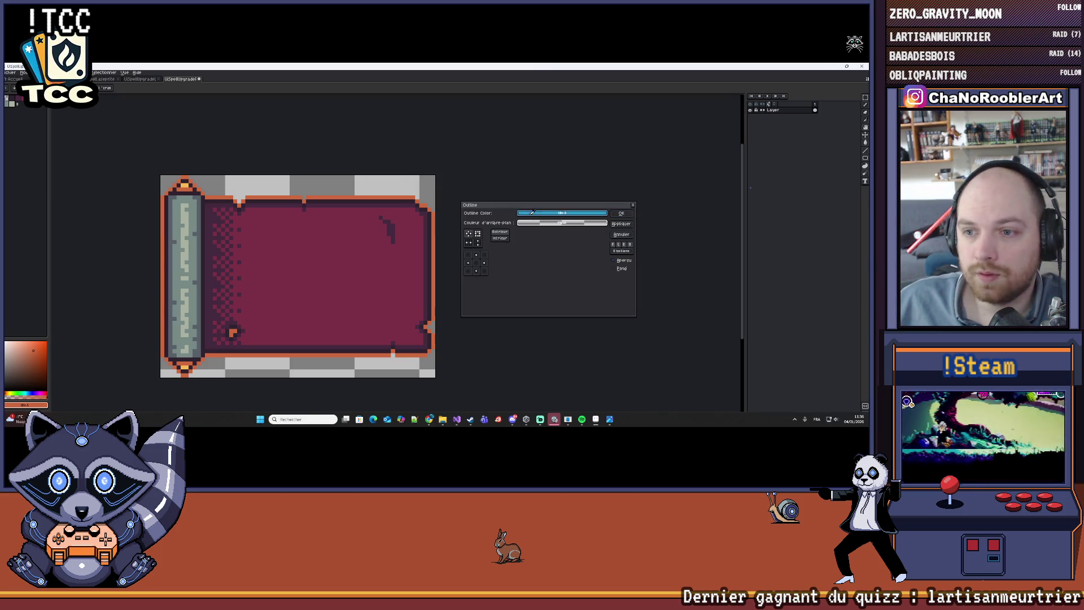
Apply a yellow-orange outline to the parchment sprite and save it
left_click(539, 214)
left_click(547, 235)
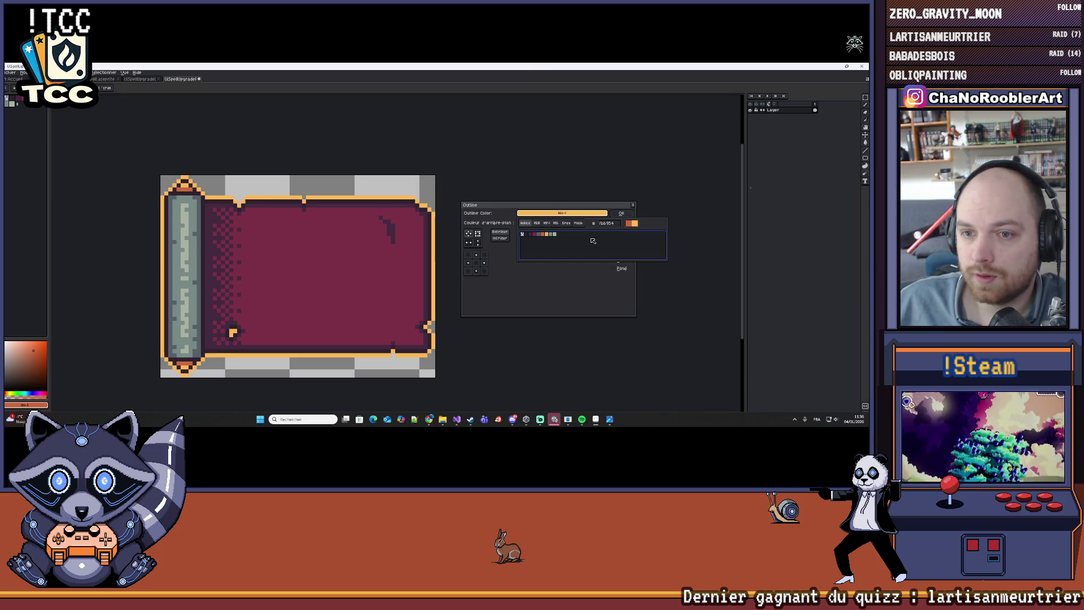
left_click(621, 213)
scroll(453, 203, "down", 2)
key("ctrl+s")
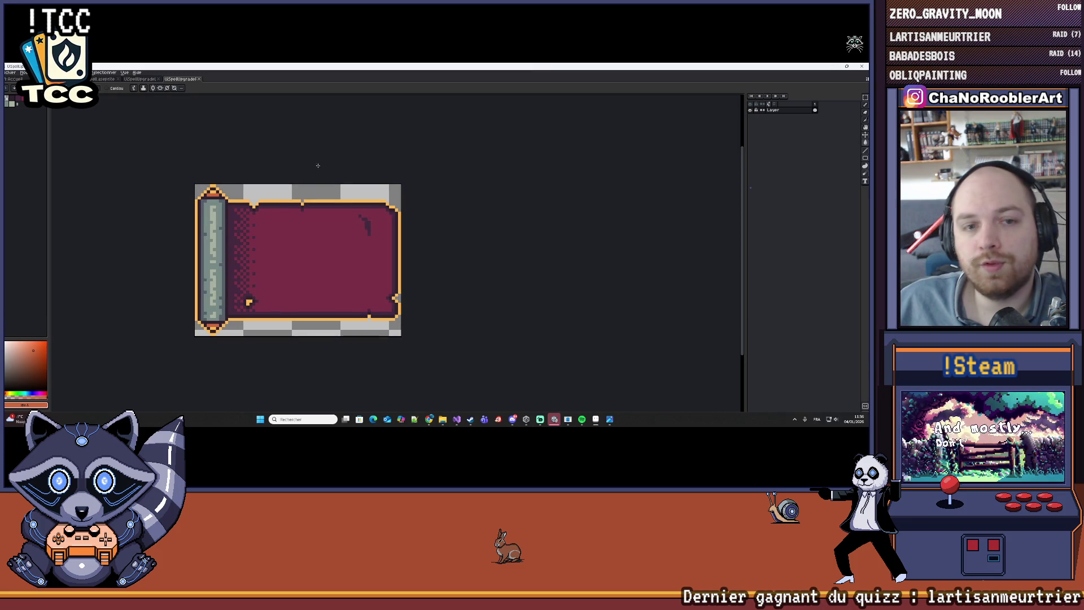
Paint a green pixel on the scroll's top finial with the pencil
scroll(382, 200, "down", 1)
scroll(249, 219, "up", 3)
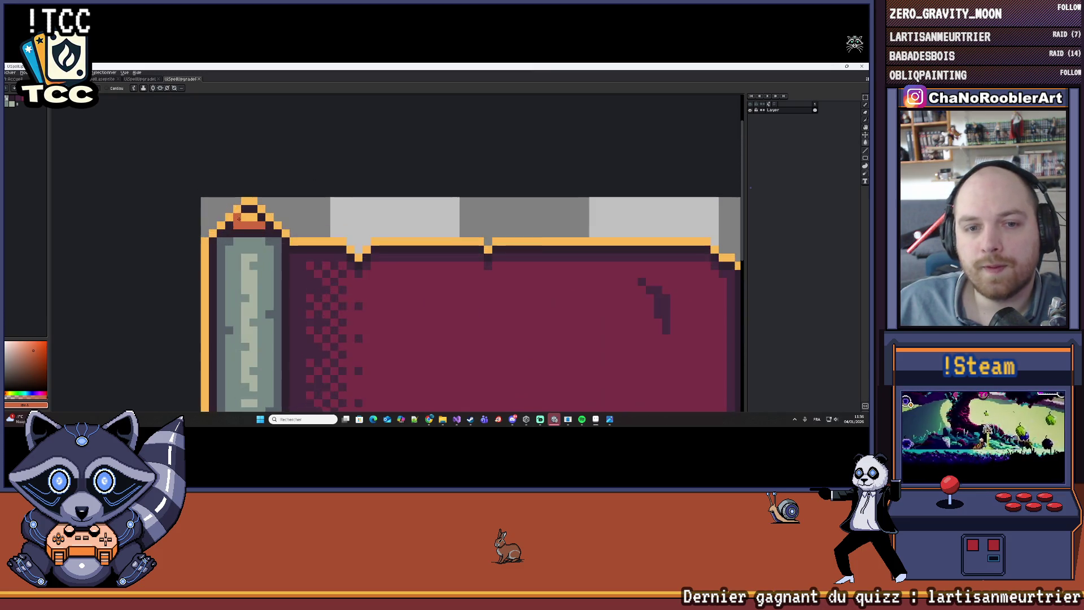
scroll(250, 195, "up", 1)
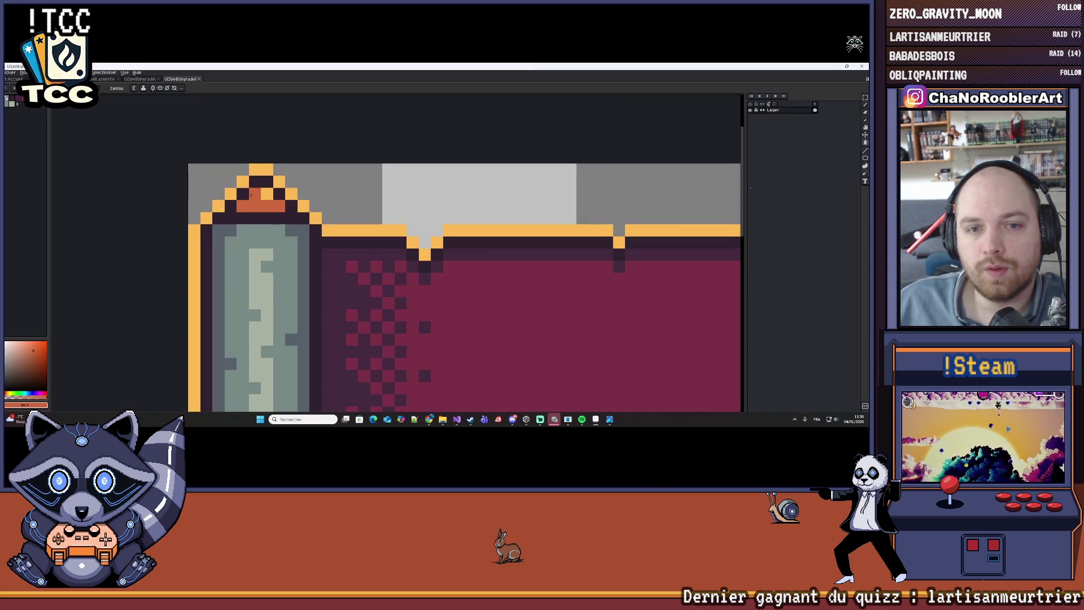
scroll(258, 202, "down", 4)
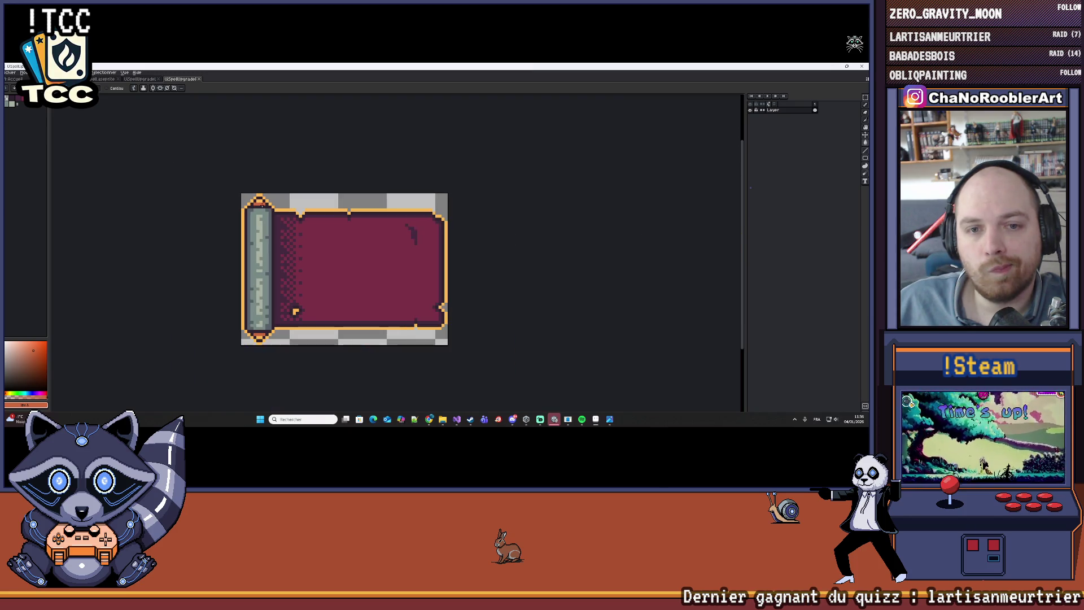
scroll(259, 203, "up", 3)
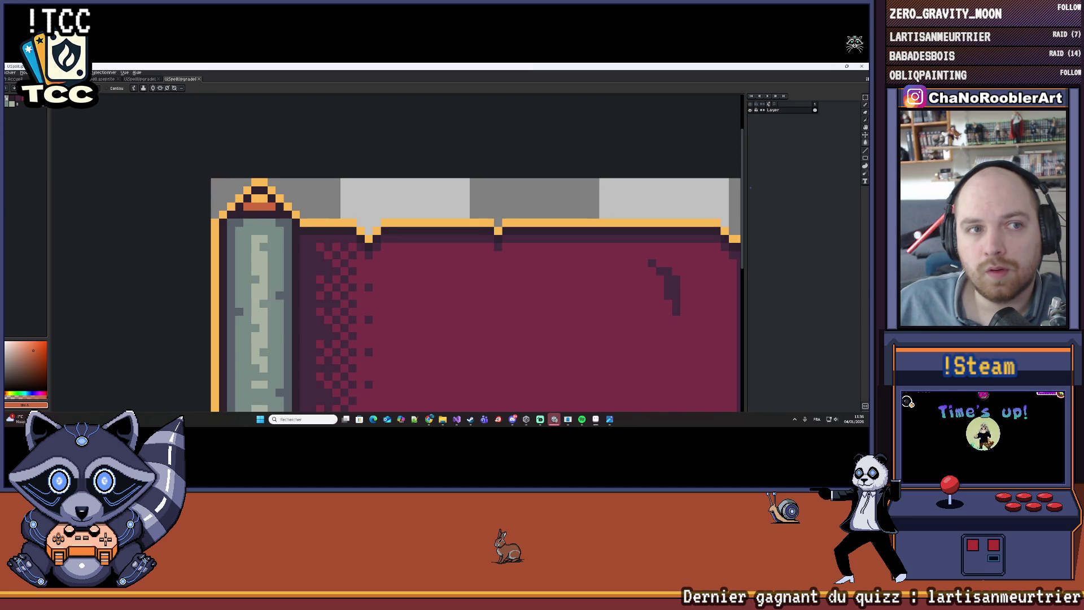
left_click(6, 112)
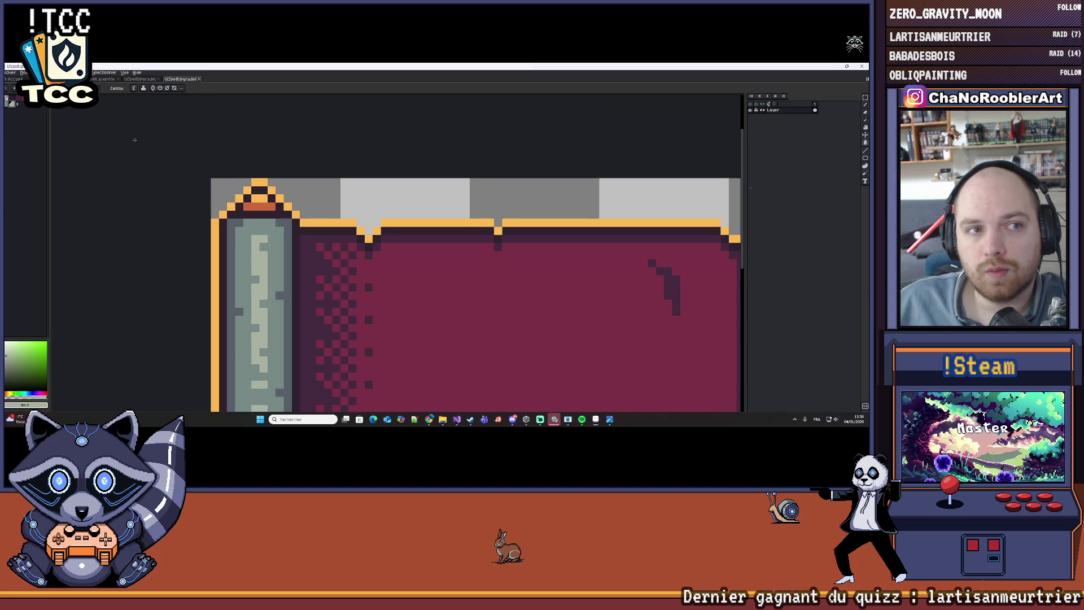
key("b")
left_click(262, 206)
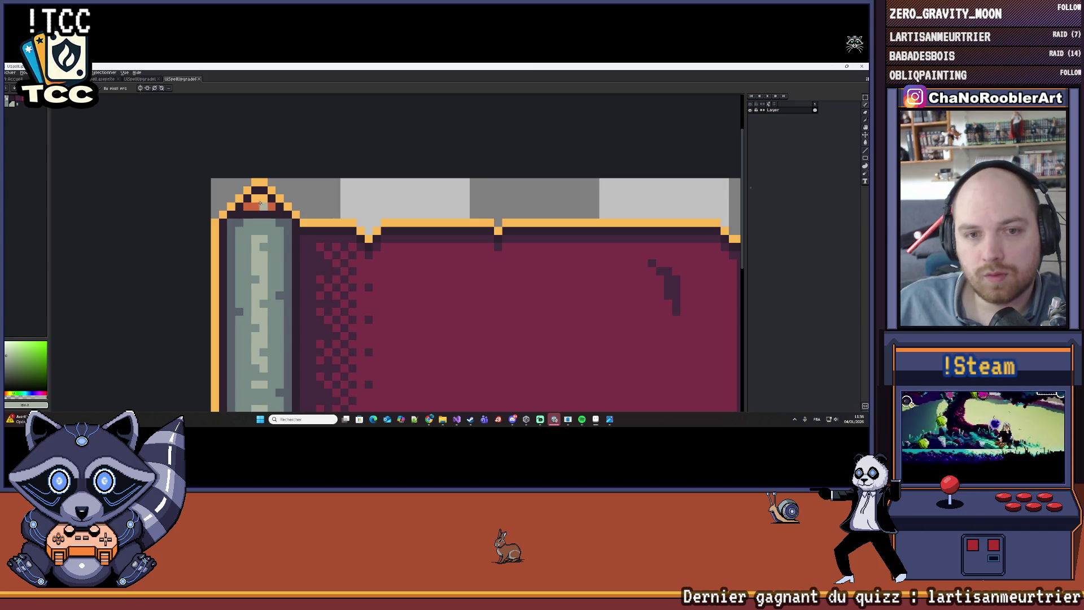
scroll(260, 199, "down", 3)
scroll(265, 333, "up", 2)
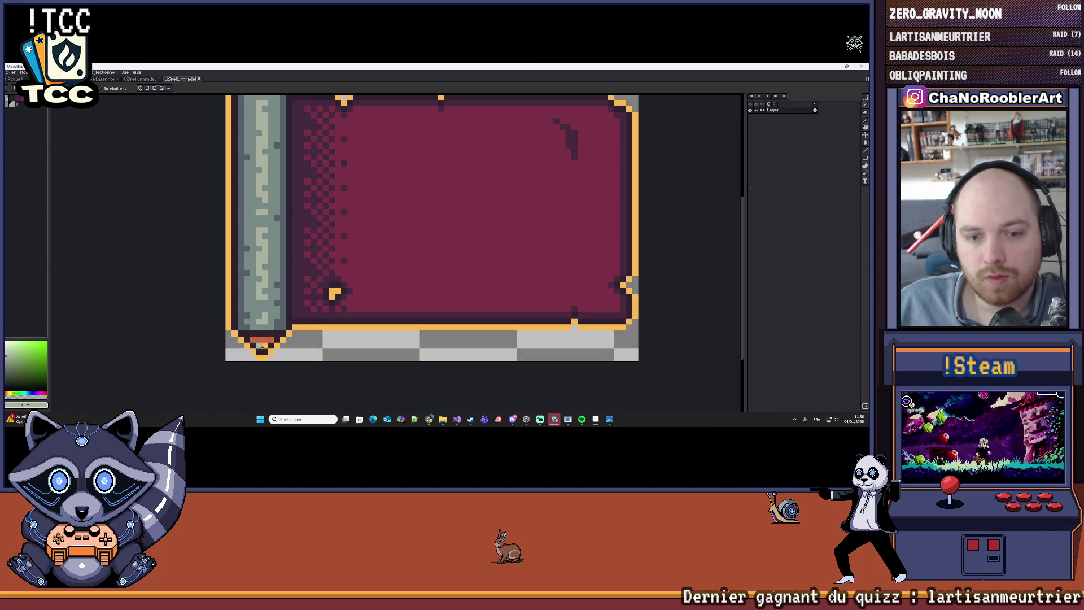
scroll(261, 346, "down", 2)
scroll(247, 221, "up", 2)
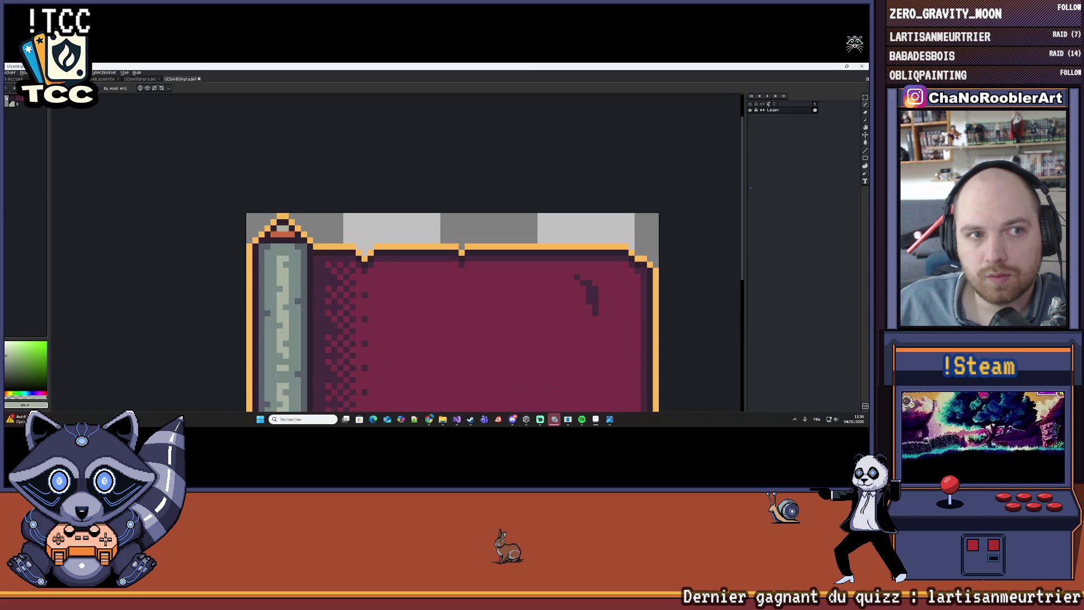
Choose Load Palette from the palette options menu
left_click(11, 97)
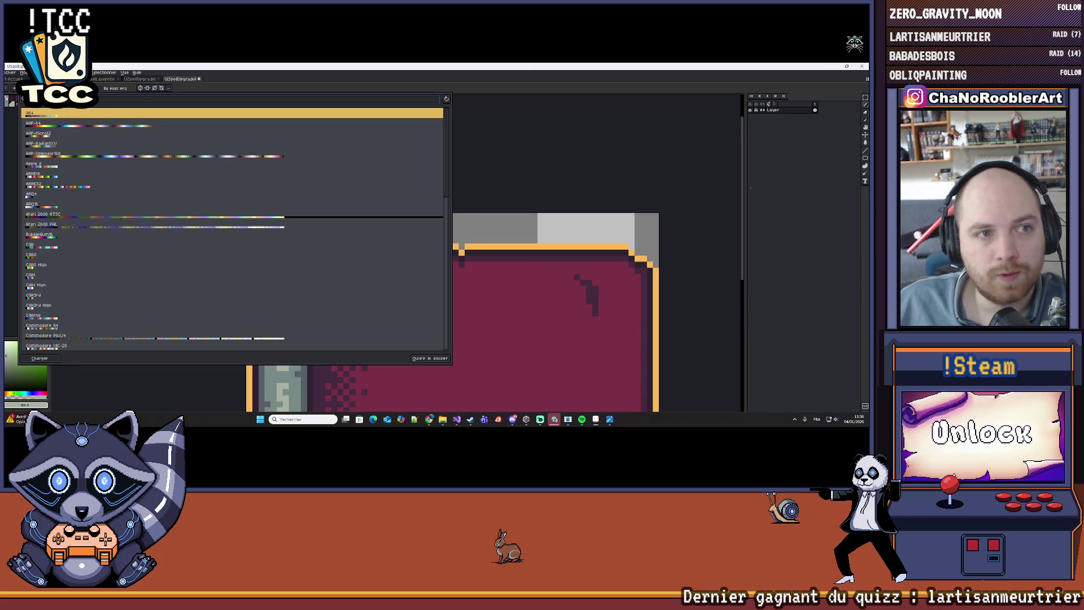
key("Escape")
left_click(25, 78)
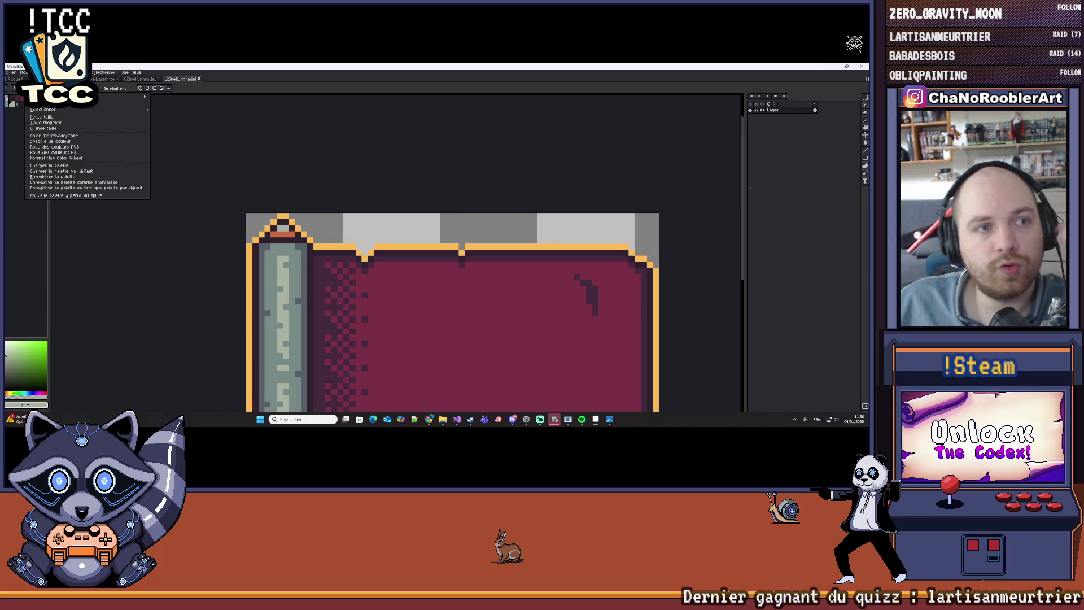
left_click(93, 170)
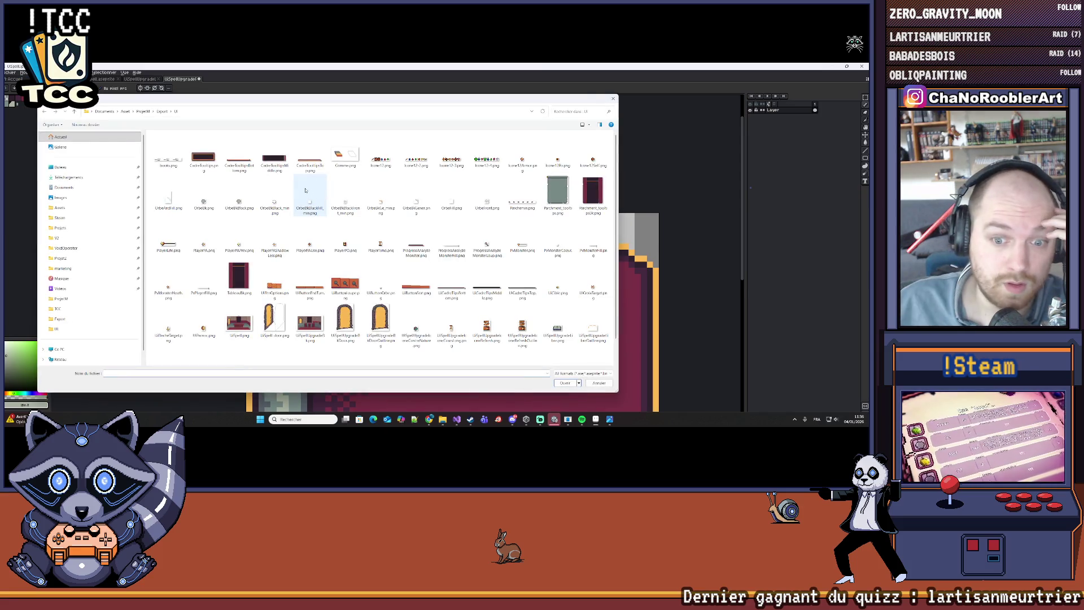
Browse the Load Palette dialog to the ProjetM folder
left_click(164, 113)
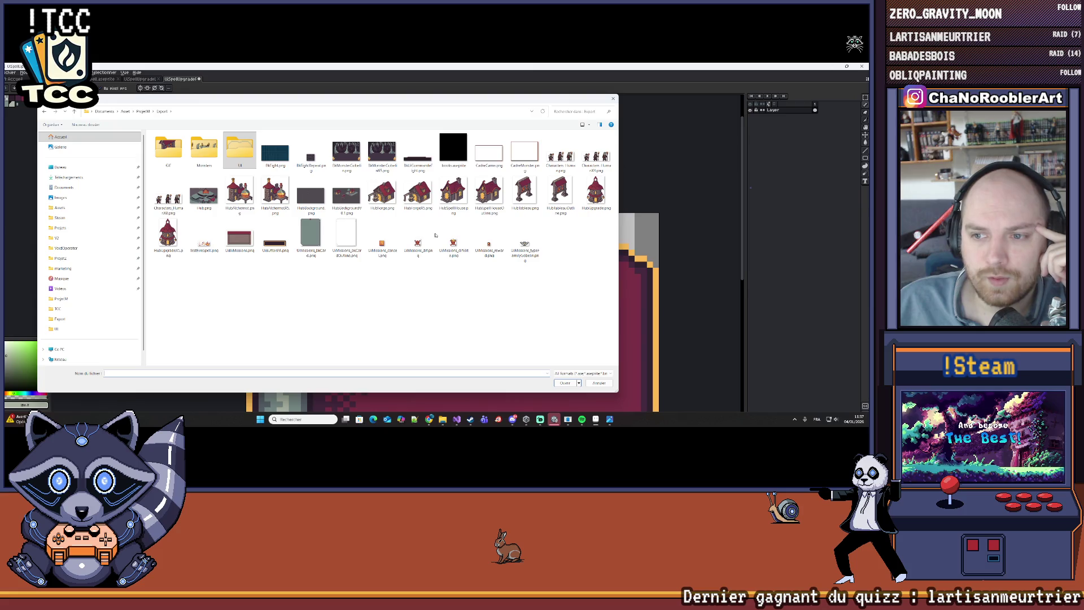
double_click(238, 146)
scroll(346, 265, "down", 3)
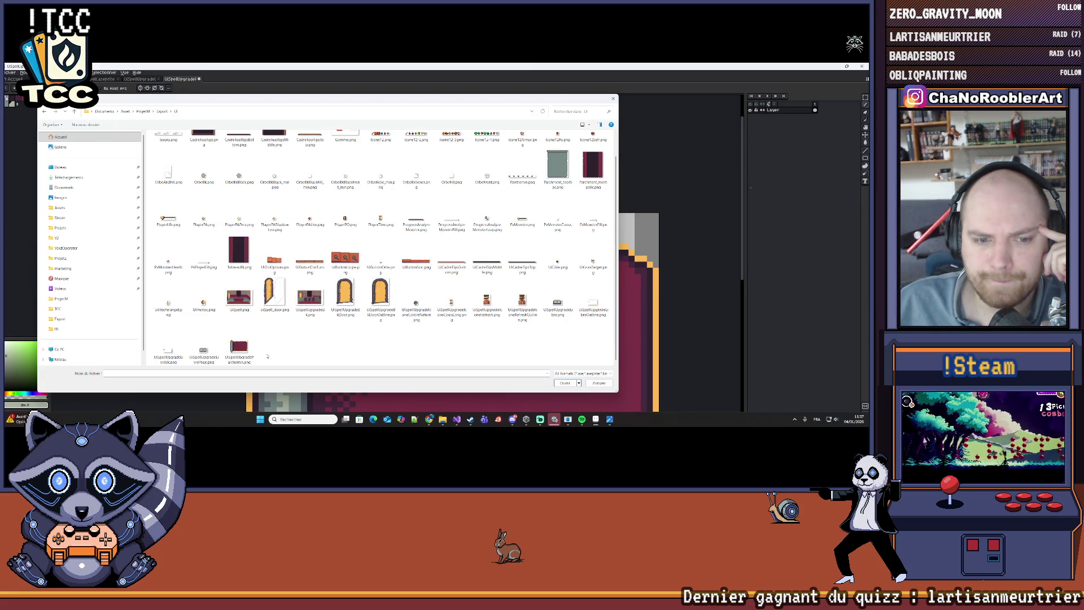
scroll(336, 342, "up", 1)
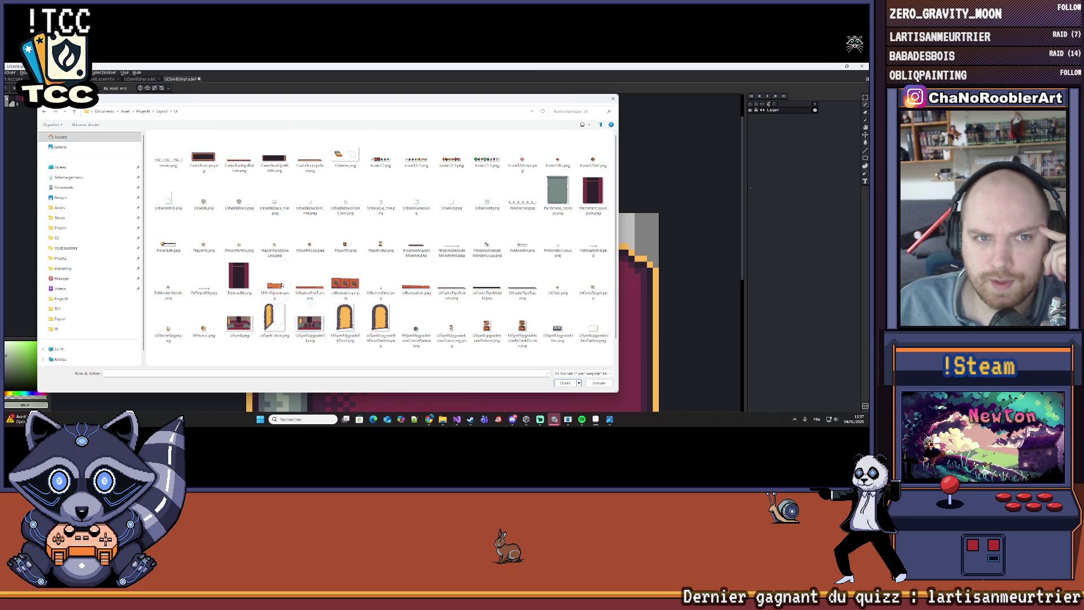
mouse_move(201, 102)
left_mouse_down()
mouse_move(273, 153)
mouse_move(388, 306)
mouse_move(232, 105)
mouse_move(182, 98)
left_mouse_up()
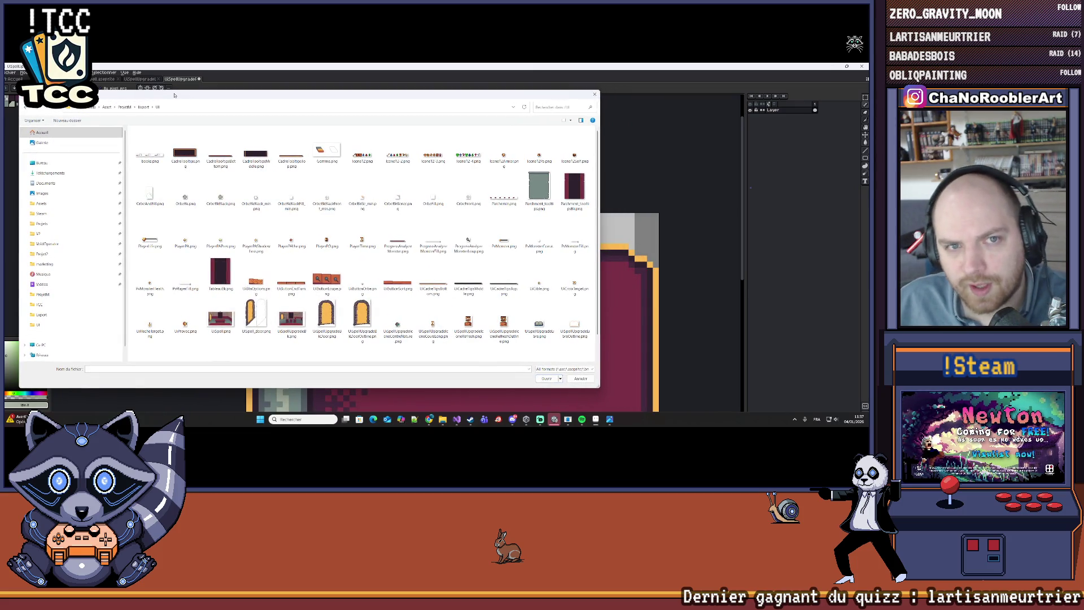
left_click(143, 107)
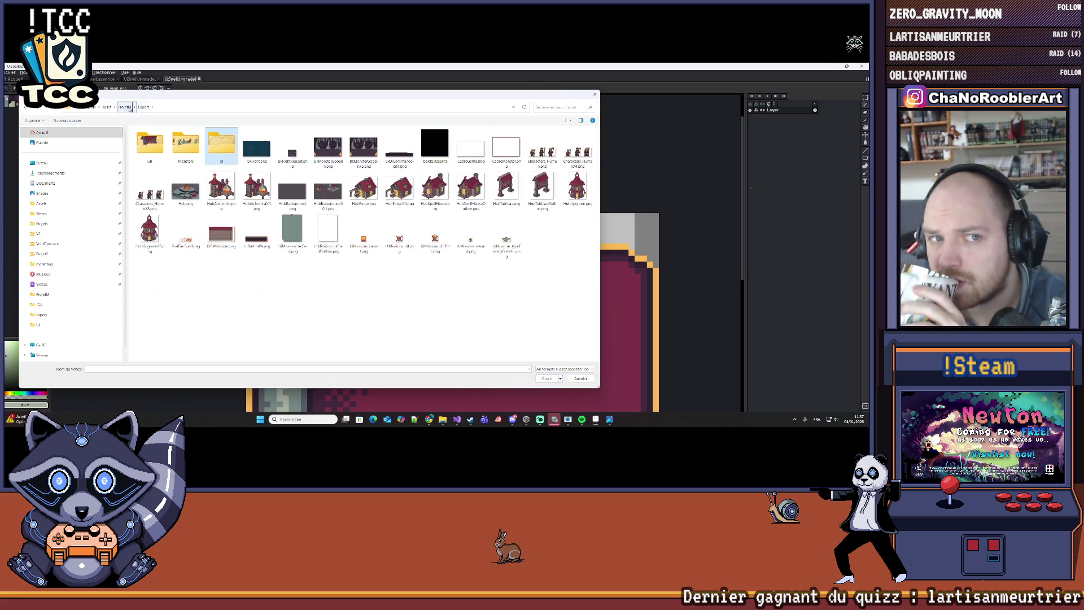
left_click(125, 107)
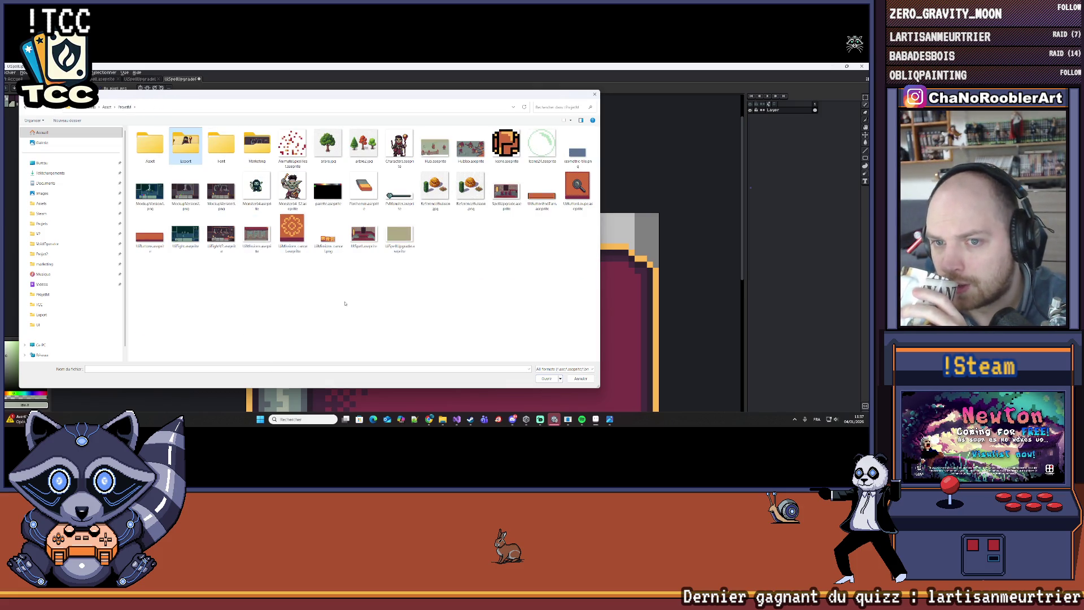
Load palette.aseprite and pick a yellow swatch from the loaded palette
double_click(327, 192)
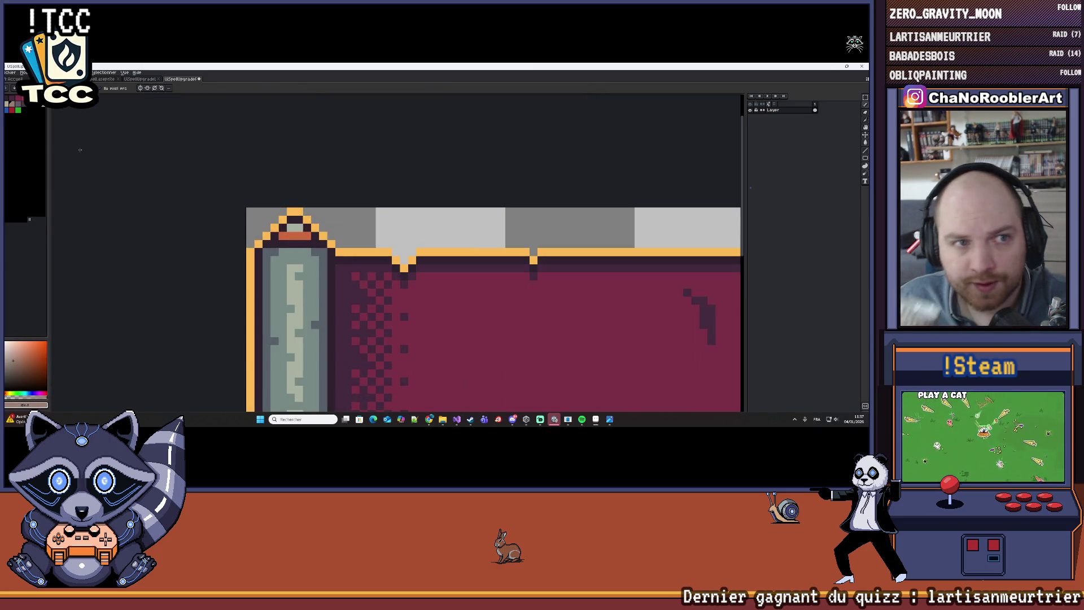
left_click(18, 110)
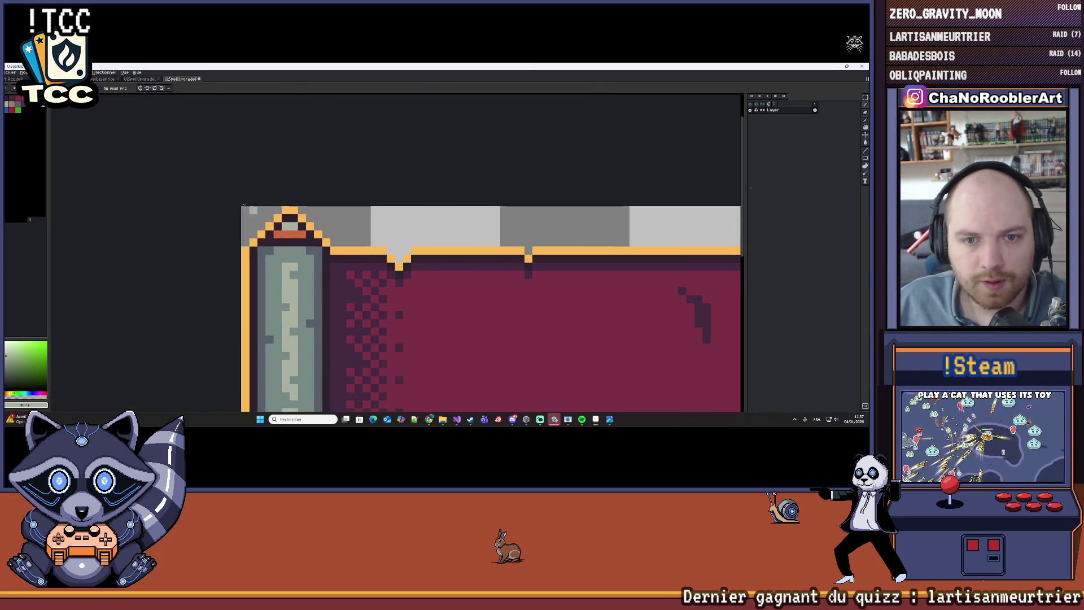
left_click(50, 111)
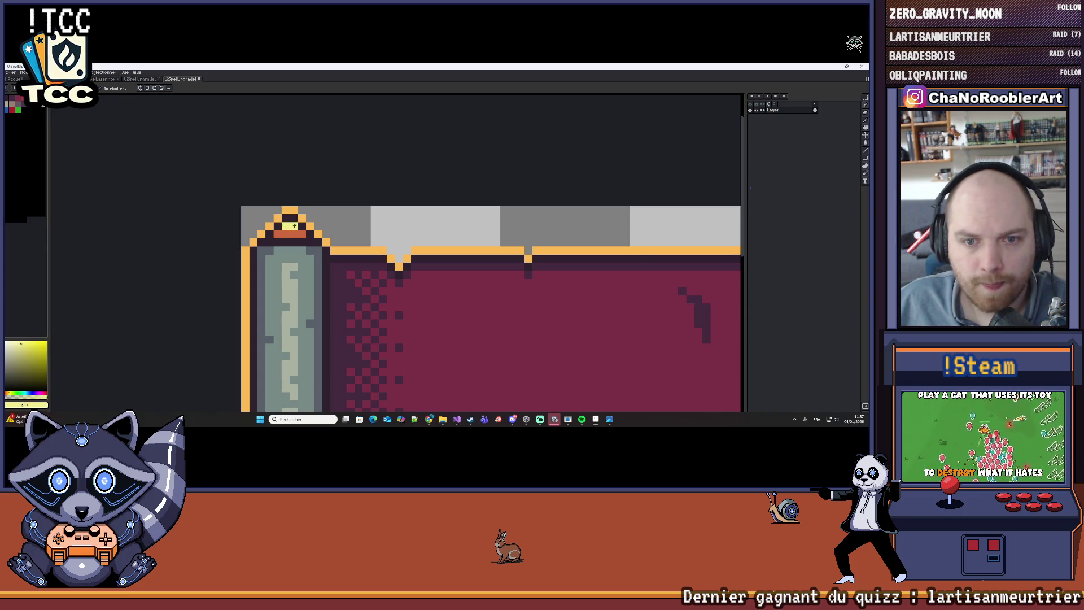